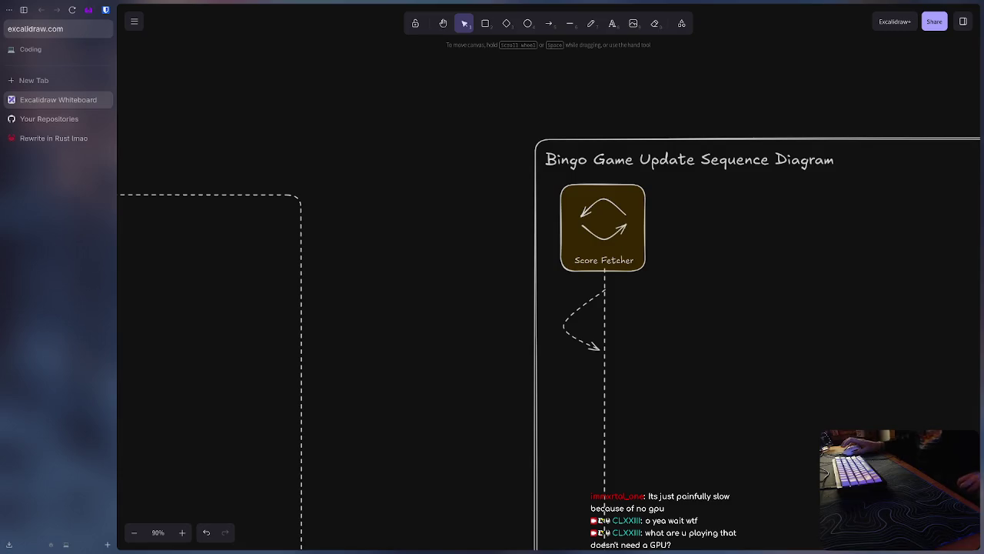
Step: Start an empty text label near the Score Fetcher lifeline and discard it
double_click(560, 309)
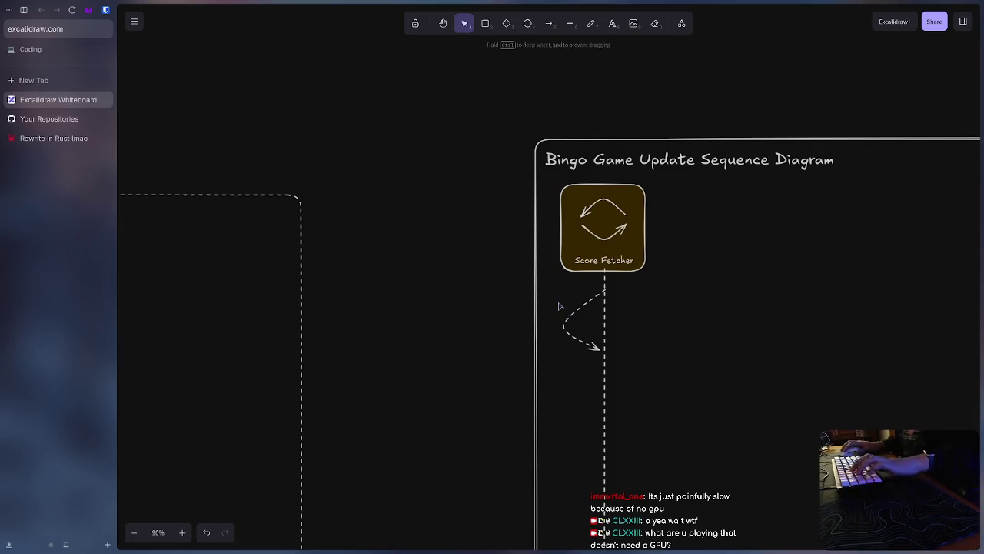
click(466, 294)
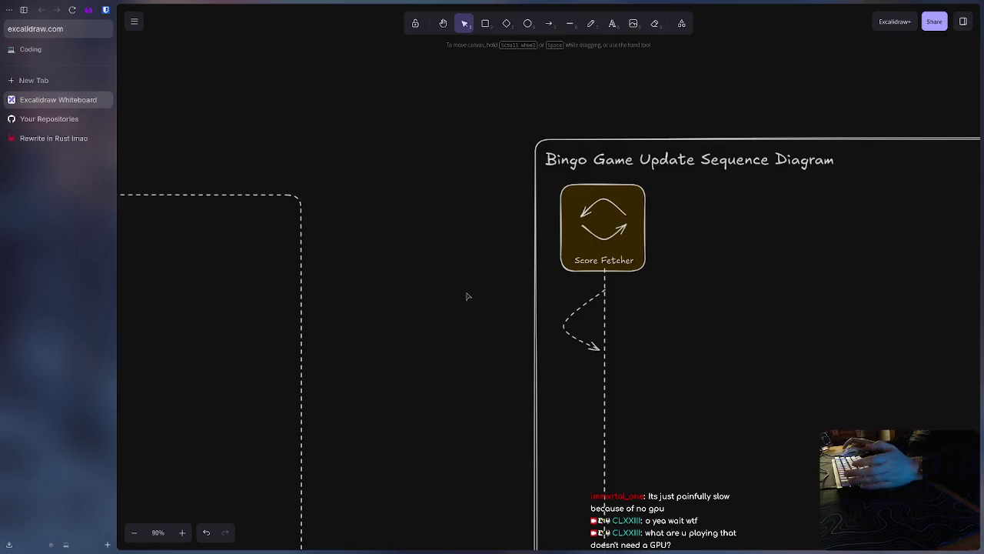
scroll(574, 306, left, 1)
scroll(573, 306, left, 5)
scroll(670, 305, right, 2)
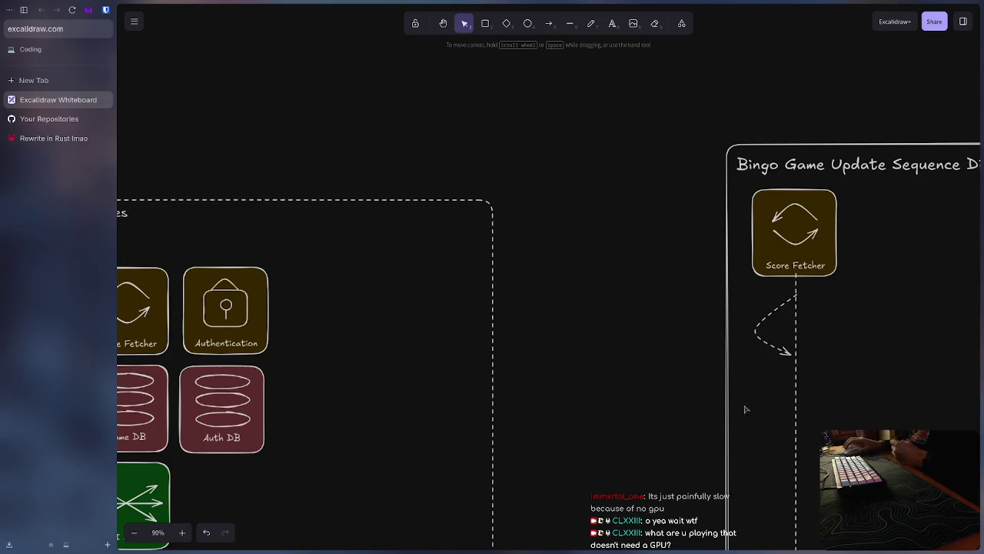
scroll(624, 286, right, 5)
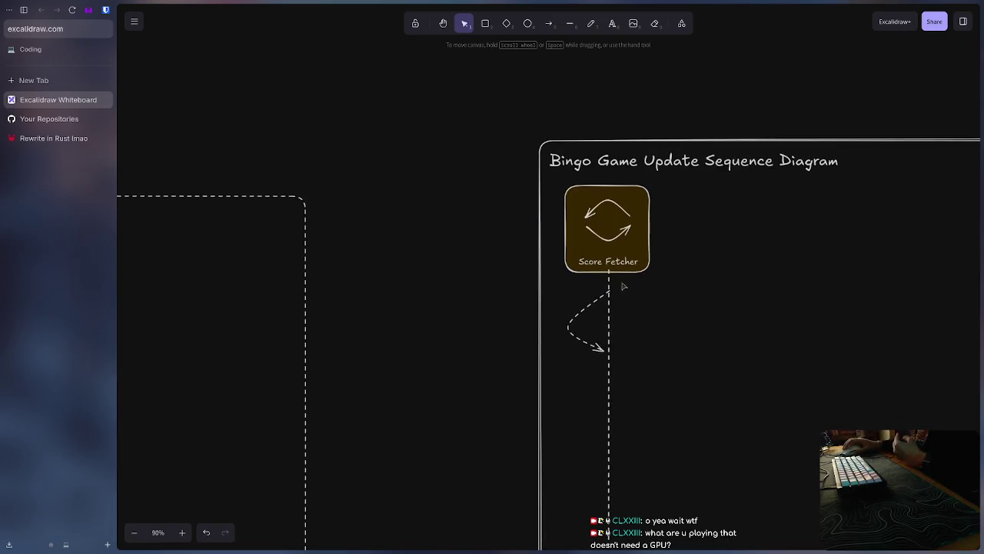
Step: Add the two-line note 'Add all scores to be fetched / to fetcher queue' beside the lifeline
key(Escape)
click(484, 274)
double_click(485, 278)
text(Add all scores to be fetched)
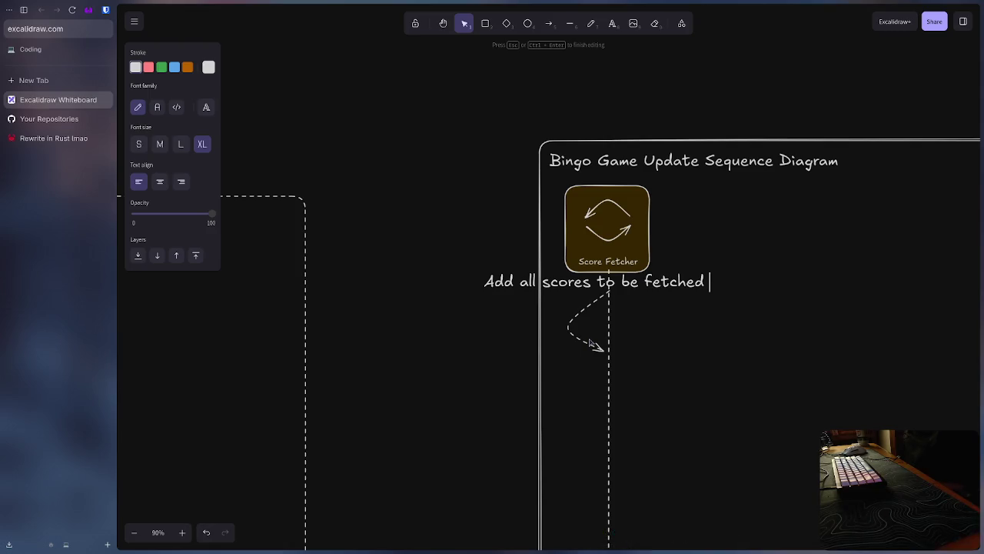
key(Return)
text(to fetcher queue)
click(583, 380)
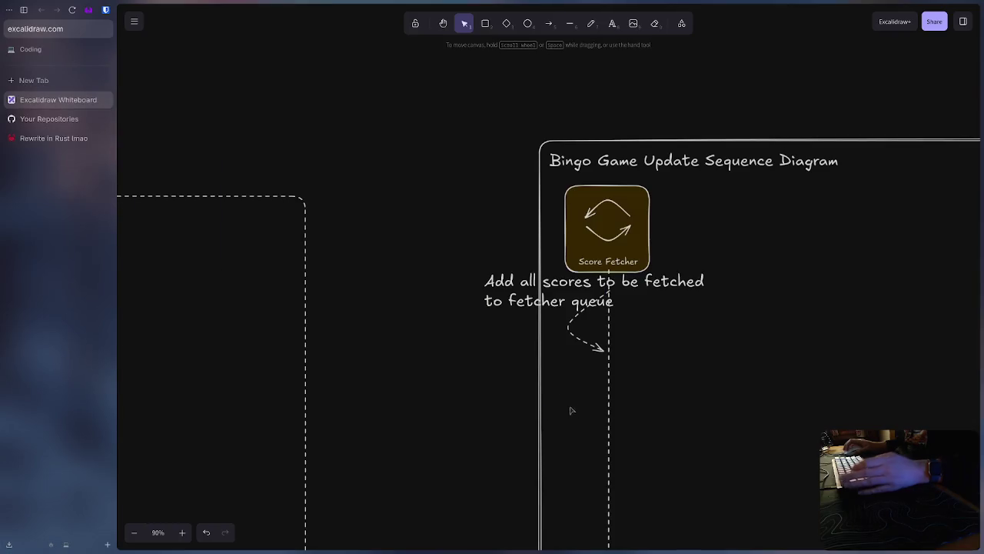
Step: Move the fetcher-queue note further left of the Score Fetcher lifeline
key(super+v)
super+drag(528, 303, 574, 98)
key(super+v)
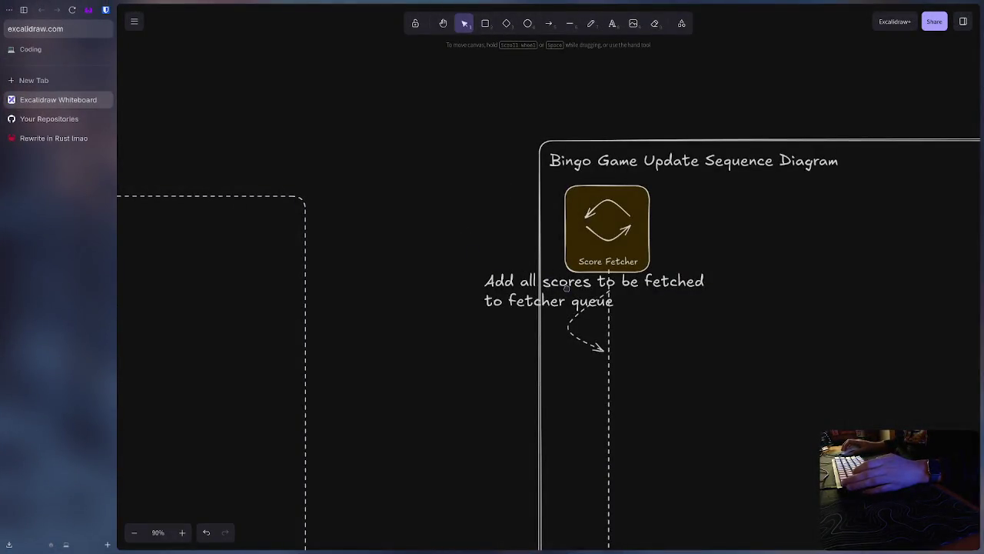
click(568, 287)
drag(569, 289, 485, 311)
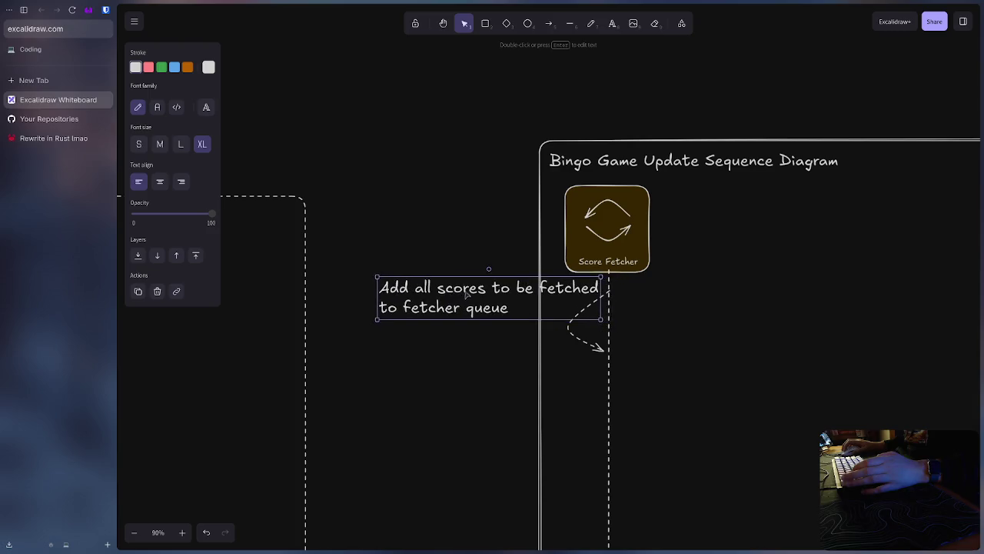
Step: Widen the diagram frame by pulling its left edge farther left
click(540, 364)
scroll(562, 469, down, 3)
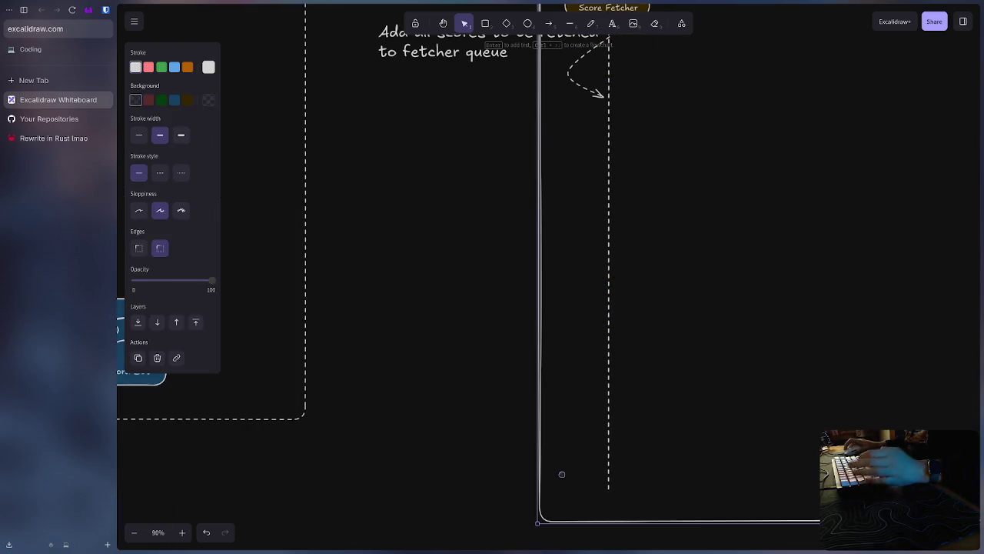
scroll(543, 294, up, 1)
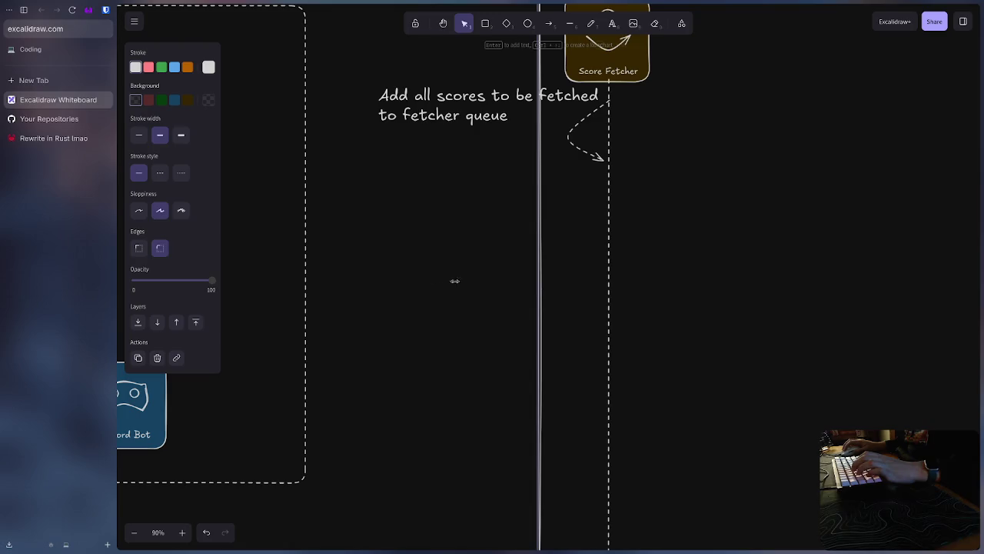
drag(455, 281, 460, 169)
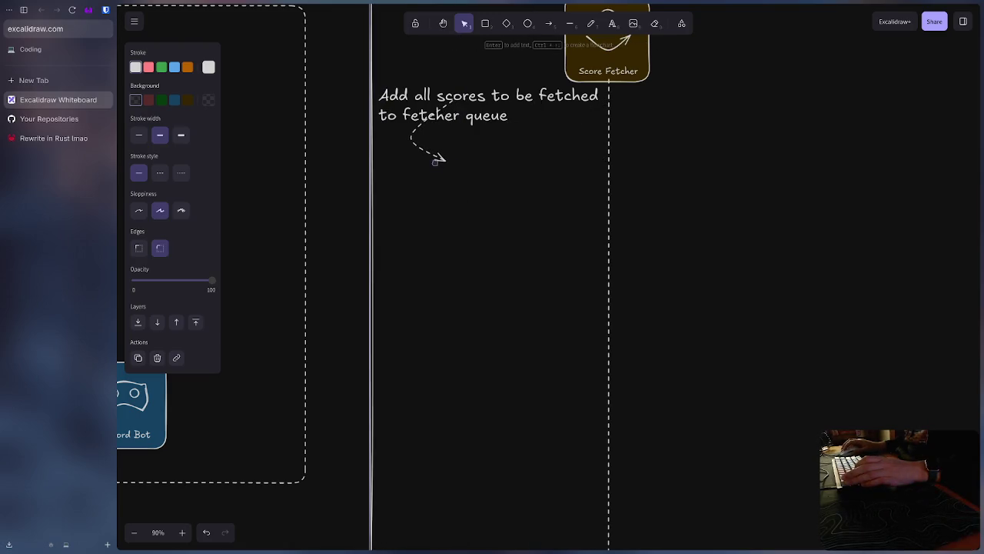
Step: Move the dashed loop arrow back beside the lifeline and nudge the note into place
click(439, 159)
drag(432, 154, 587, 151)
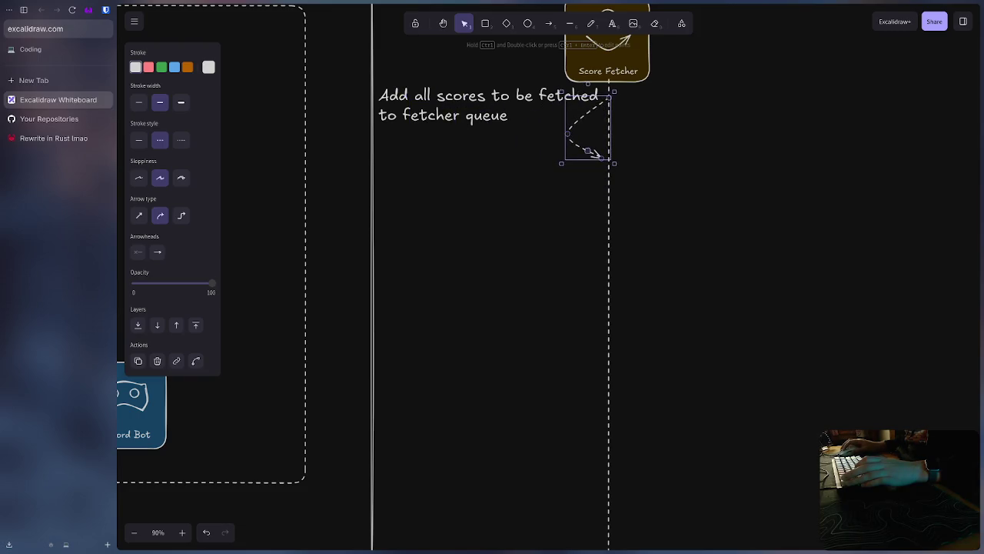
drag(487, 116, 485, 122)
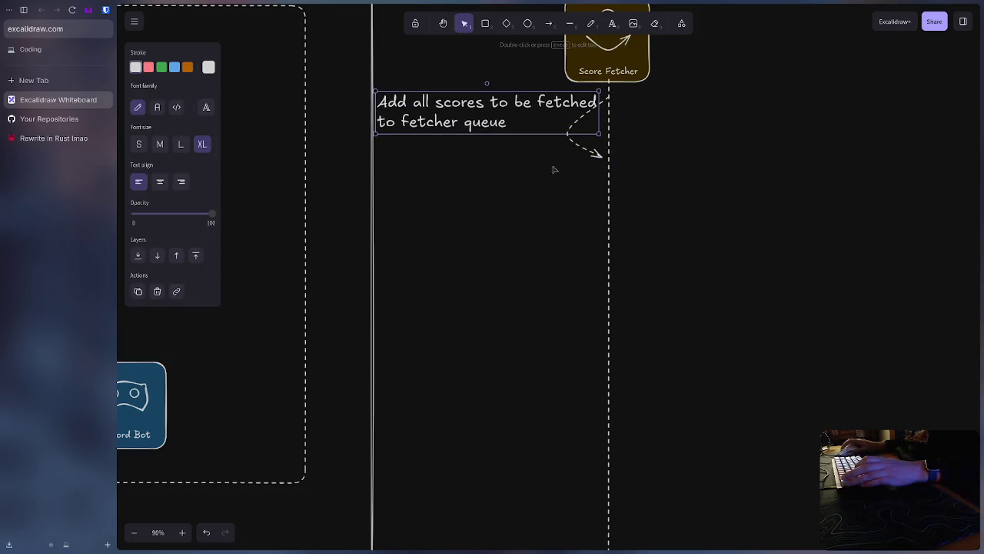
click(717, 220)
scroll(602, 303, up, 4)
scroll(602, 303, right, 4)
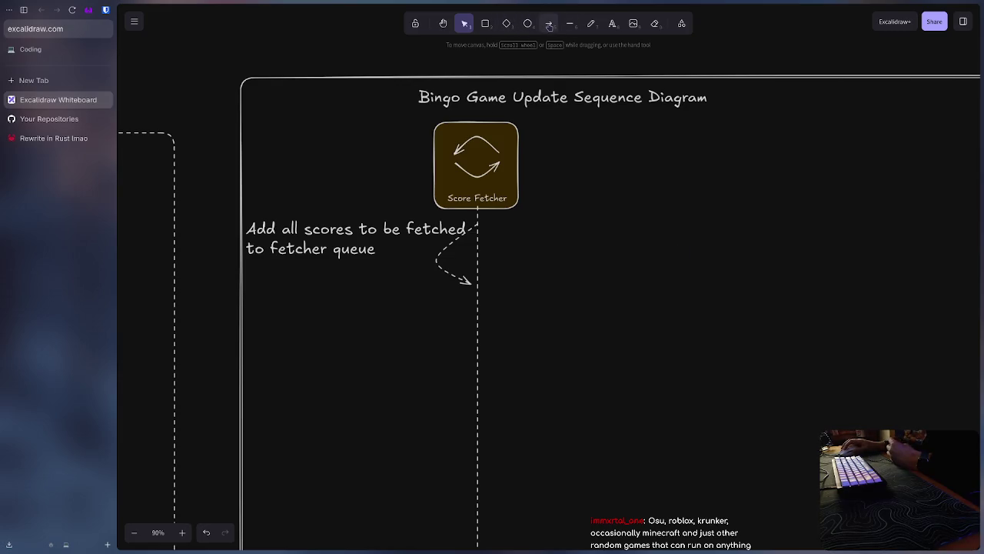
Step: Nudge the fetcher-queue note slightly up and right beside the dashed loop arrow
click(549, 24)
key(Escape)
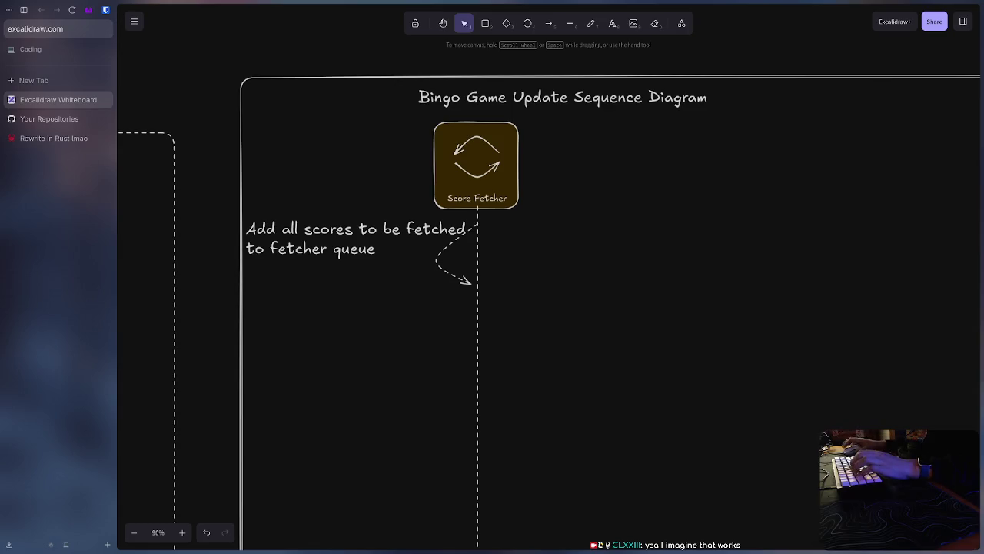
drag(390, 231, 393, 225)
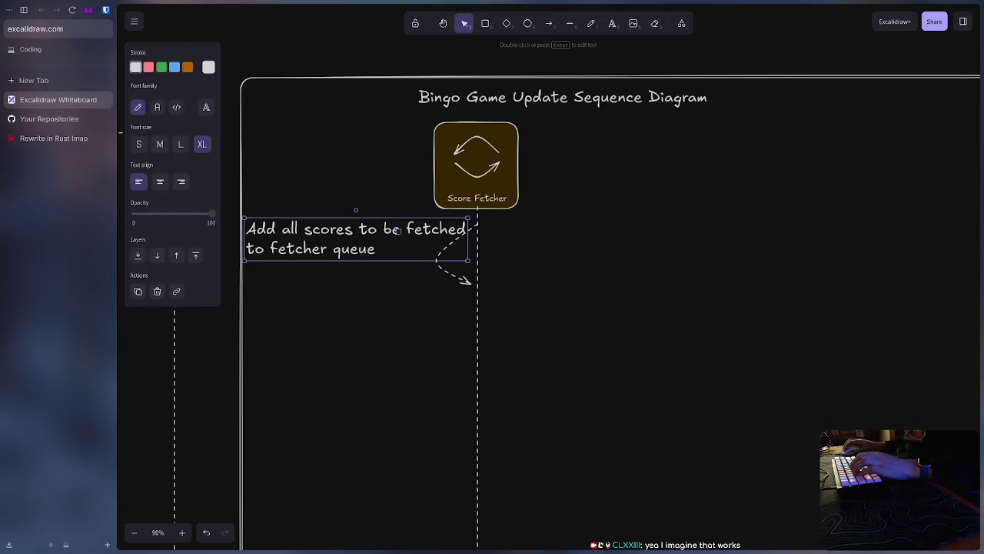
Step: Draw a dashed rectangle below Score Fetcher and reshape it into a wide, short box
click(576, 213)
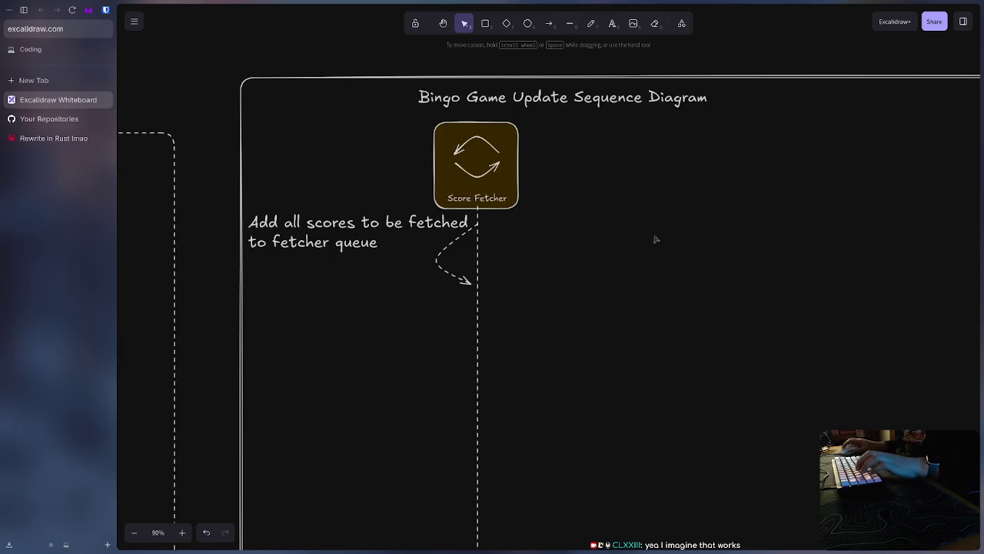
scroll(628, 282, up, 2)
scroll(571, 259, right, 2)
scroll(579, 244, down, 1)
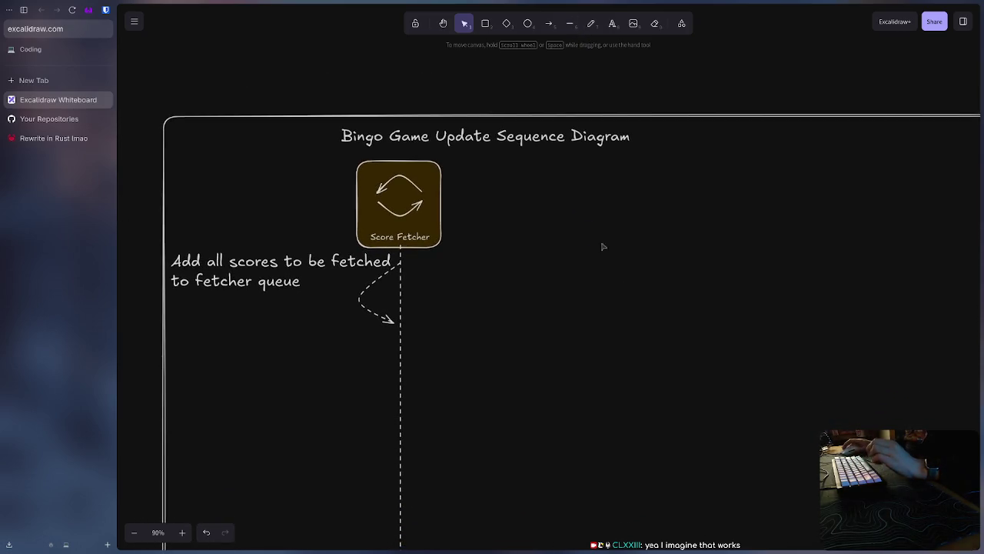
scroll(592, 223, down, 1)
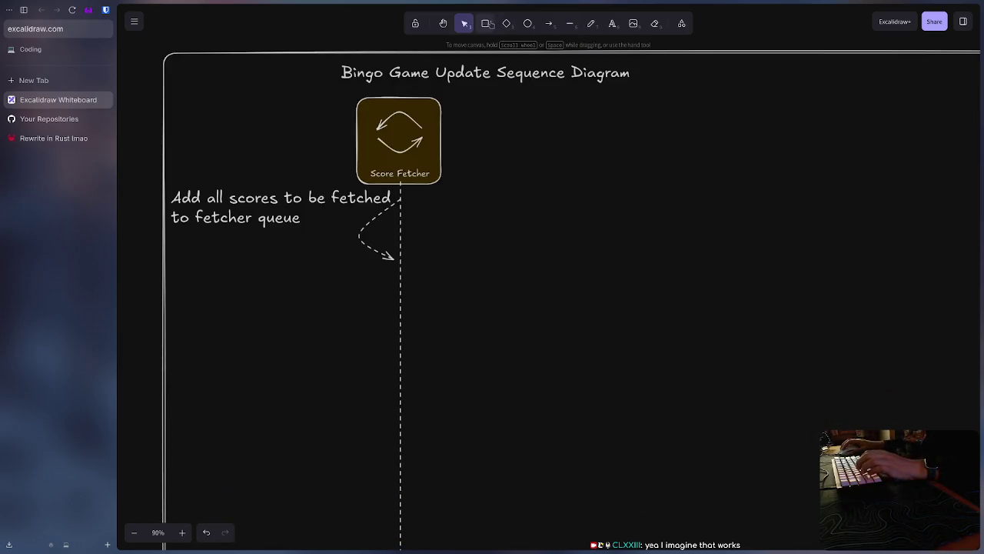
click(485, 23)
scroll(538, 265, down, 2)
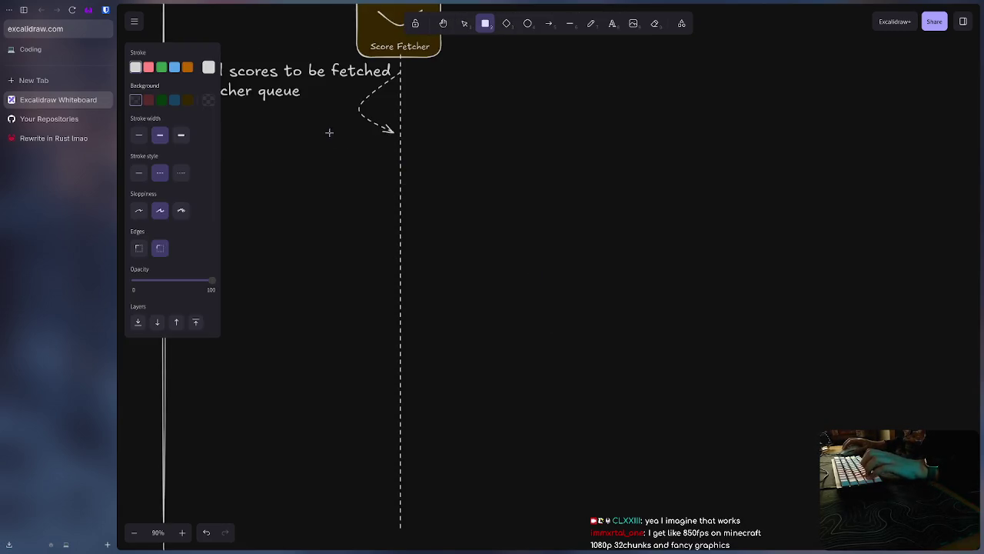
mouse_move(337, 136)
mouse_down()
mouse_move(906, 370)
mouse_move(865, 333)
mouse_up()
scroll(675, 358, down, 2)
scroll(669, 354, down, 2)
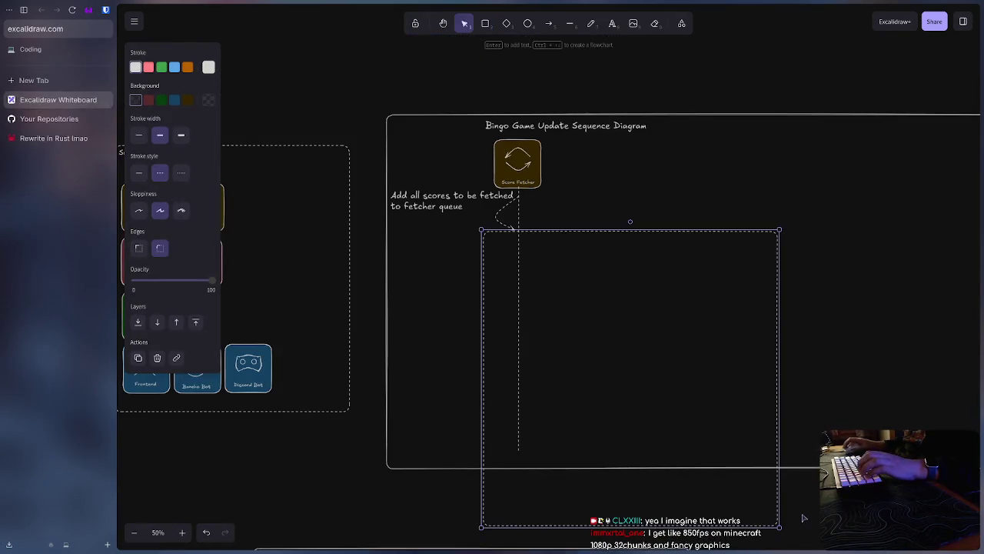
mouse_move(780, 528)
mouse_down()
mouse_move(975, 366)
mouse_move(970, 389)
mouse_up()
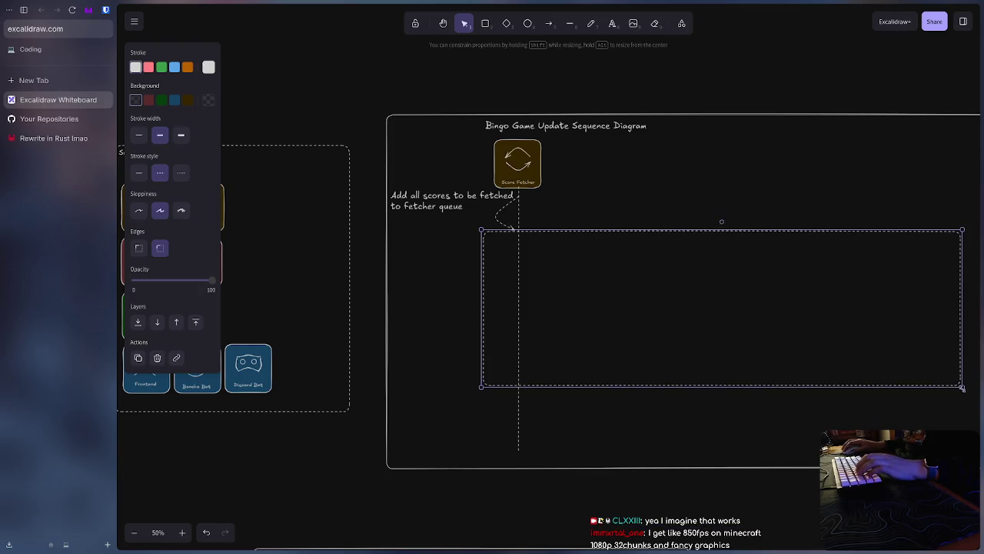
Step: Move the whole Bingo sequence diagram up and to the right
scroll(761, 439, down, 5)
scroll(883, 373, up, 5)
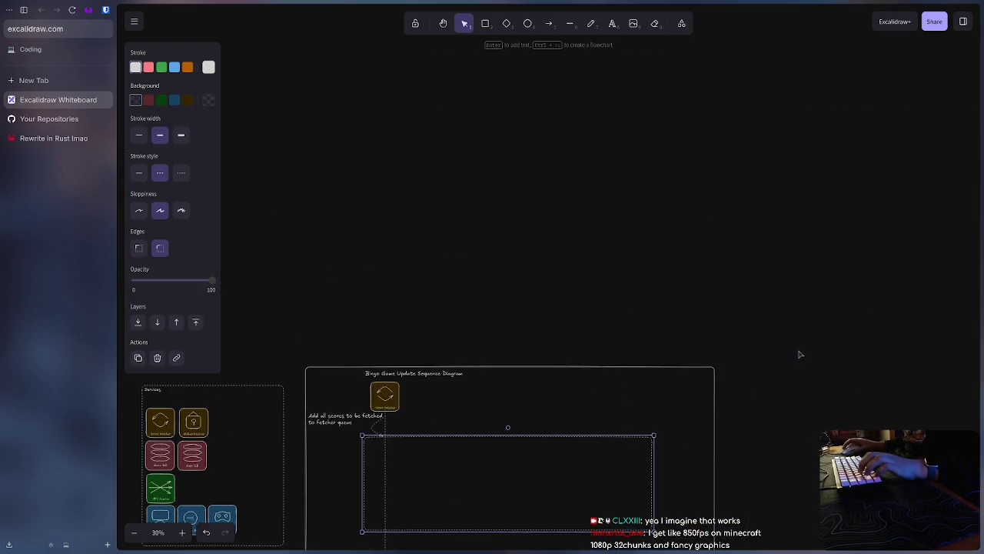
mouse_move(823, 191)
mouse_down()
mouse_move(319, 463)
mouse_move(293, 468)
mouse_up()
drag(338, 441, 568, 168)
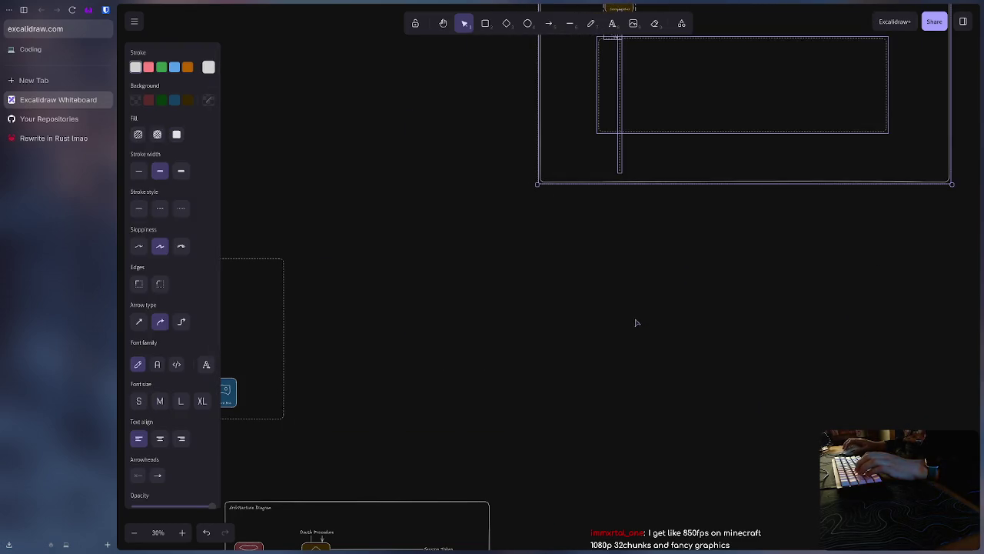
click(638, 323)
Step: Give the new rectangle a solid outline at medium stroke width
scroll(684, 289, up, 3)
click(731, 323)
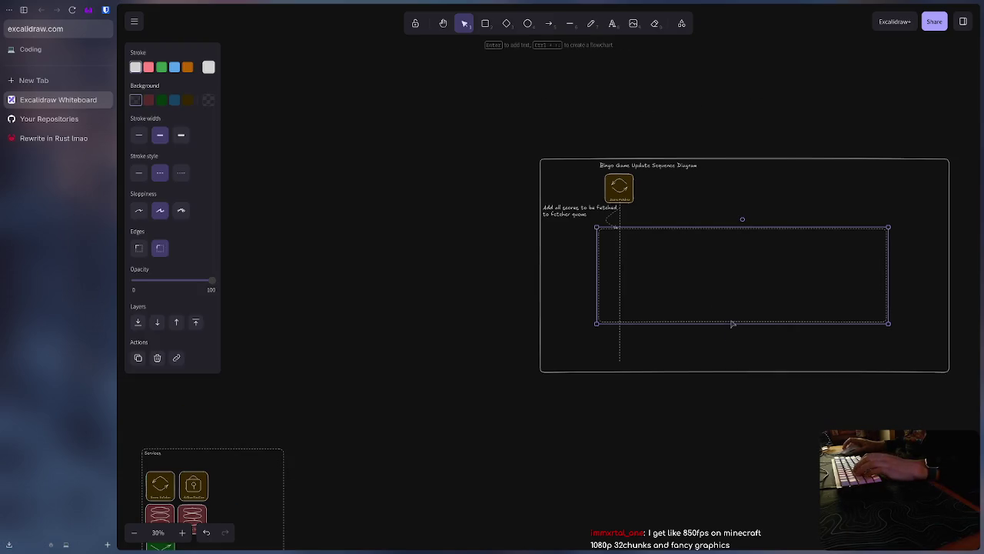
click(138, 135)
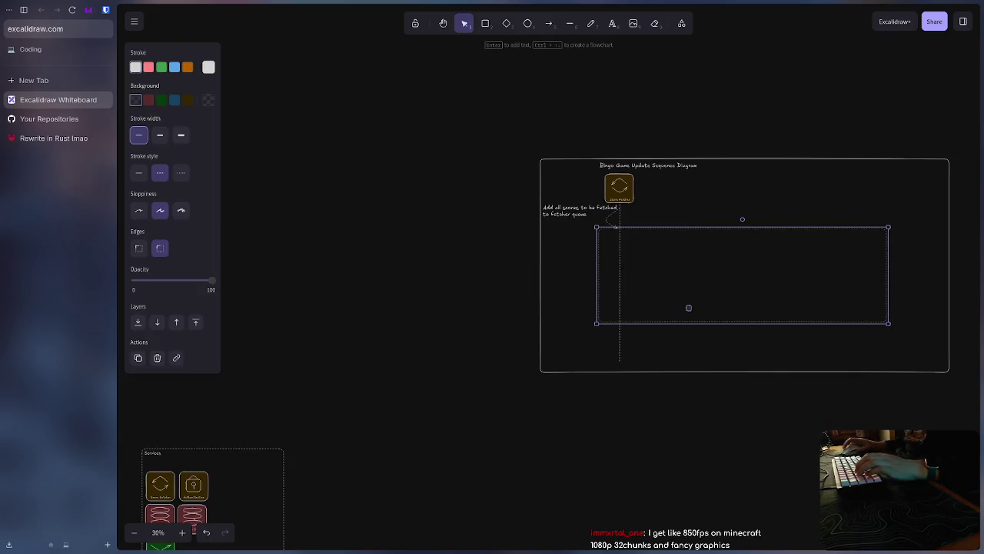
click(159, 135)
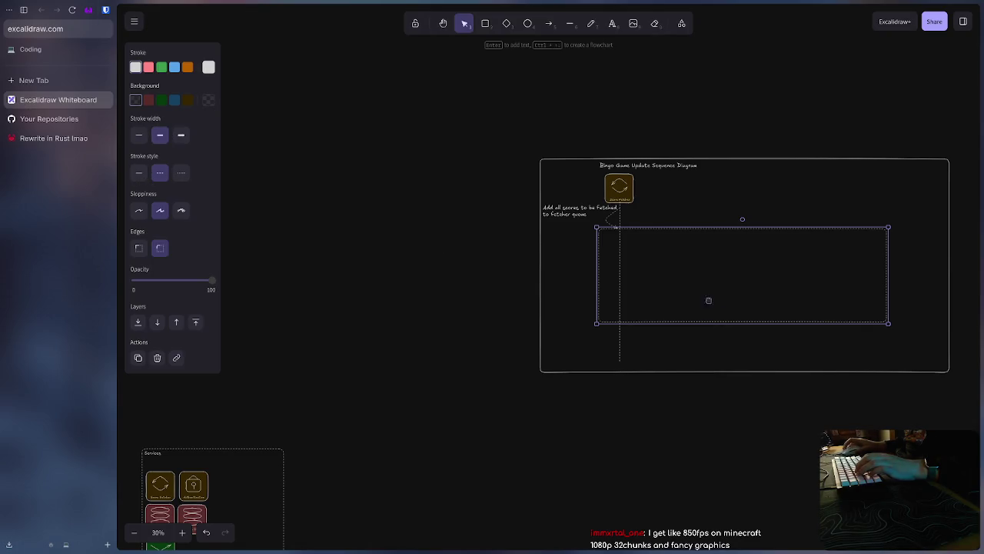
click(139, 173)
click(708, 407)
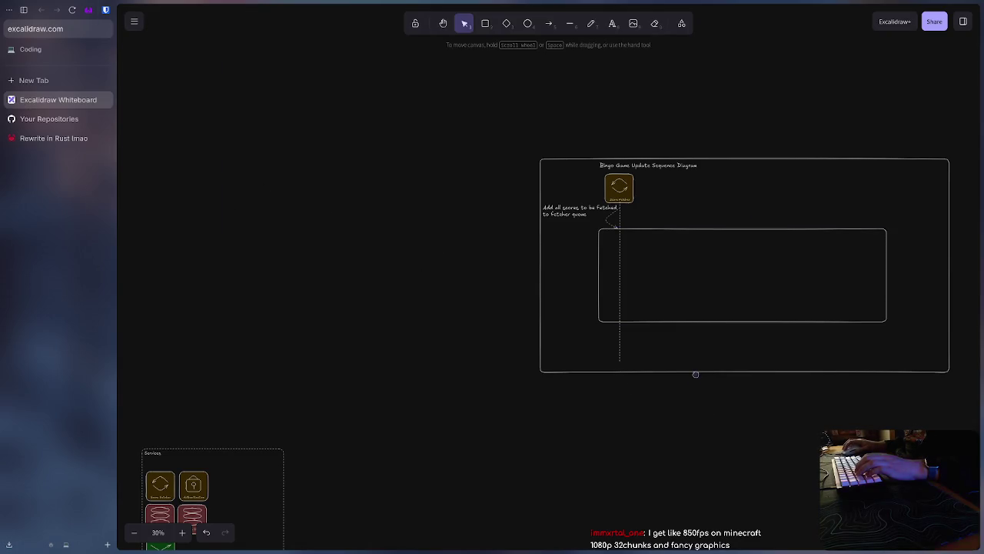
Step: Stretch the outer frame's bottom and the inner rectangle's bottom edge further down
click(695, 373)
drag(765, 373, 764, 549)
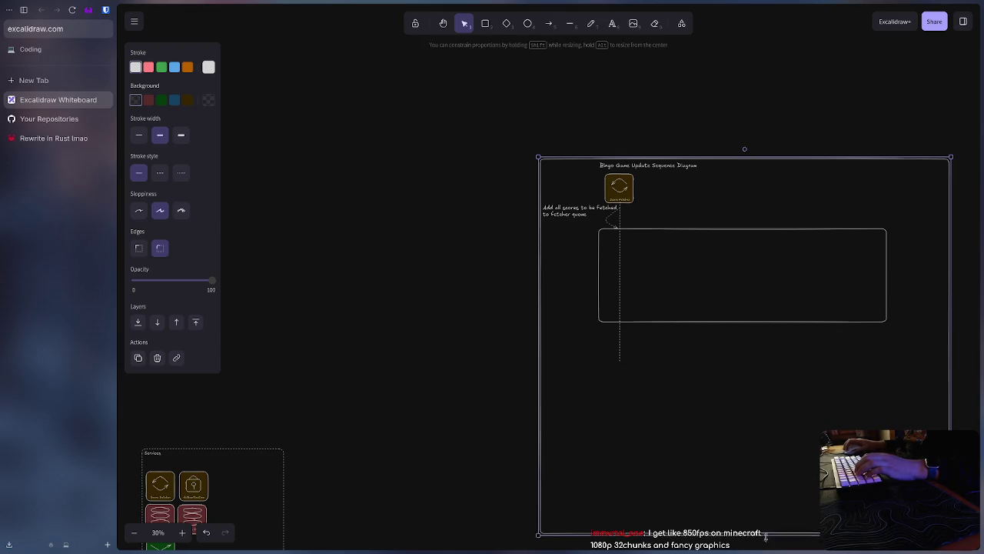
click(799, 322)
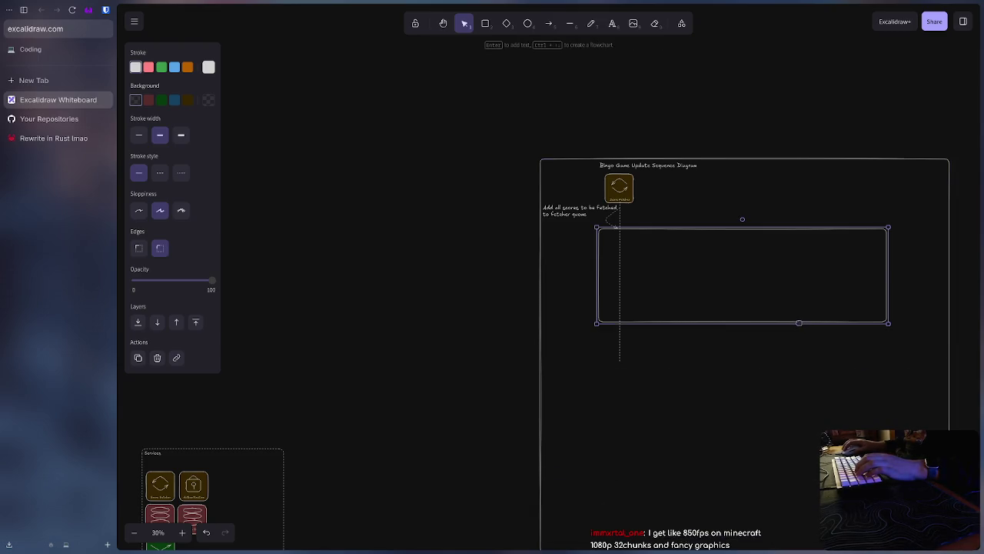
drag(799, 322, 780, 551)
click(792, 378)
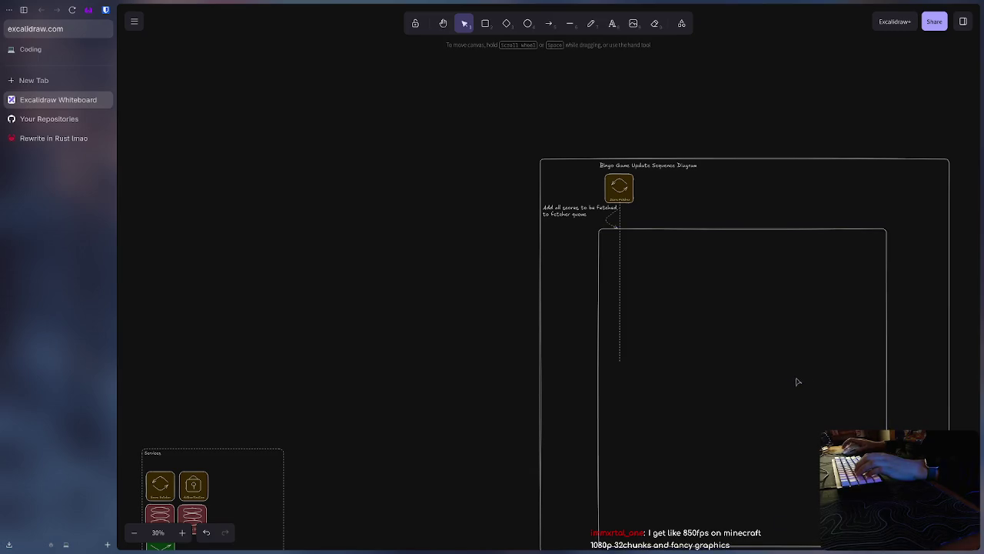
scroll(650, 338, up, 2)
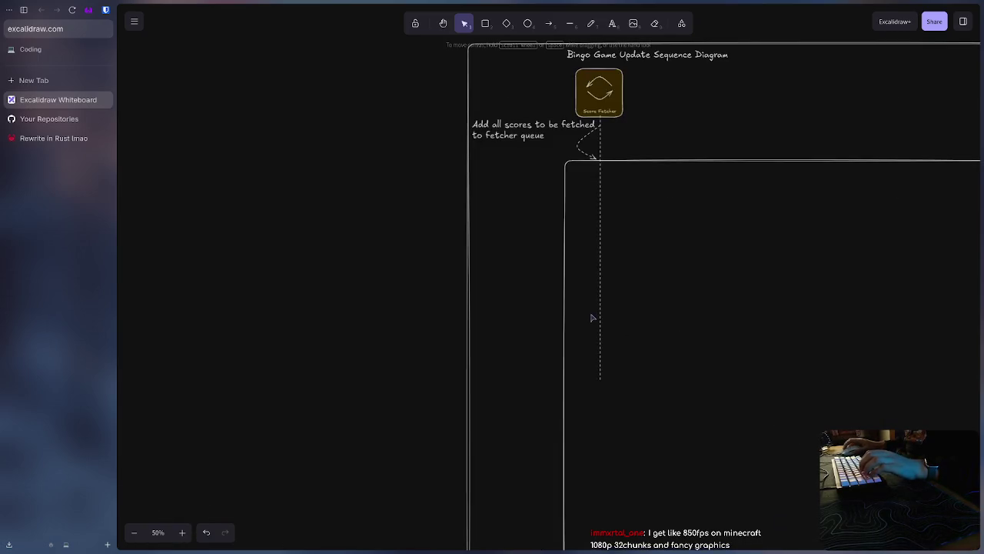
scroll(644, 341, up, 1)
scroll(643, 341, left, 1)
scroll(646, 347, right, 2)
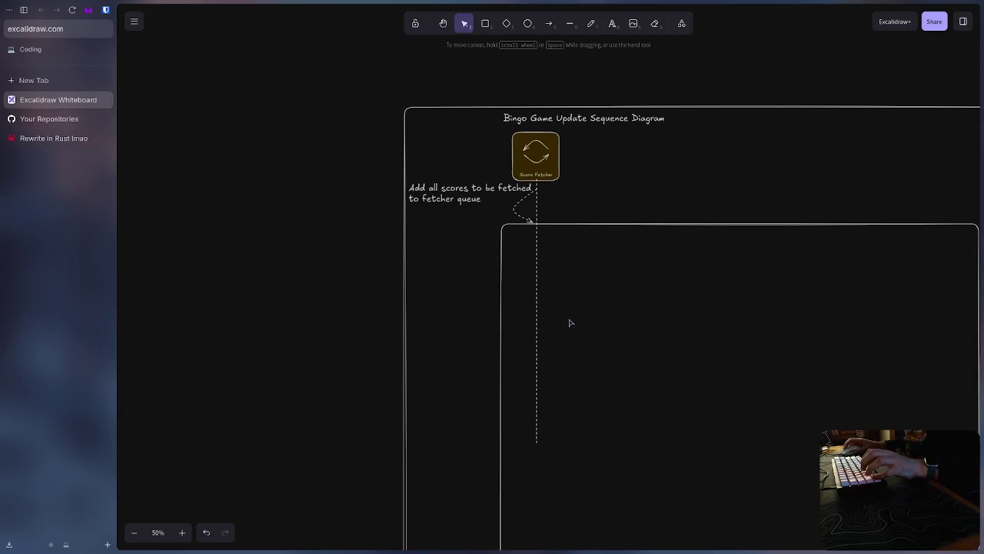
scroll(570, 323, up, 2)
scroll(569, 323, right, 1)
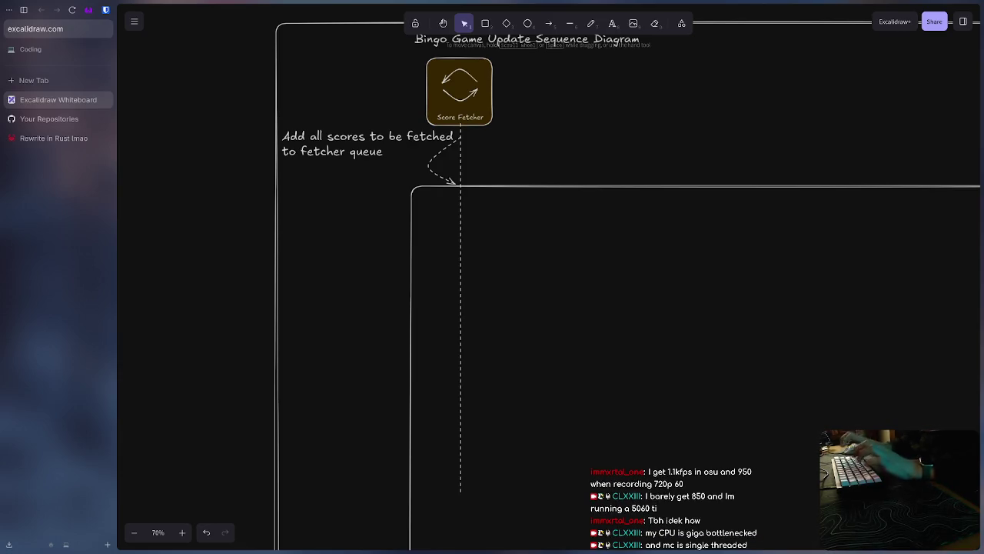
Step: Drag the bottom endpoint of Score Fetcher's dashed lifeline down through the inner box
click(461, 216)
scroll(500, 414, down, 3)
mouse_move(459, 241)
mouse_down()
mouse_move(475, 531)
mouse_move(463, 501)
mouse_up()
scroll(510, 402, up, 5)
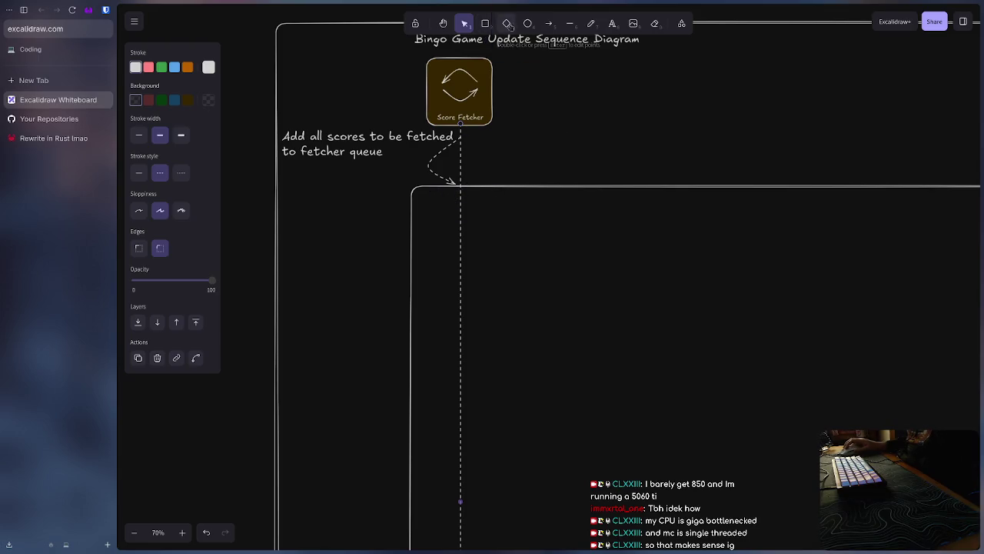
Step: Title the inner box 'Fetch User Scores Sequence Diagram' in its top-left corner
double_click(434, 210)
scroll(571, 324, up, 1)
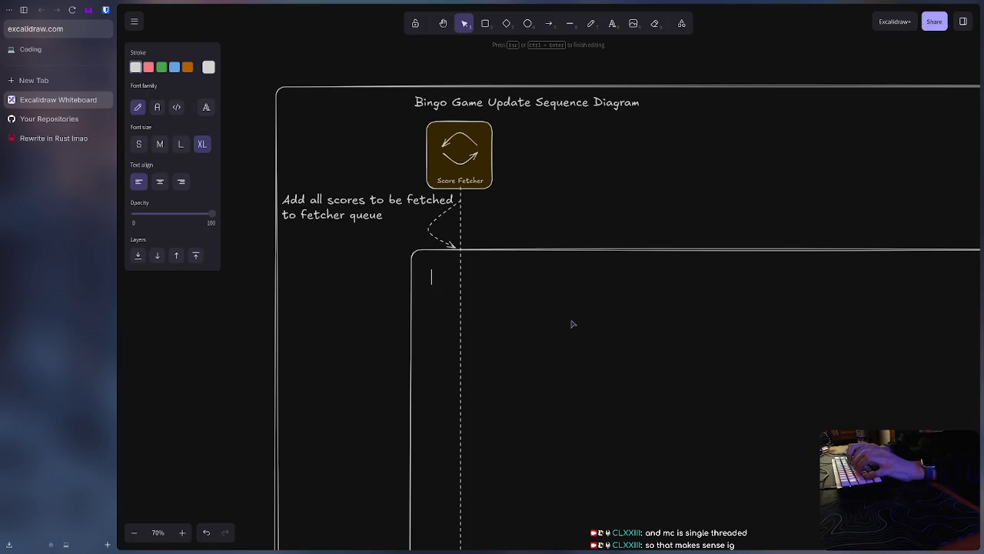
text(Bingo Fetch)
key(BackSpace)
key(BackSpace)
key(BackSpace)
key(BackSpace)
key(BackSpace)
key(BackSpace)
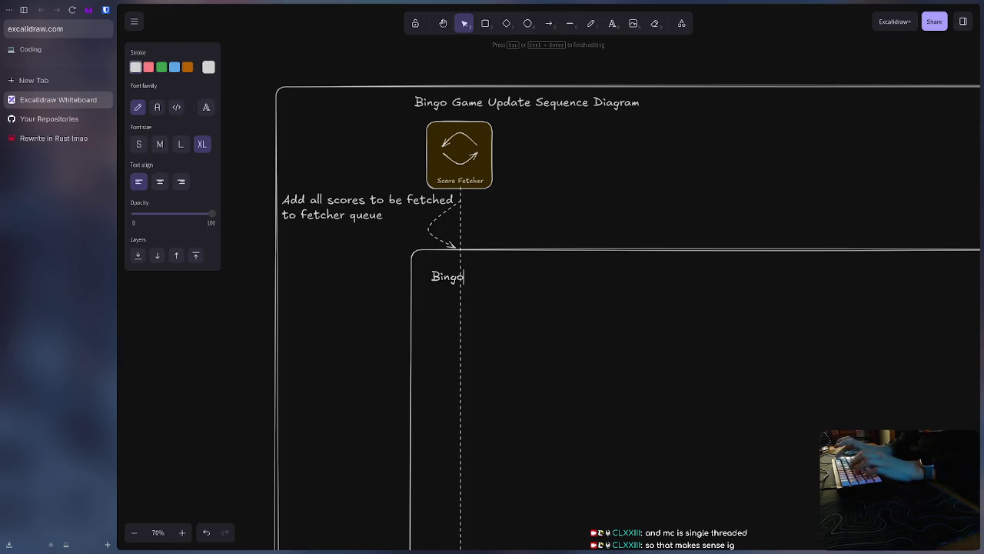
key(BackSpace)
key(BackSpace)
key(BackSpace)
key(BackSpace)
text(Fetch User Scores Sequence Diagram)
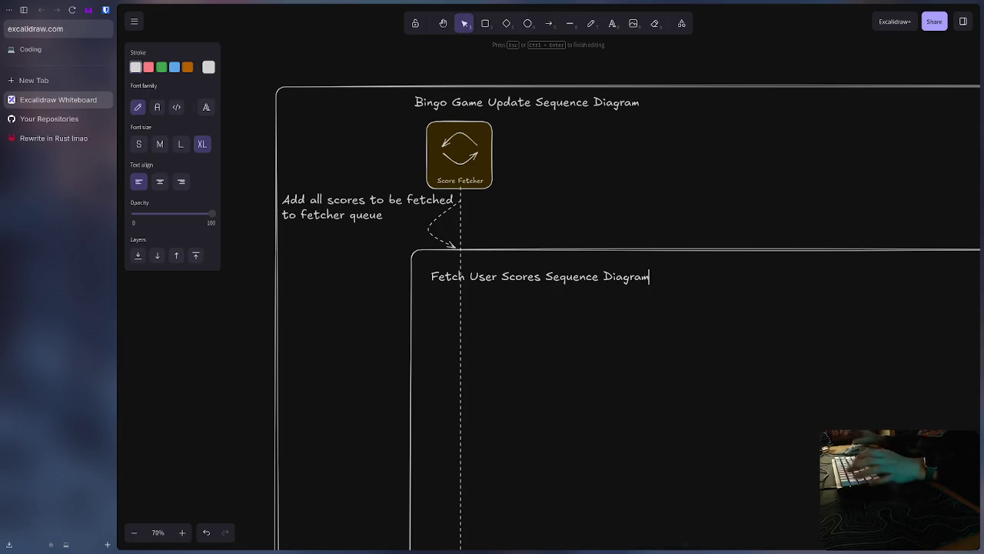
click(604, 378)
drag(542, 276, 534, 268)
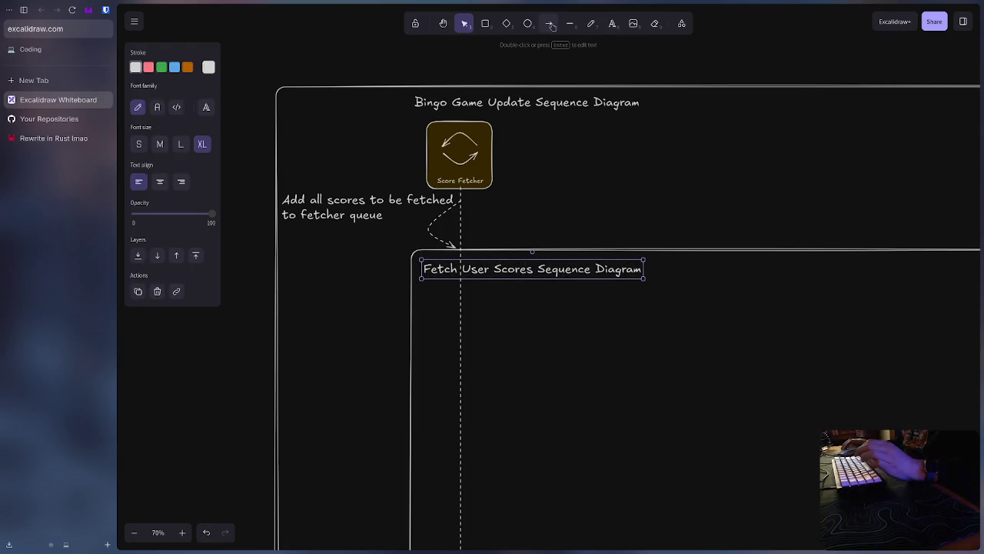
click(708, 176)
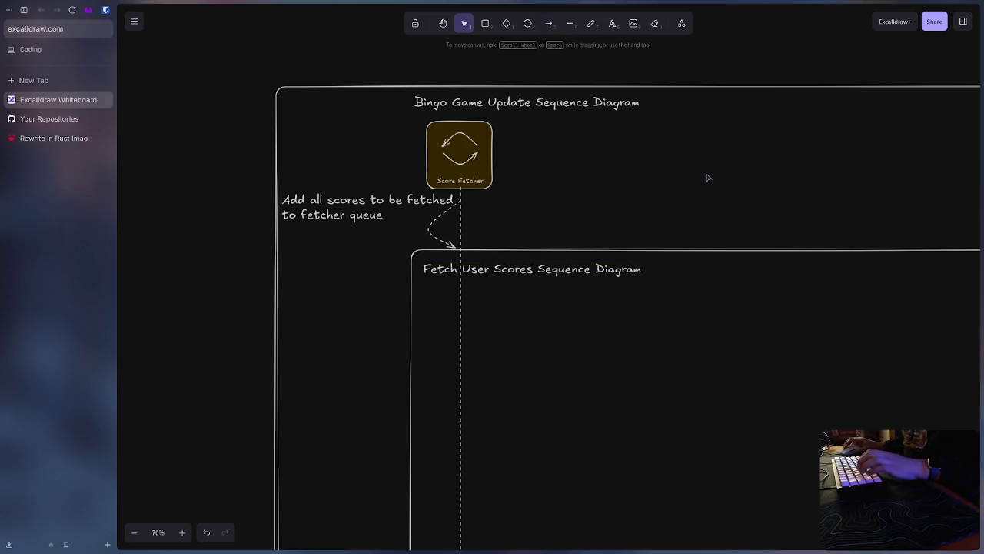
Step: Select the Authentication icon in the Services group
scroll(485, 159, right, 4)
scroll(495, 212, right, 2)
scroll(495, 212, down, 2)
scroll(497, 226, left, 2)
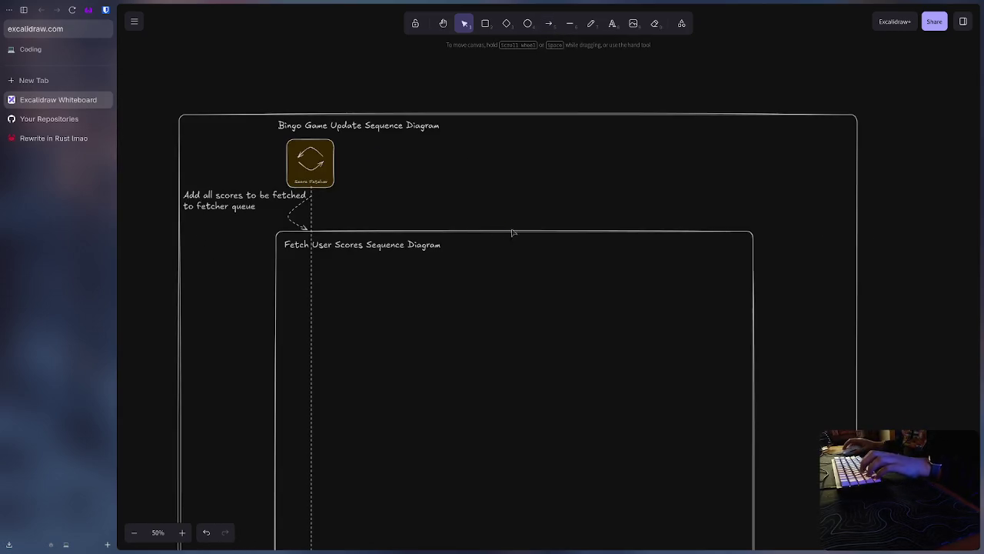
scroll(891, 280, left, 3)
scroll(561, 235, left, 5)
scroll(561, 307, left, 3)
scroll(561, 307, down, 2)
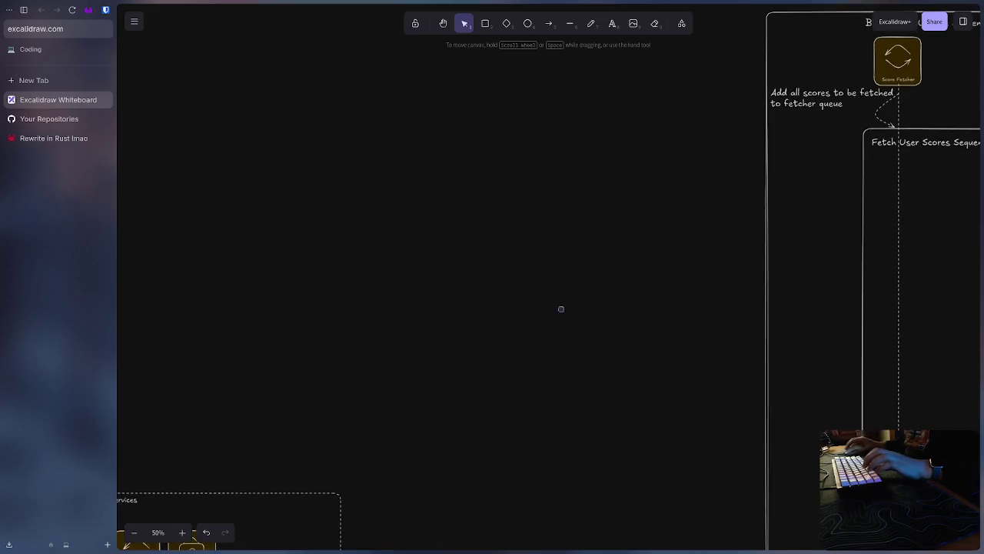
scroll(539, 384, down, 2)
scroll(430, 445, left, 1)
click(284, 437)
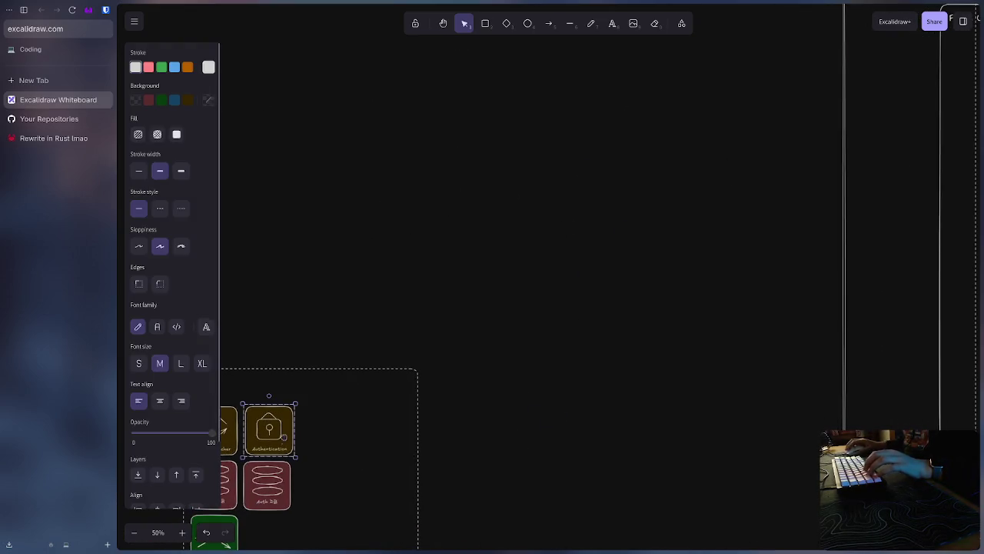
Step: Paste the Authentication icon beside Score Fetcher at the top of the diagram
scroll(554, 306, right, 4)
scroll(538, 308, up, 2)
scroll(435, 402, right, 3)
scroll(435, 402, up, 2)
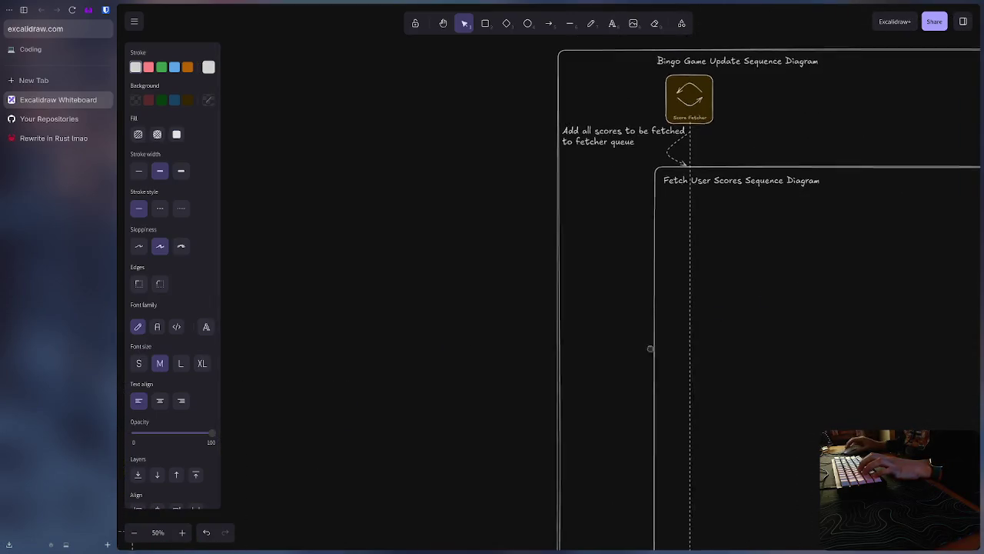
scroll(648, 345, right, 4)
scroll(648, 346, up, 2)
scroll(710, 330, up, 3)
scroll(685, 357, down, 2)
scroll(663, 340, up, 1)
key(ctrl+v)
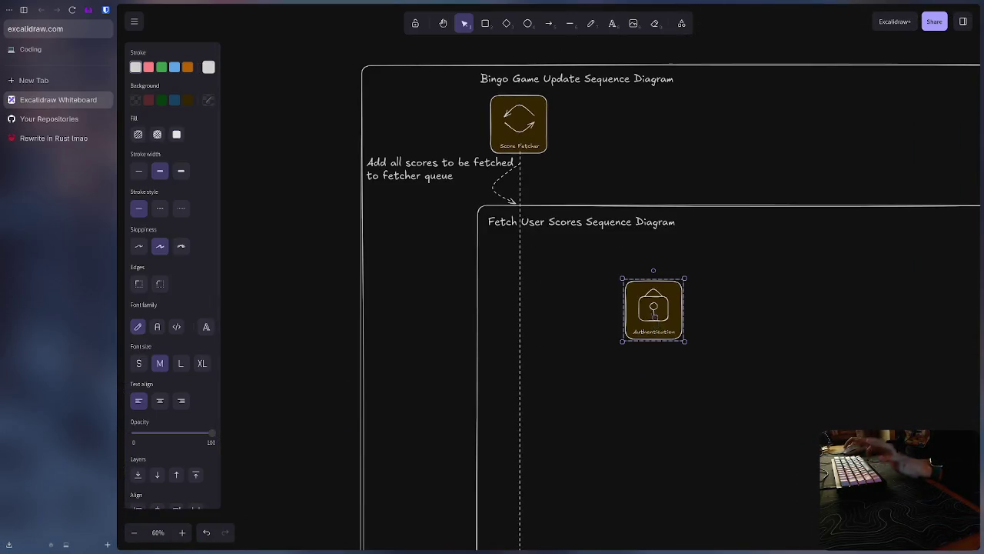
mouse_move(659, 315)
mouse_down()
mouse_move(658, 144)
mouse_move(643, 127)
mouse_up()
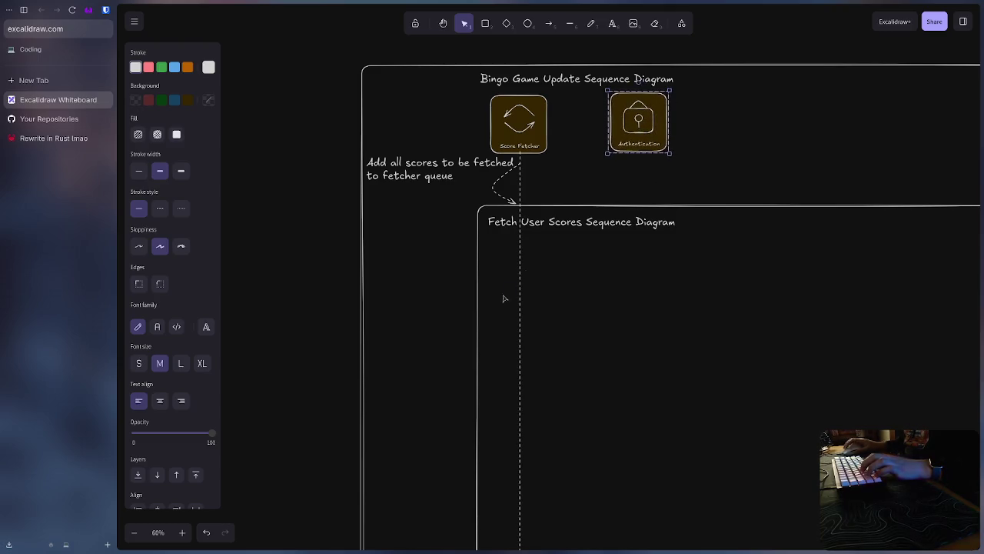
Step: Duplicate Score Fetcher's dashed lifeline and hang the copy under the Authentication icon
click(520, 292)
key(l)
drag(687, 197, 687, 521)
drag(688, 279, 641, 232)
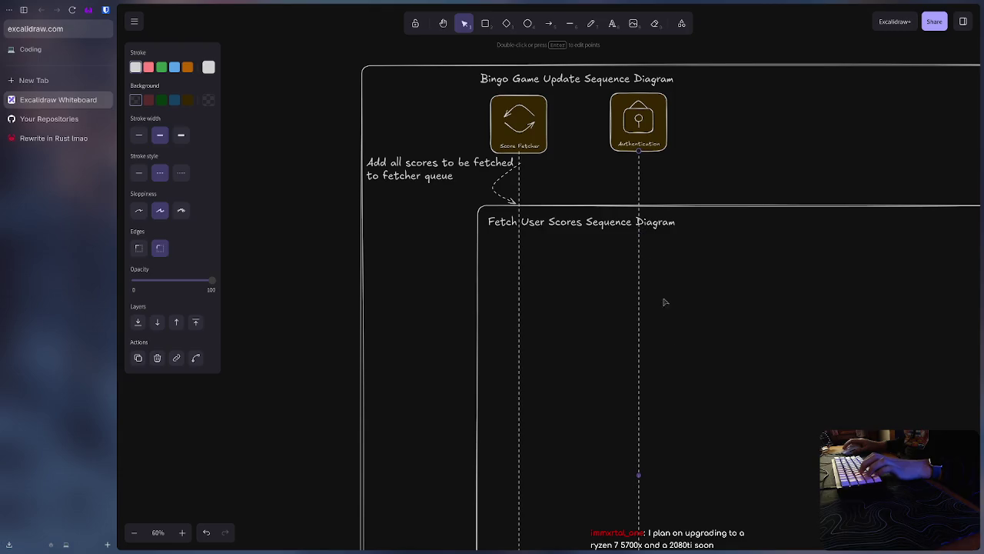
scroll(665, 303, down, 5)
scroll(698, 423, down, 5)
scroll(698, 418, down, 2)
scroll(663, 395, left, 10)
scroll(666, 396, right, 10)
scroll(721, 391, up, 5)
scroll(674, 356, up, 5)
scroll(461, 304, up, 3)
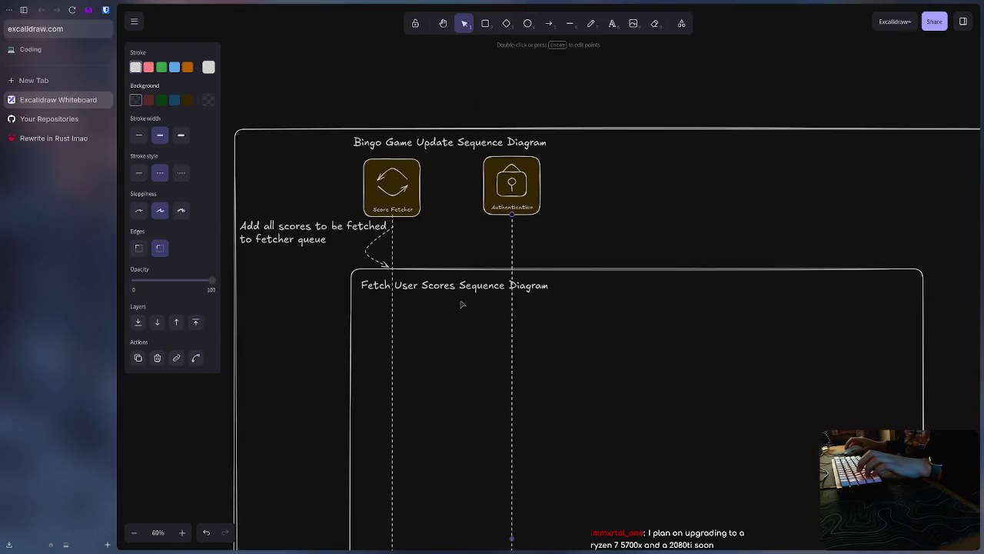
scroll(534, 312, left, 1)
scroll(516, 321, up, 1)
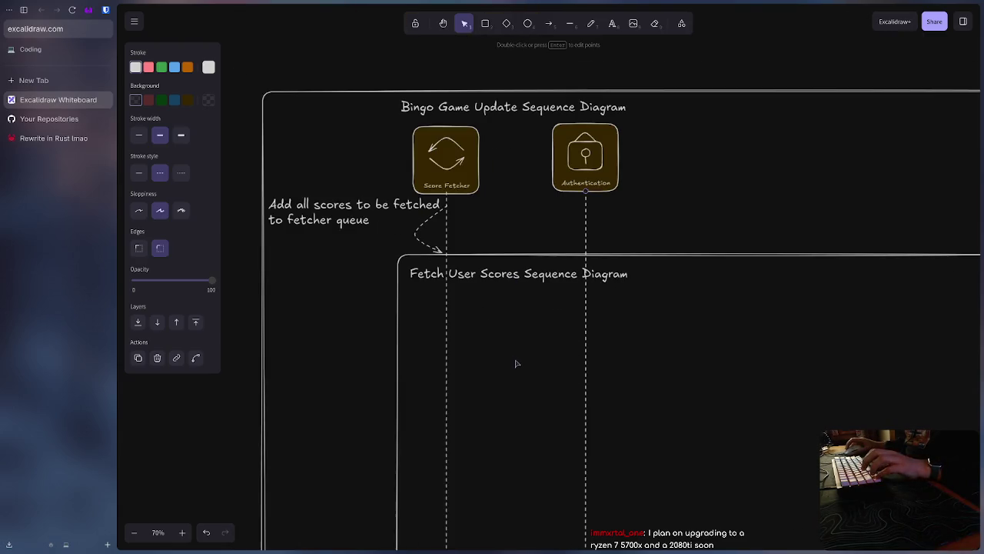
scroll(515, 319, up, 2)
scroll(515, 315, up, 1)
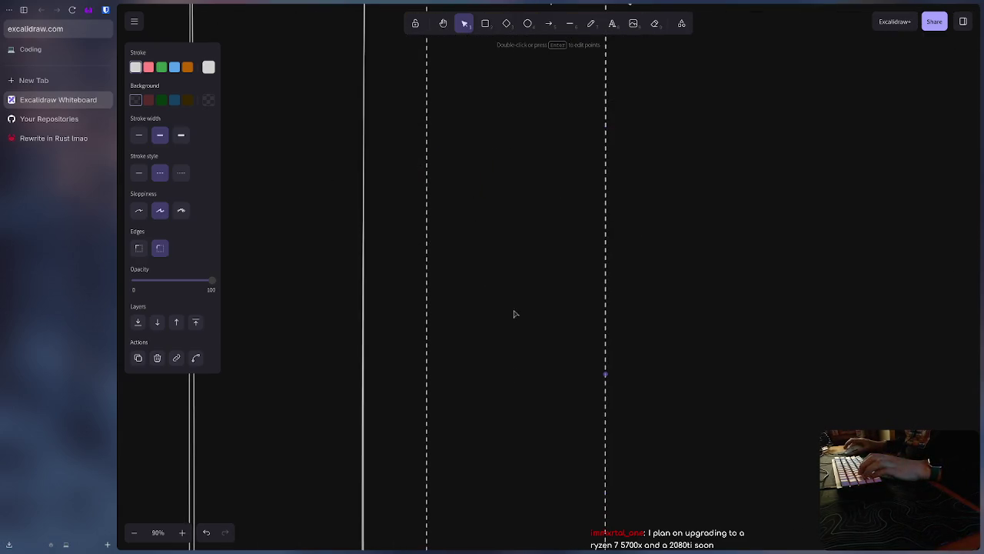
click(549, 23)
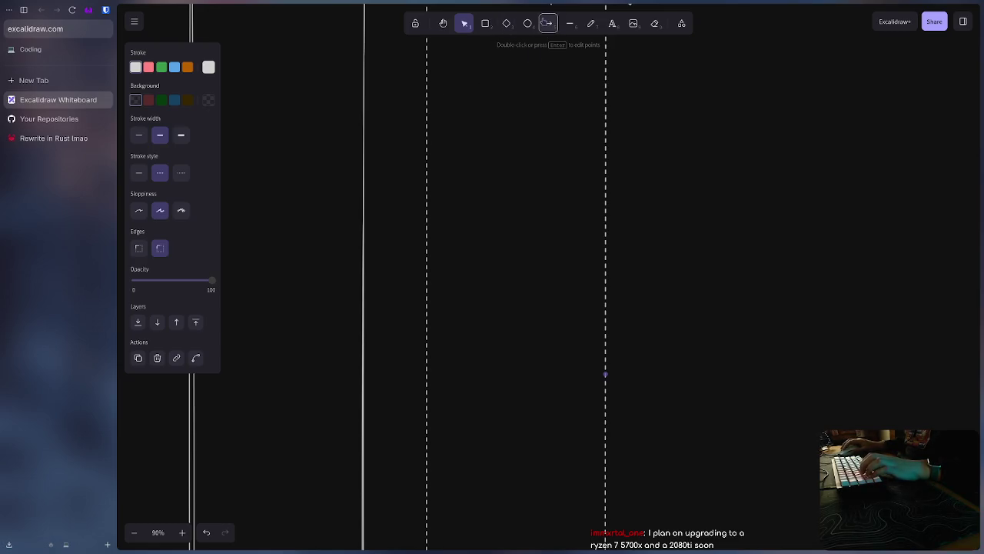
Step: Draw a horizontal arrow from Score Fetcher's lifeline toward Authentication's lifeline
drag(425, 109, 608, 116)
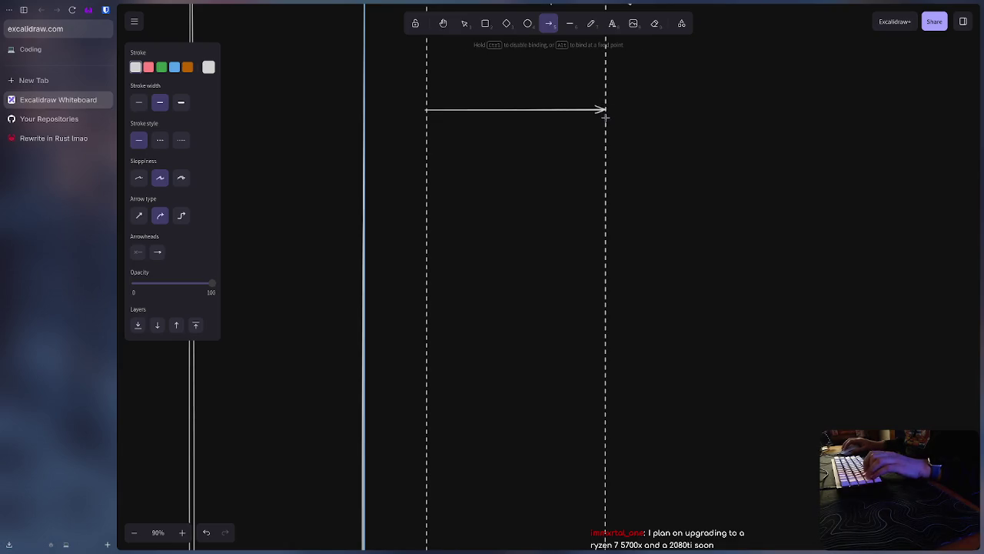
scroll(560, 174, up, 3)
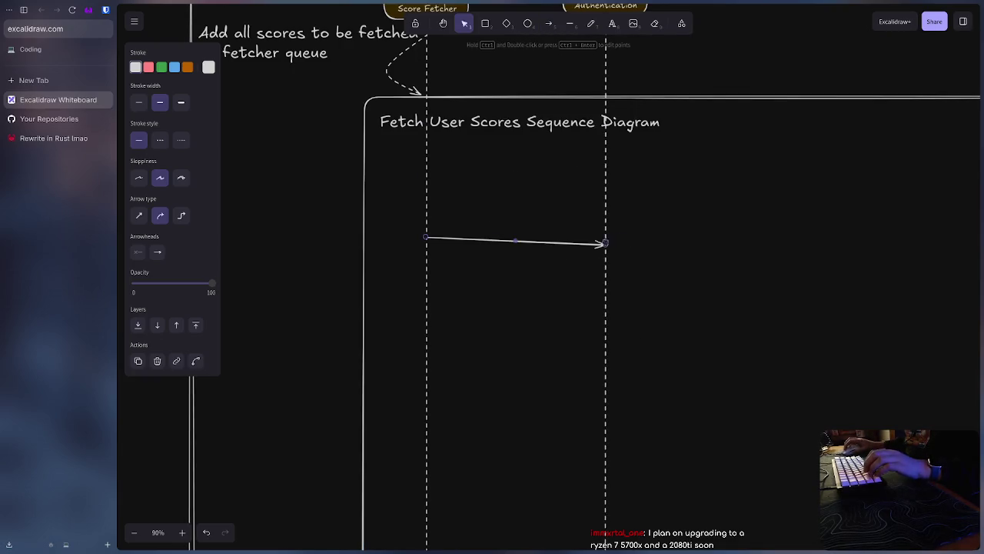
drag(606, 245, 607, 233)
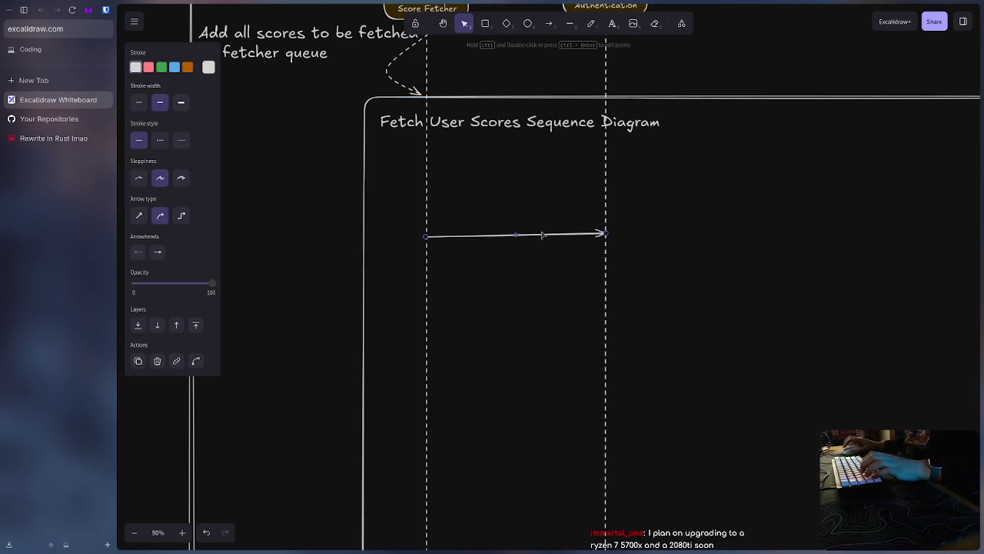
drag(606, 234, 605, 243)
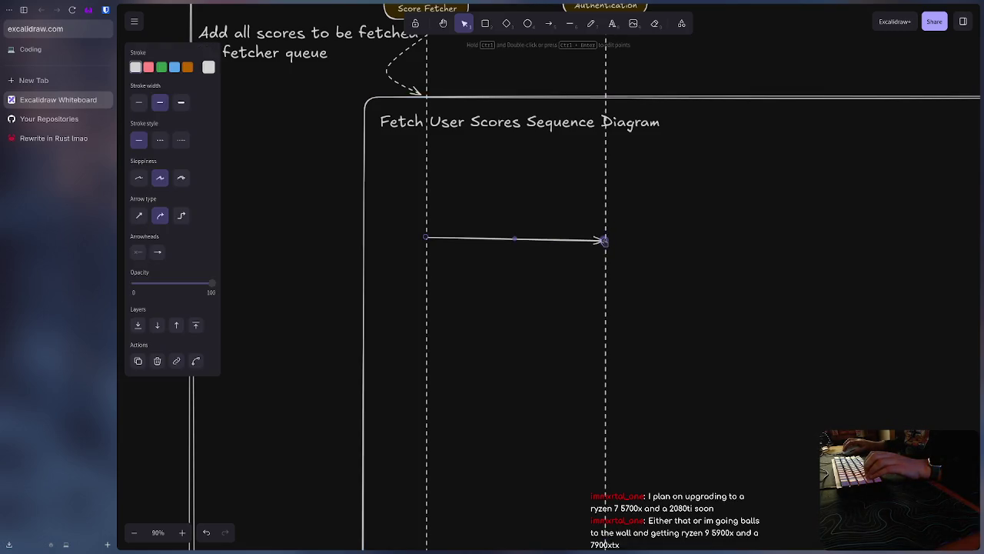
drag(605, 241, 606, 235)
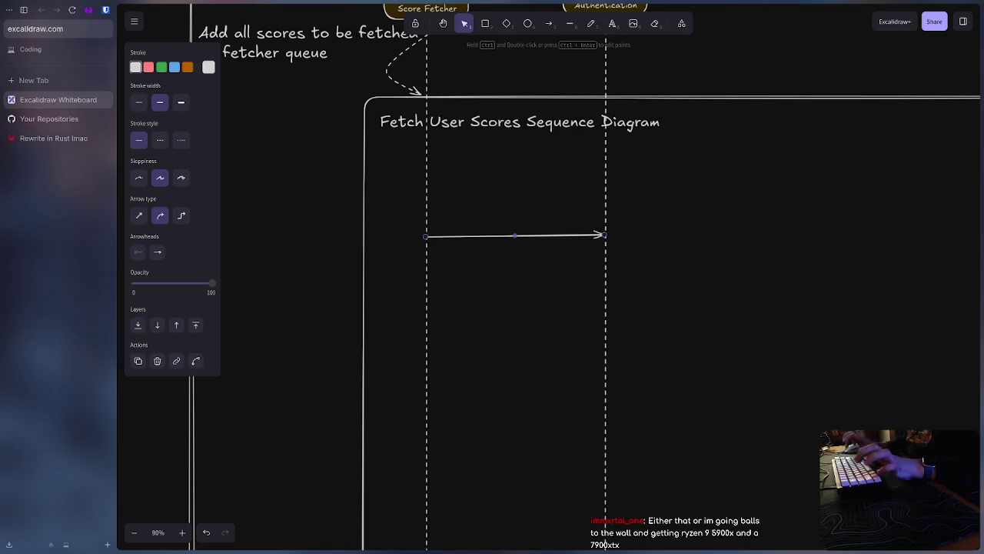
drag(604, 235, 607, 240)
Step: Bind the arrow's end to the Authentication dashed lifeline
scroll(607, 241, up, 3)
scroll(607, 242, up, 4)
scroll(608, 246, up, 4)
scroll(607, 243, up, 3)
scroll(602, 221, up, 1)
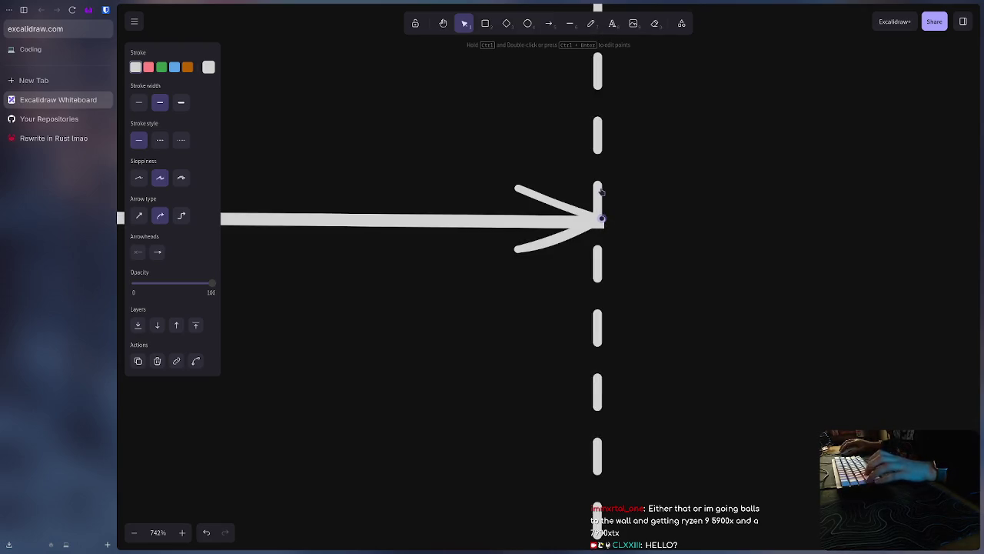
drag(602, 219, 592, 190)
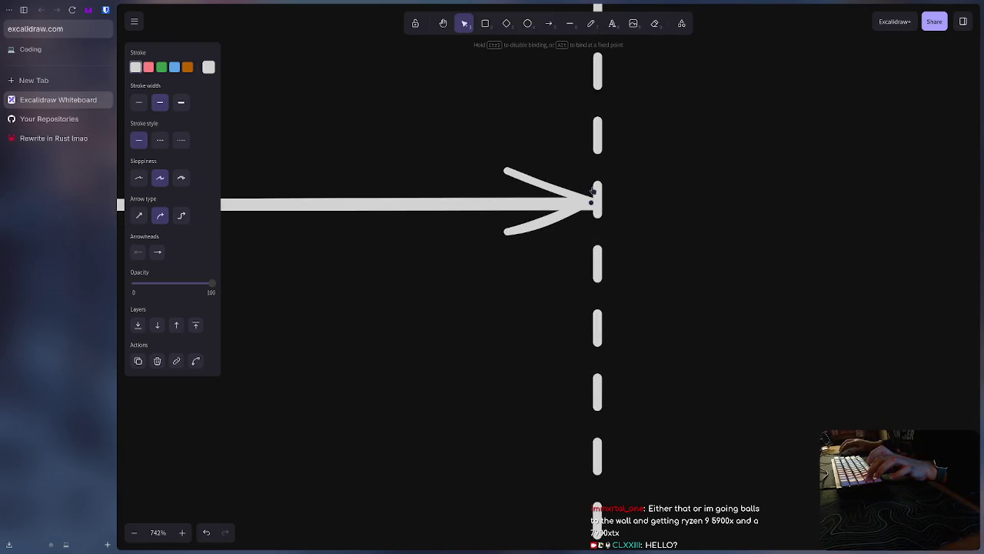
drag(592, 190, 597, 202)
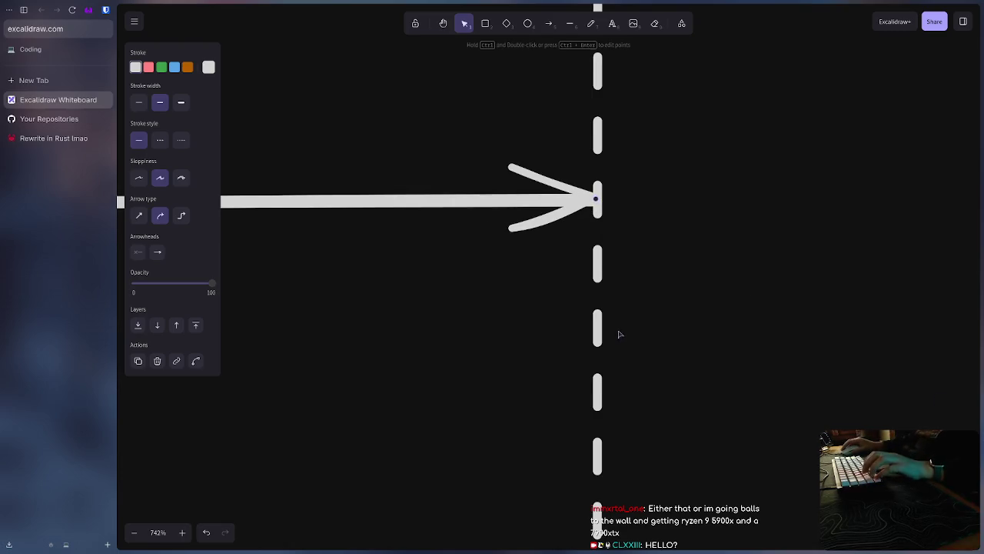
Step: Zoom out over the whole diagram and adjust where the arrowhead meets the right lifeline
scroll(613, 330, down, 2)
scroll(613, 330, down, 1)
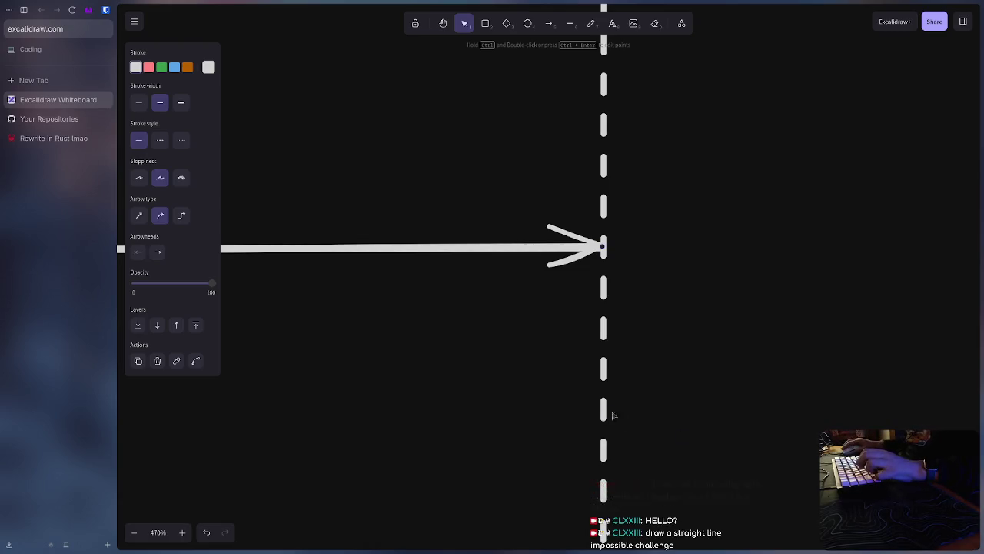
scroll(608, 412, down, 2)
scroll(603, 415, down, 1)
scroll(603, 415, down, 3)
scroll(525, 431, left, 2)
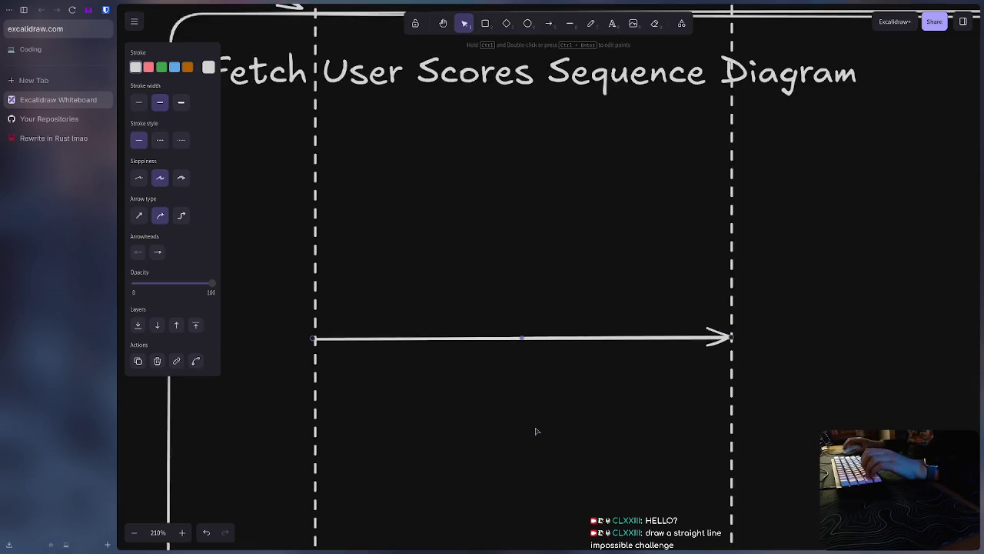
scroll(536, 428, left, 2)
scroll(681, 421, up, 1)
scroll(681, 421, right, 2)
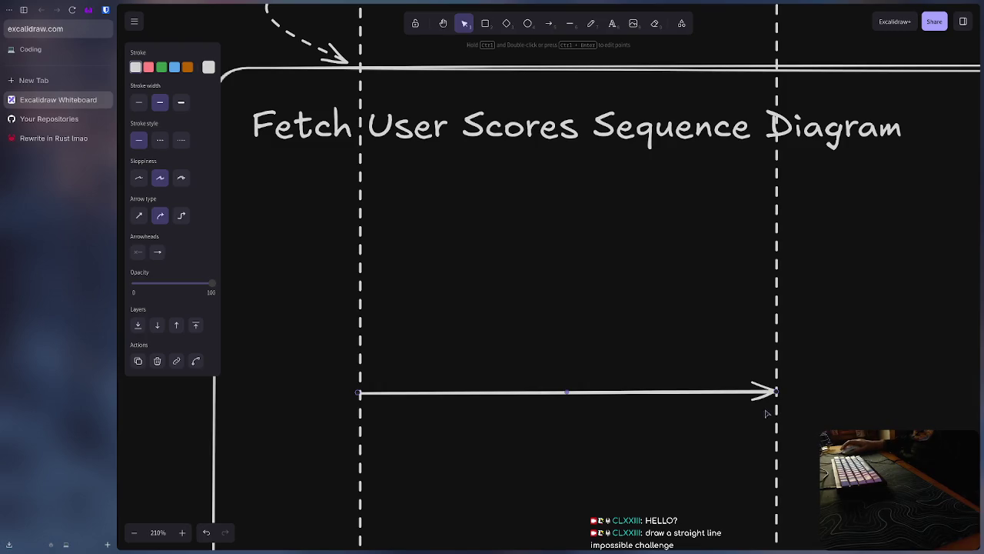
drag(774, 392, 775, 402)
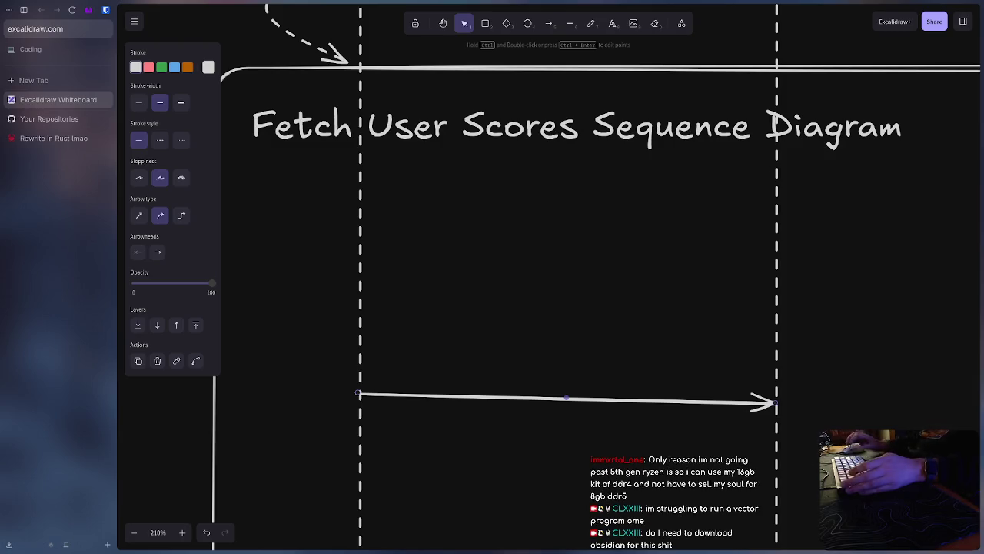
Step: Install Obsidian with 'yay -S obsidian' from the launcher and confirm the install
key(alt+space)
text(yay -S obsidian)
key(Return)
key(alt+space)
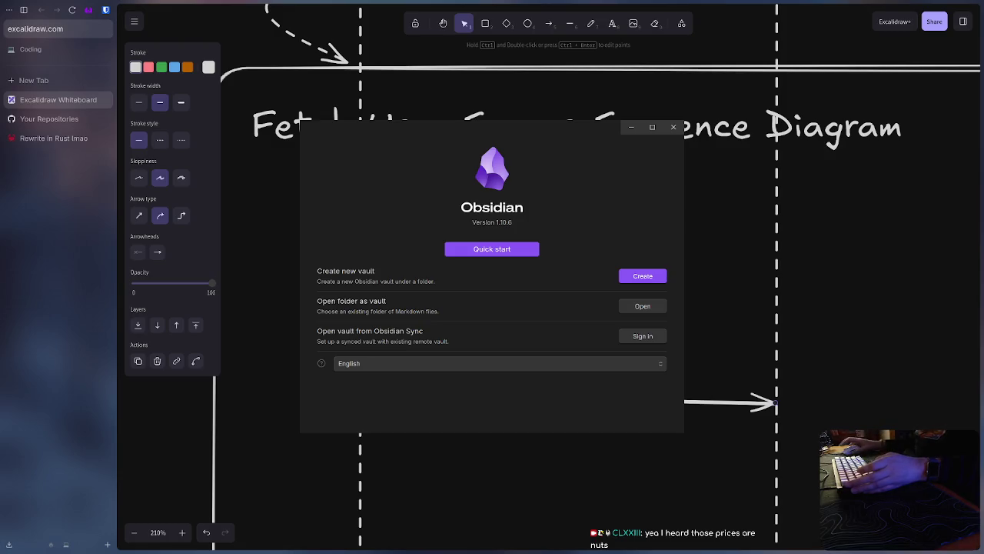
Step: Create a vault named grr in the home folder and close its Welcome and Graph view tabs
click(637, 279)
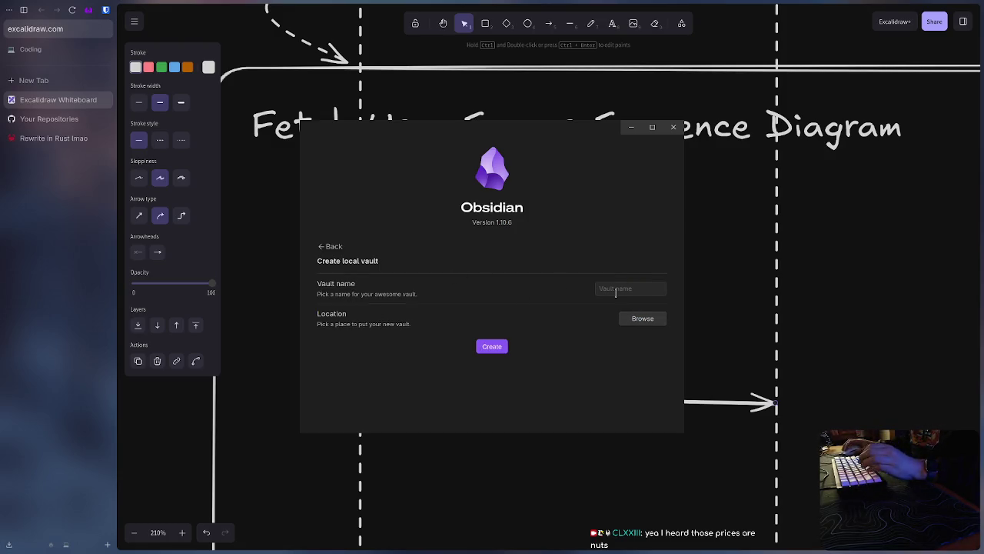
text(grr)
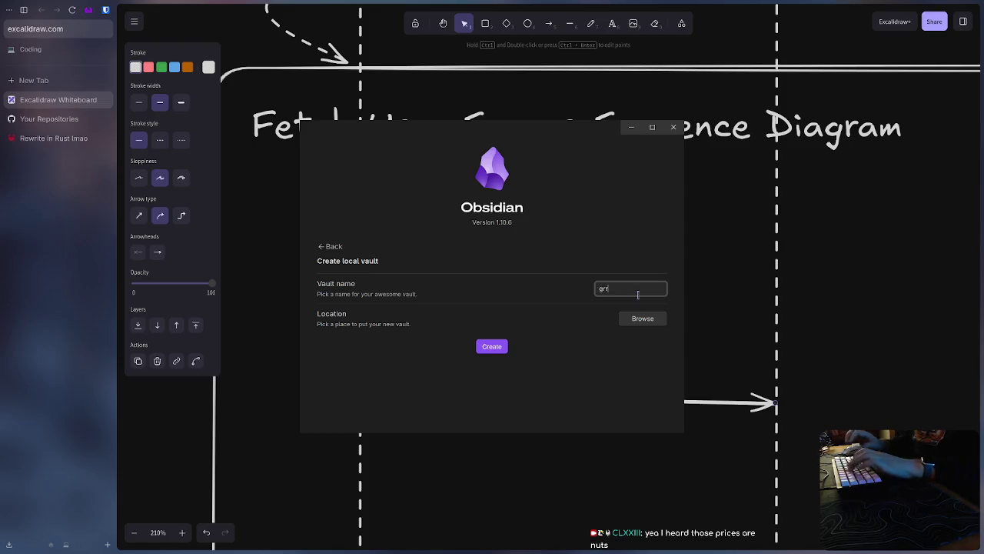
click(641, 320)
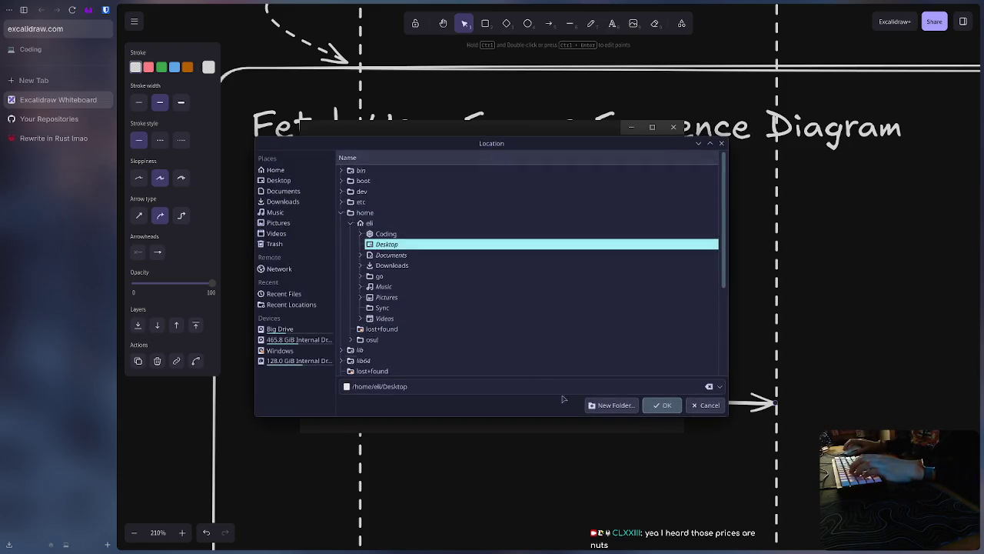
click(662, 405)
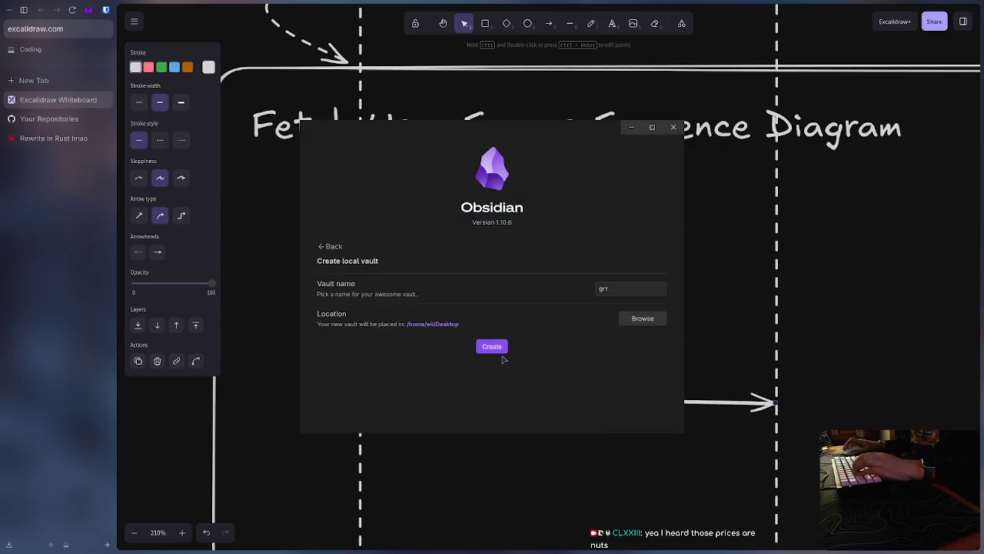
click(633, 326)
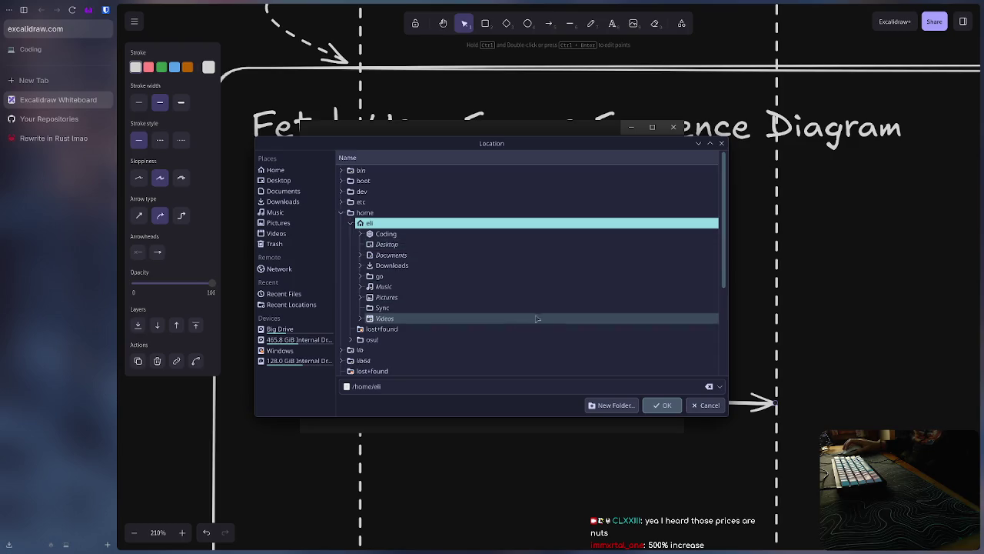
click(666, 407)
click(492, 347)
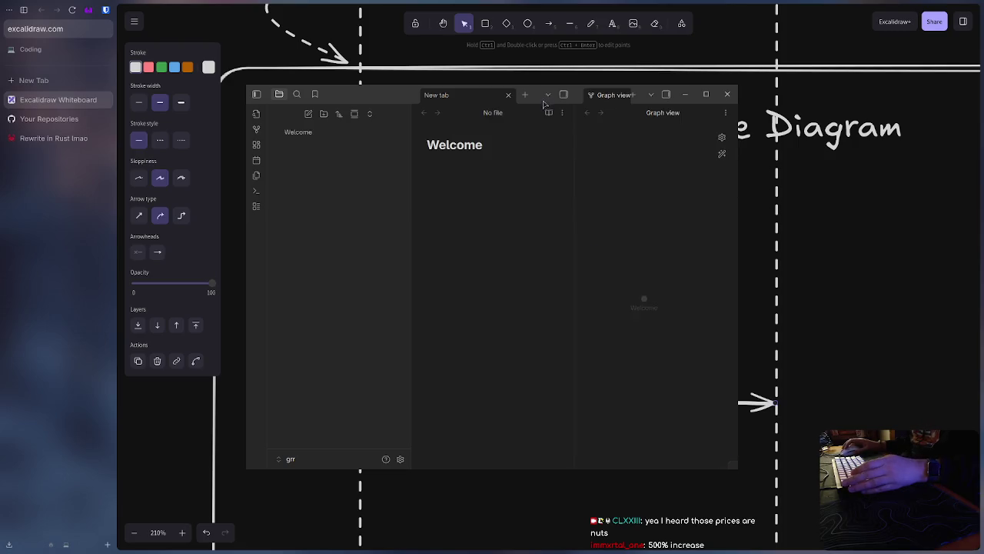
click(508, 95)
click(509, 95)
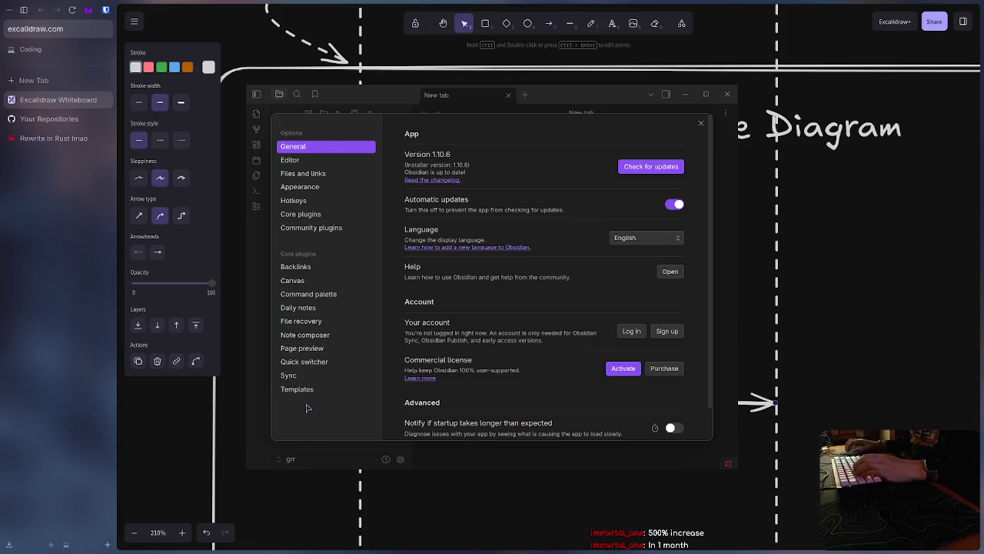
Step: Turn on community plugins and install the Excalidraw plugin from the plugin browser
click(308, 280)
click(339, 307)
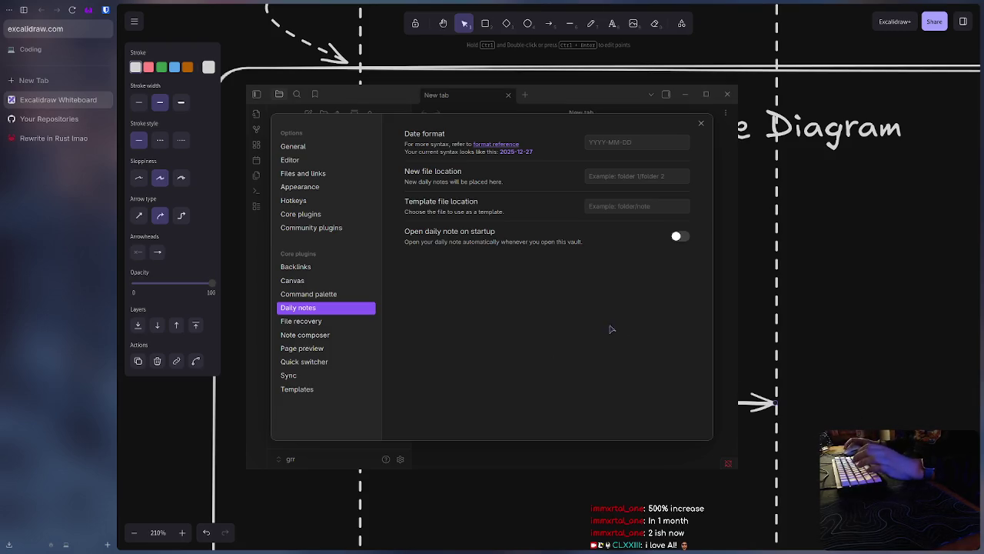
click(312, 228)
click(473, 345)
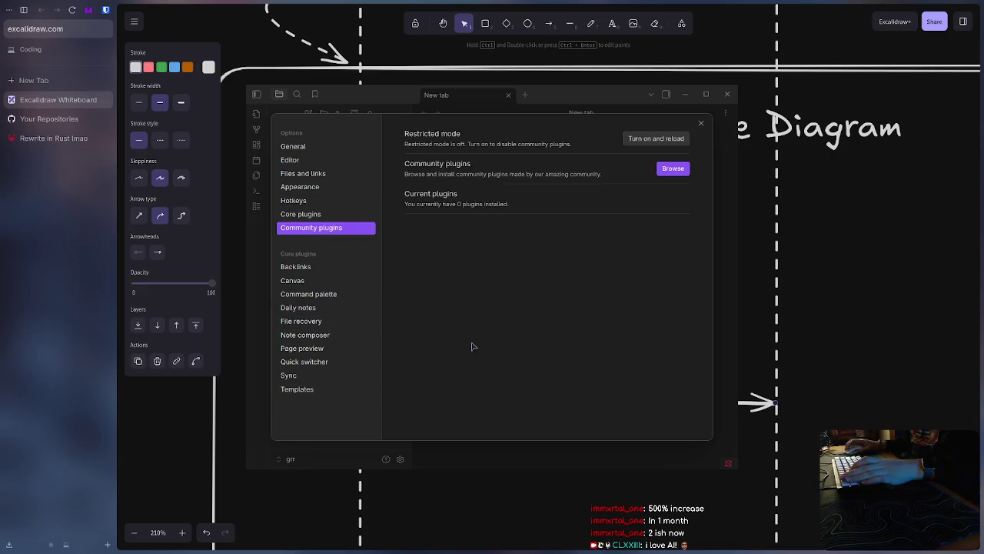
click(671, 169)
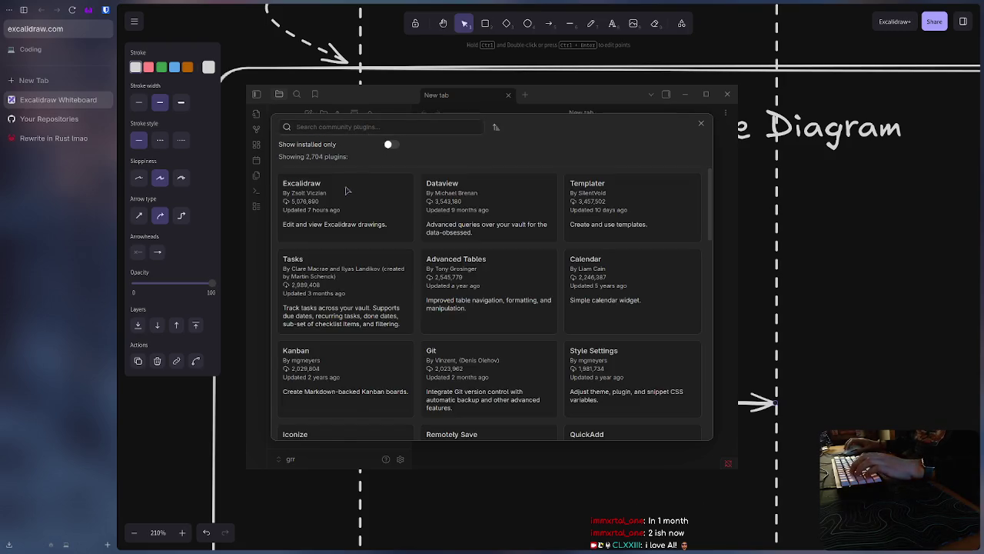
click(384, 223)
click(450, 254)
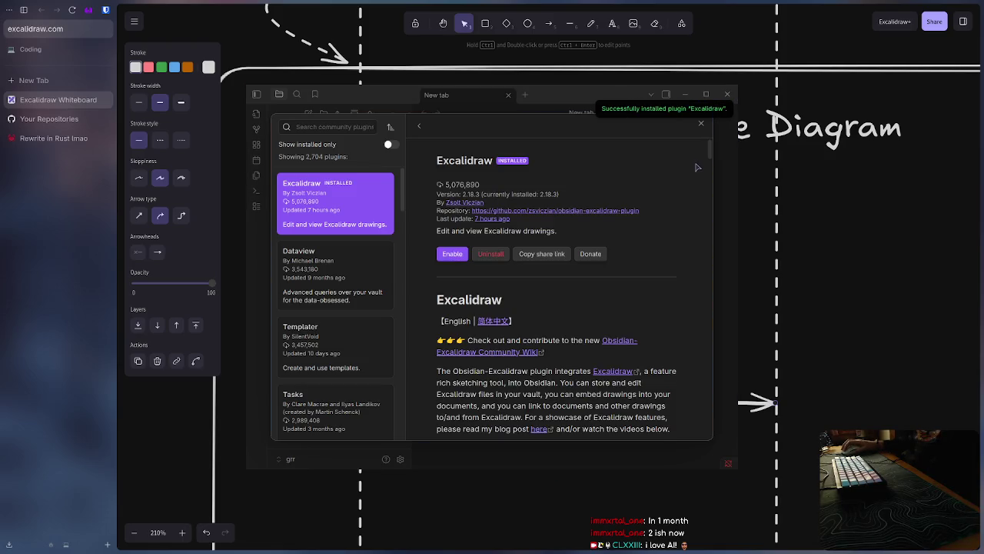
click(697, 125)
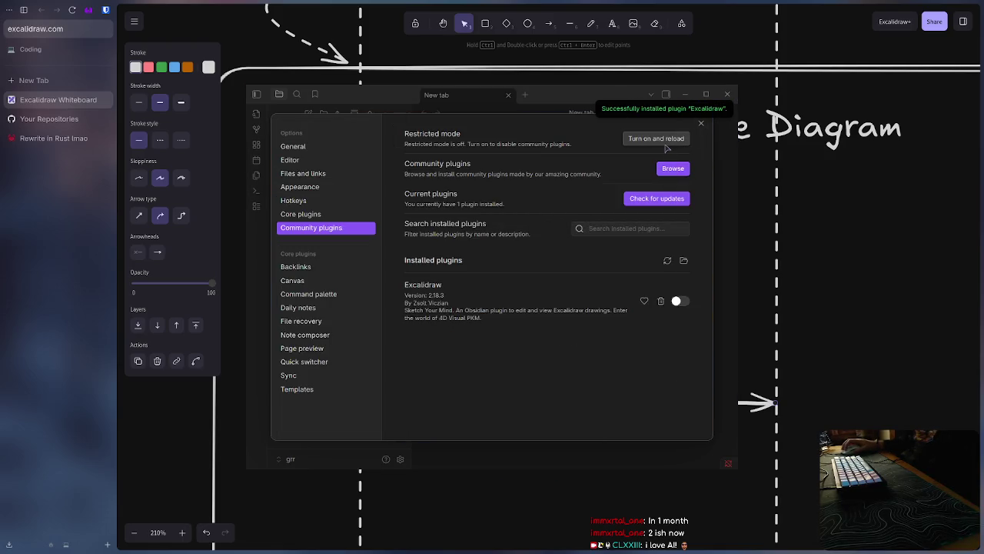
key(Escape)
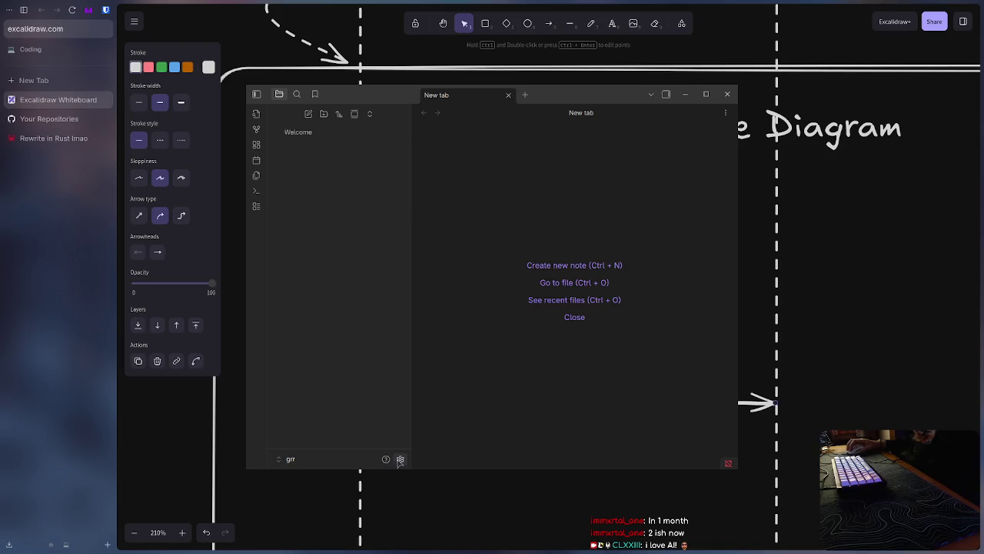
Step: Turn off restricted mode and enable the Excalidraw plugin in the vault settings
click(400, 459)
click(346, 228)
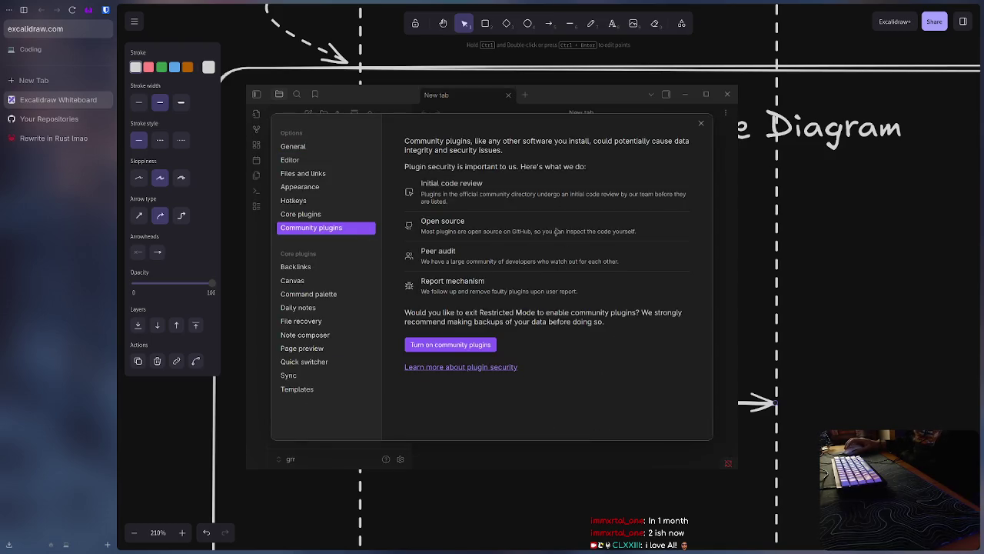
click(485, 339)
click(679, 301)
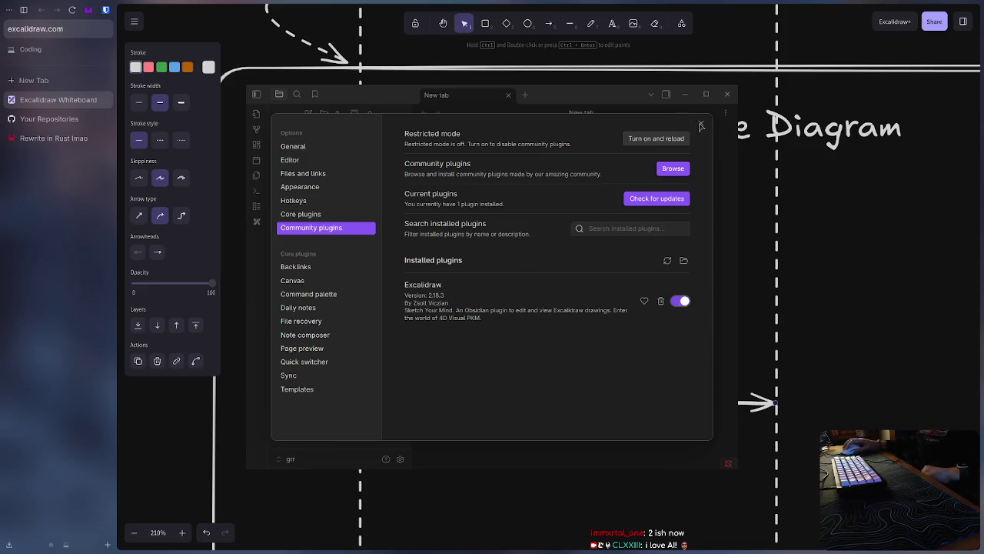
key(Escape)
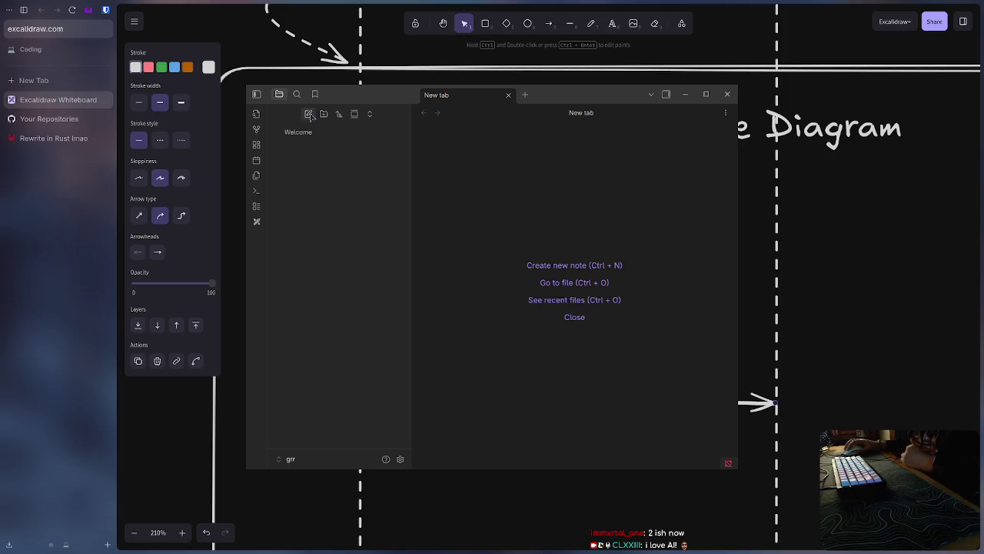
Step: Create an Untitled note, then delete it again
click(308, 113)
key(Return)
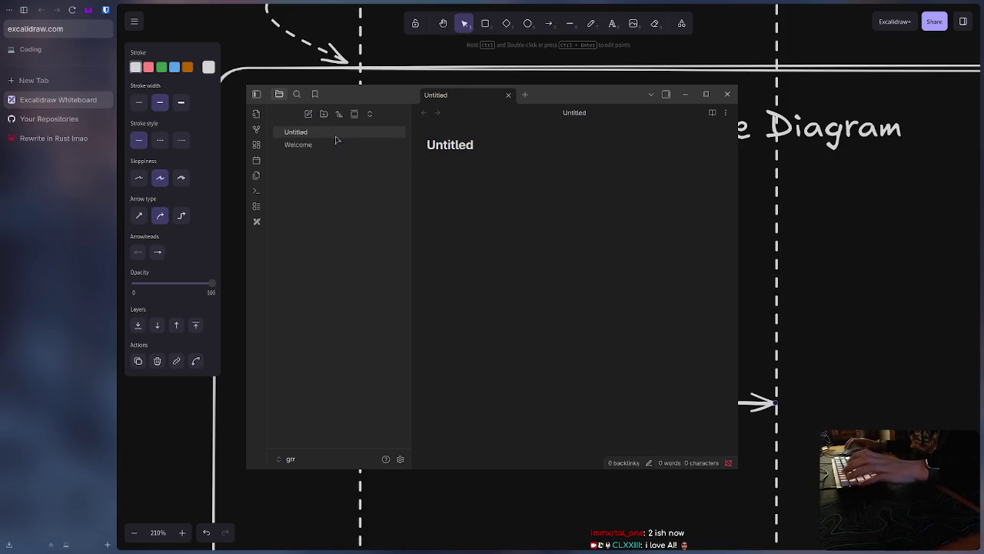
right_click(337, 135)
click(369, 361)
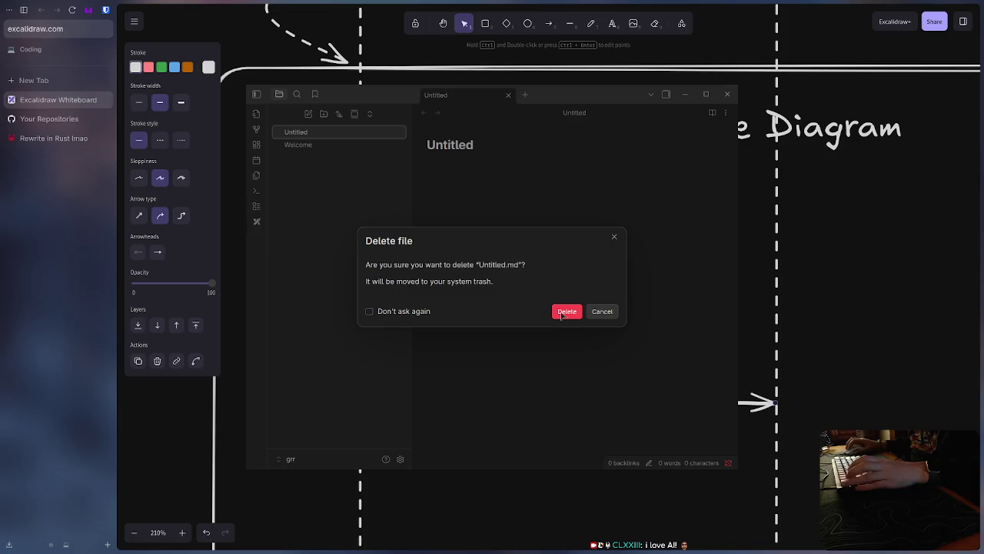
click(567, 311)
Step: Create a new Excalidraw drawing in the Excalidraw folder, then delete that drawing file
click(262, 224)
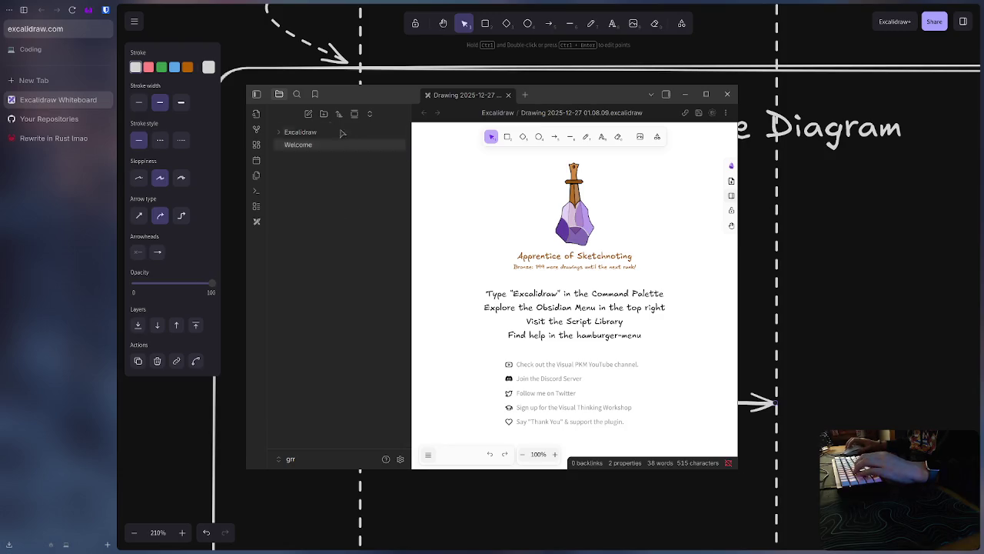
click(278, 133)
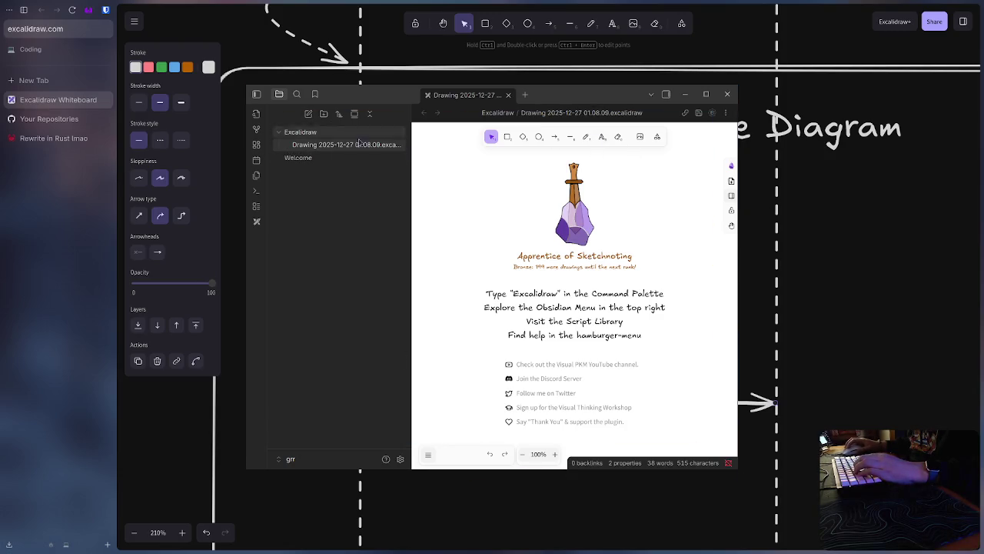
right_click(317, 135)
click(303, 219)
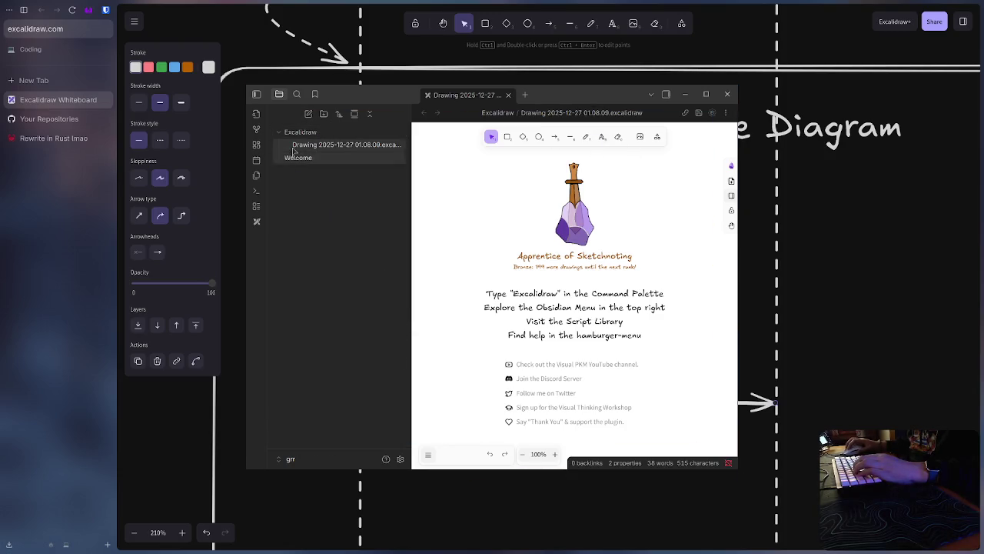
right_click(343, 144)
click(369, 368)
click(569, 315)
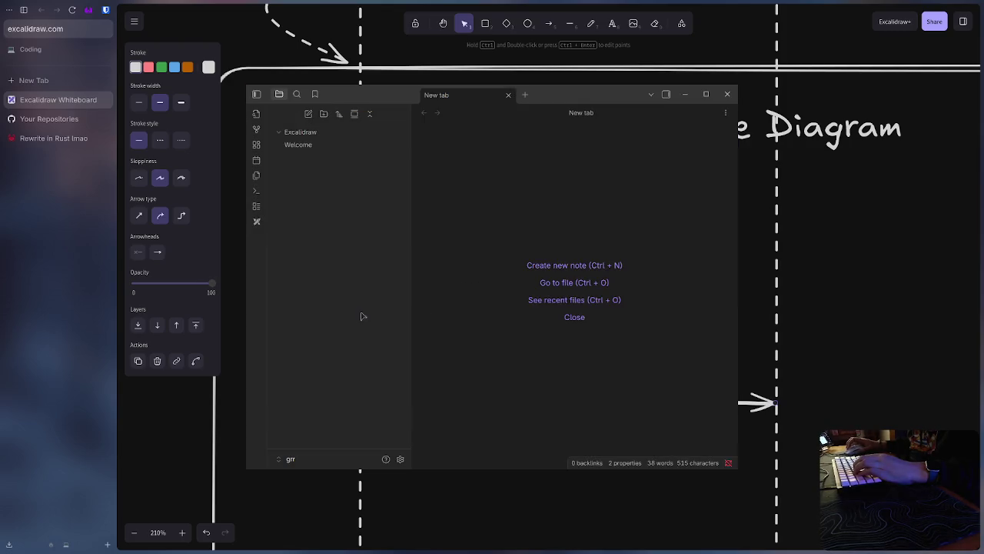
Step: Delete the Welcome.md note from the vault
click(304, 146)
right_click(305, 147)
click(341, 378)
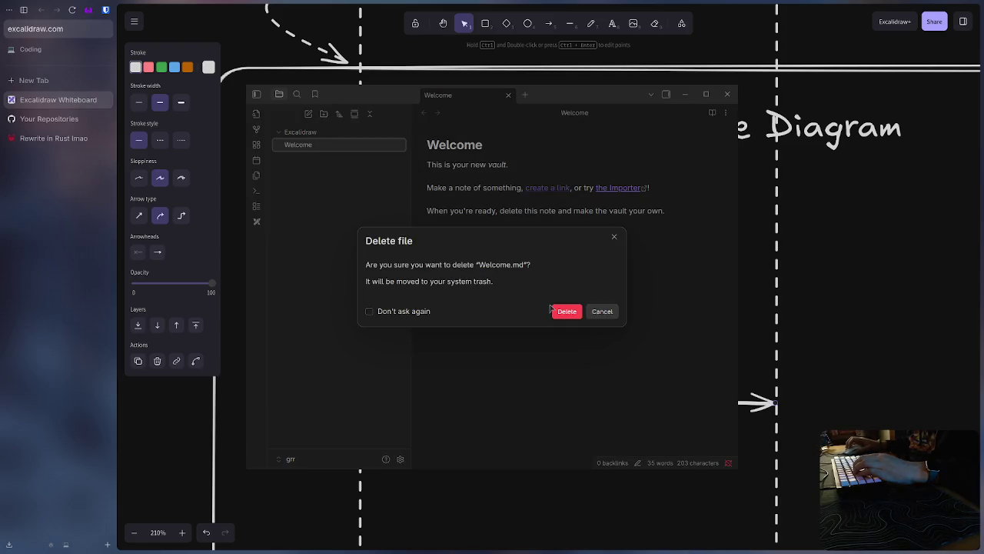
click(567, 311)
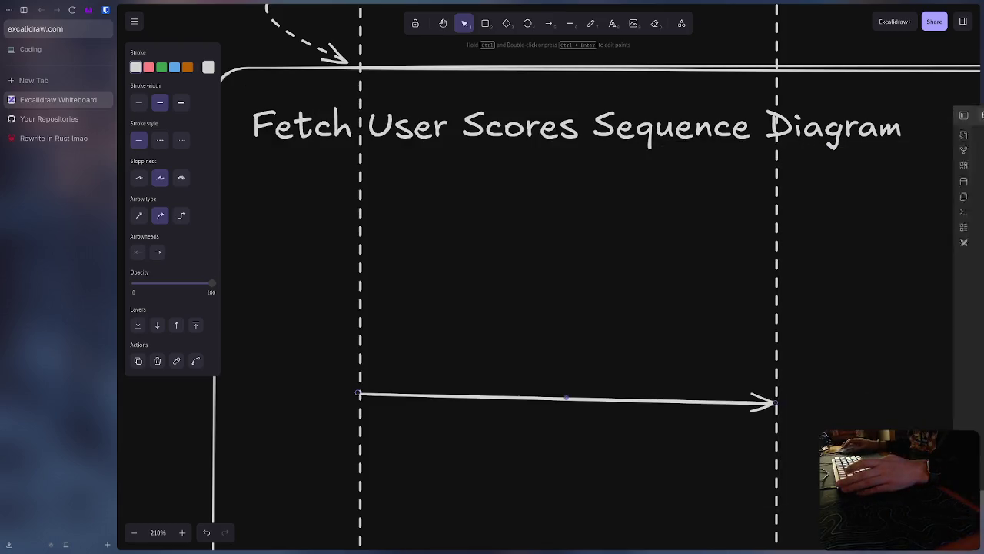
Step: Save the Excalidraw sequence diagram to disk with Save to file
click(655, 307)
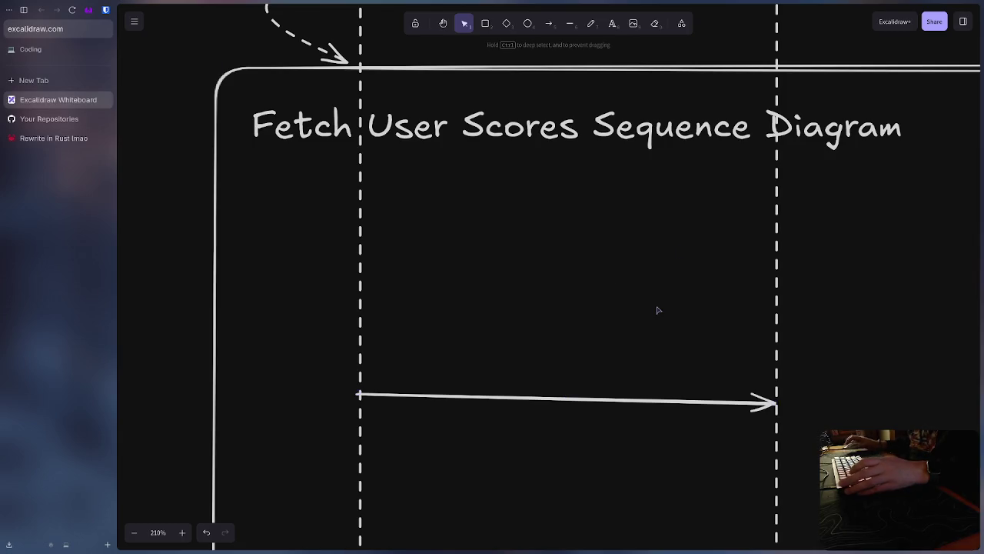
click(135, 22)
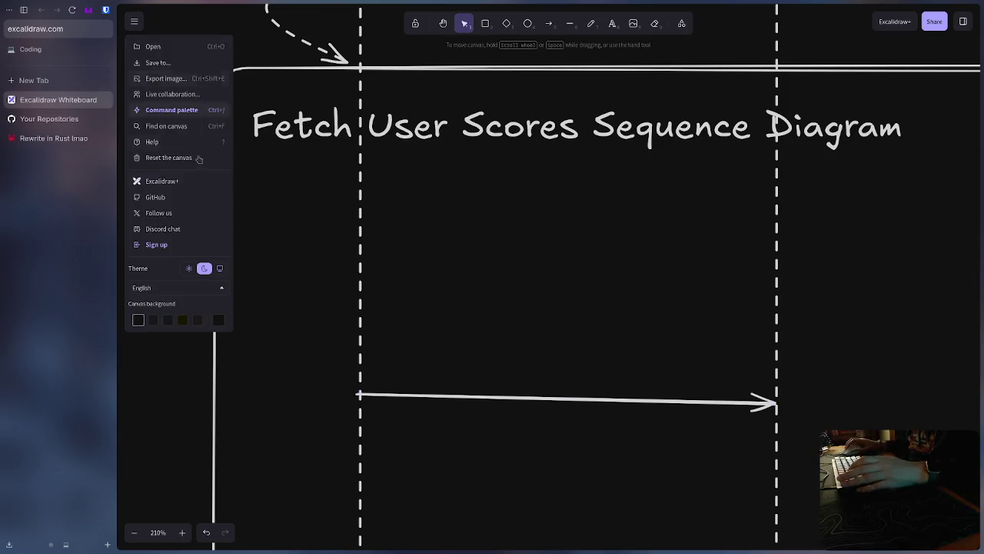
click(165, 64)
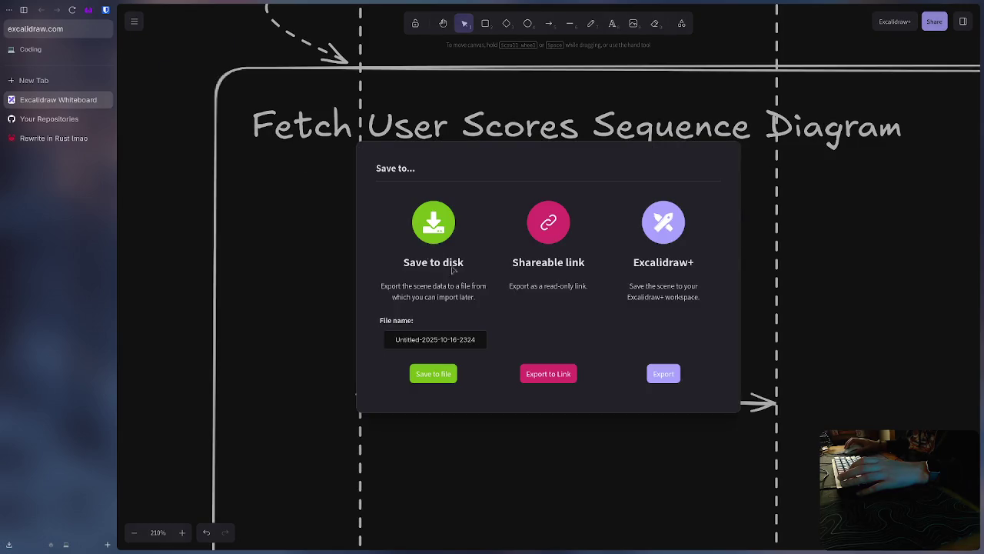
click(443, 379)
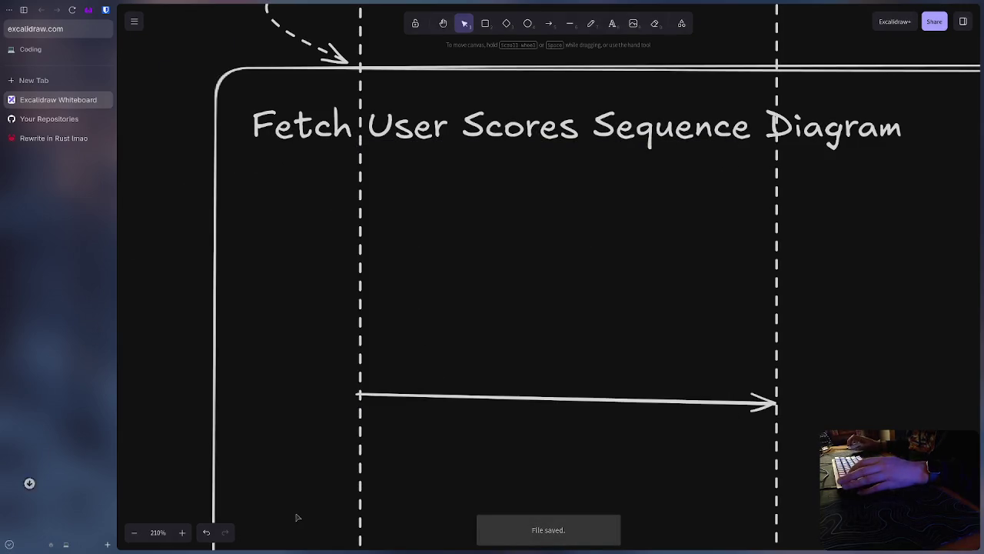
Step: Pick the saved drawing in Dolphin's Downloads folder and dismiss Obsidian's vault chooser
key(super+e)
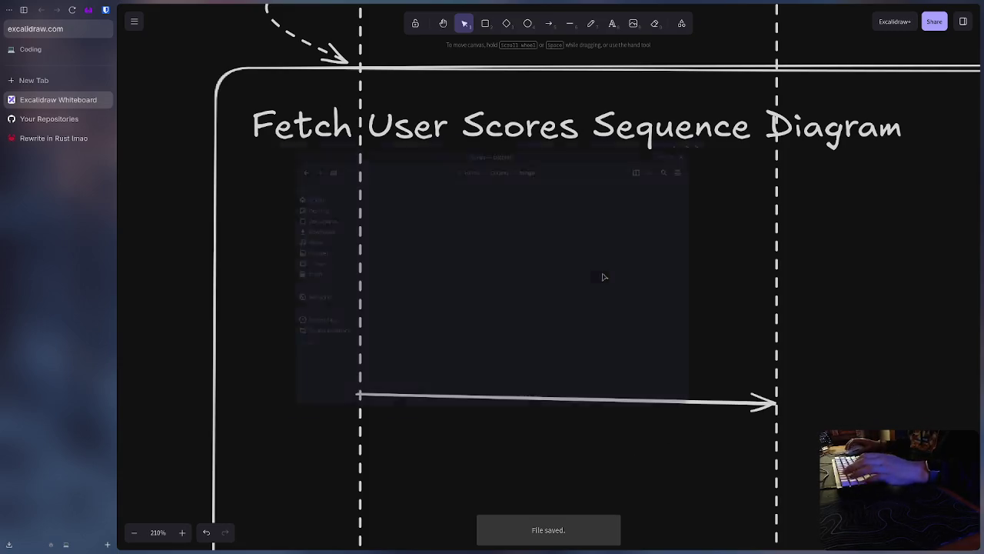
click(292, 223)
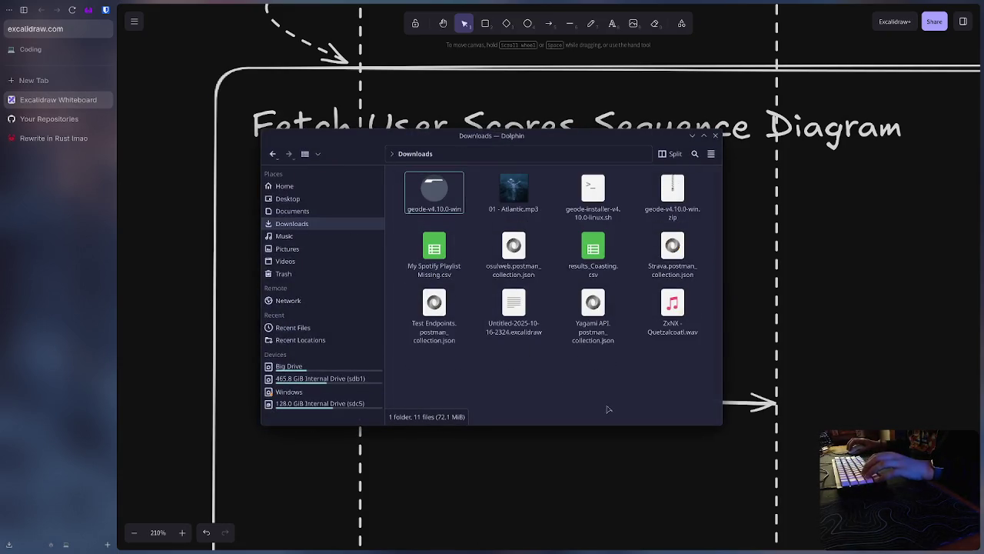
click(519, 319)
click(312, 199)
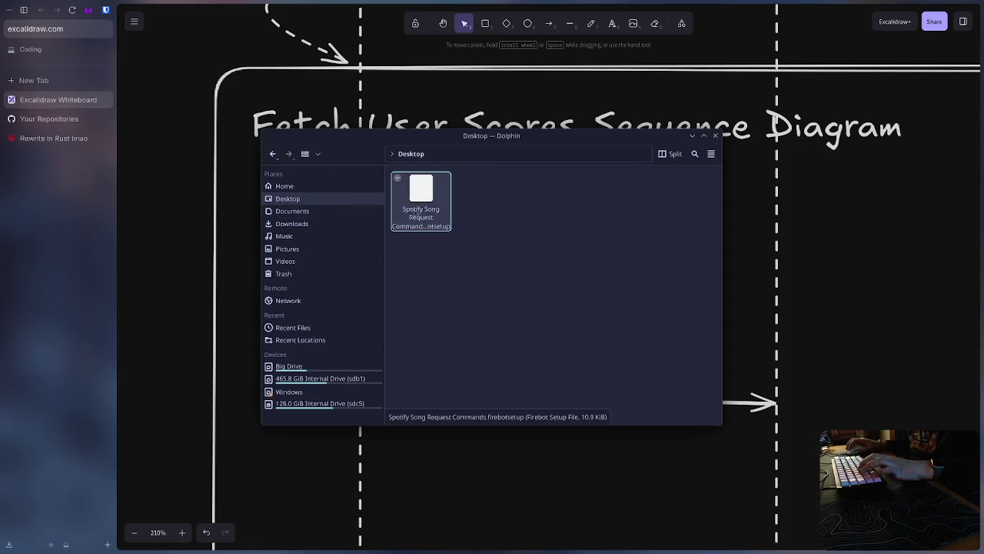
right_click(551, 254)
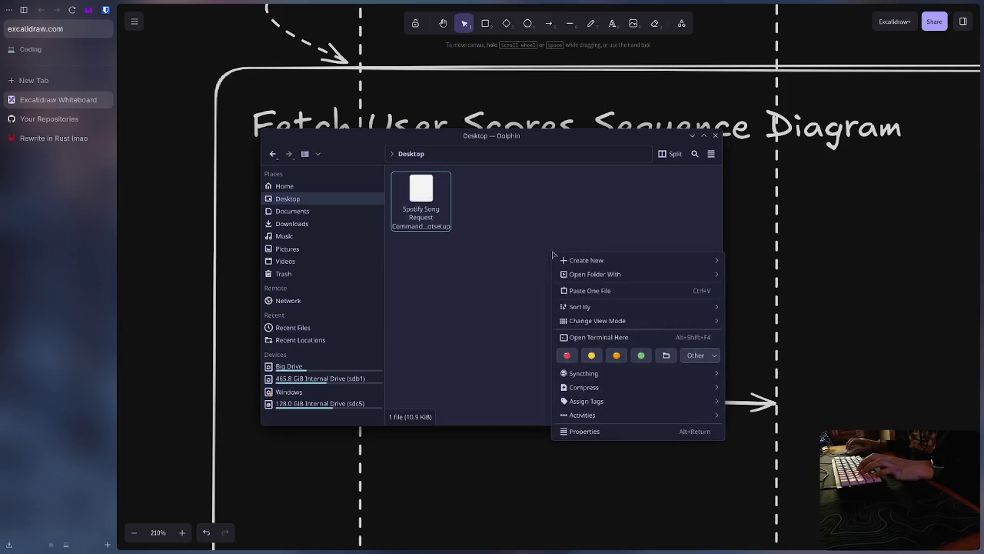
key(Escape)
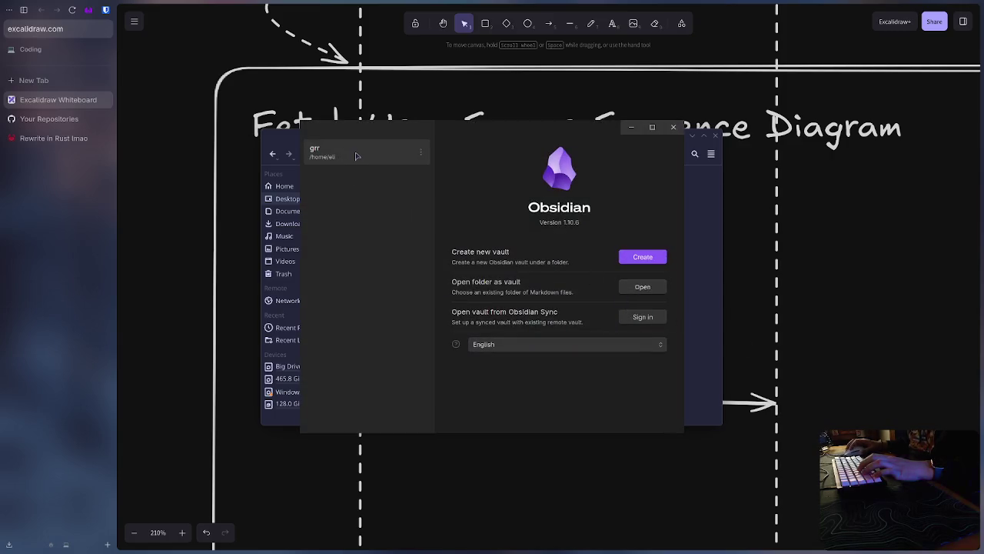
click(673, 127)
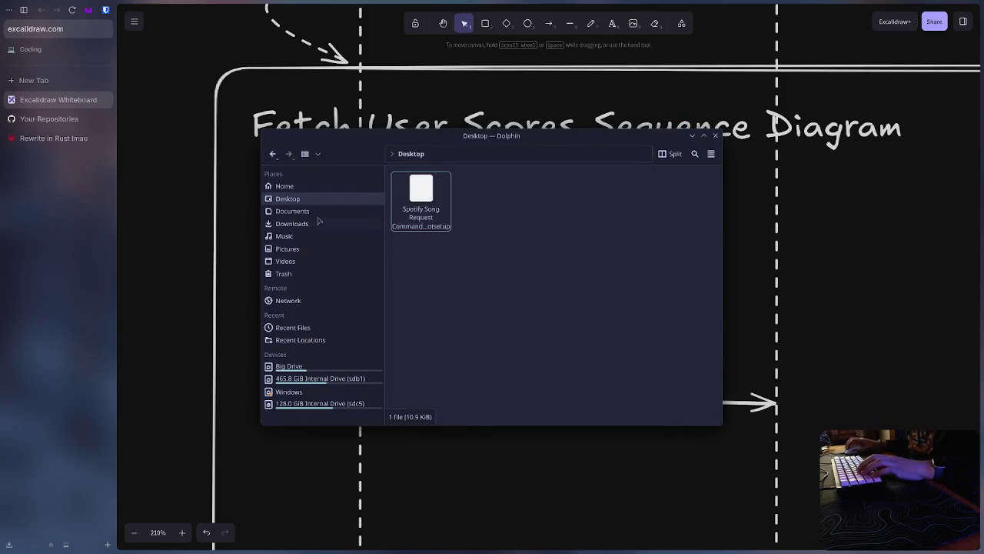
Step: Put the drawing into Home > grr > Excalidraw, close Dolphin and the Excalidraw browser tab
click(285, 187)
click(424, 233)
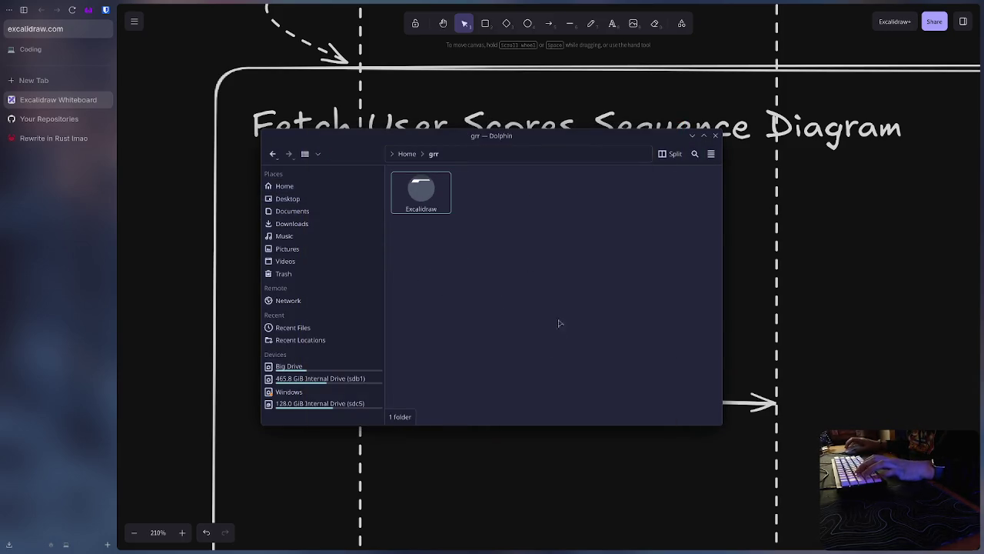
double_click(420, 192)
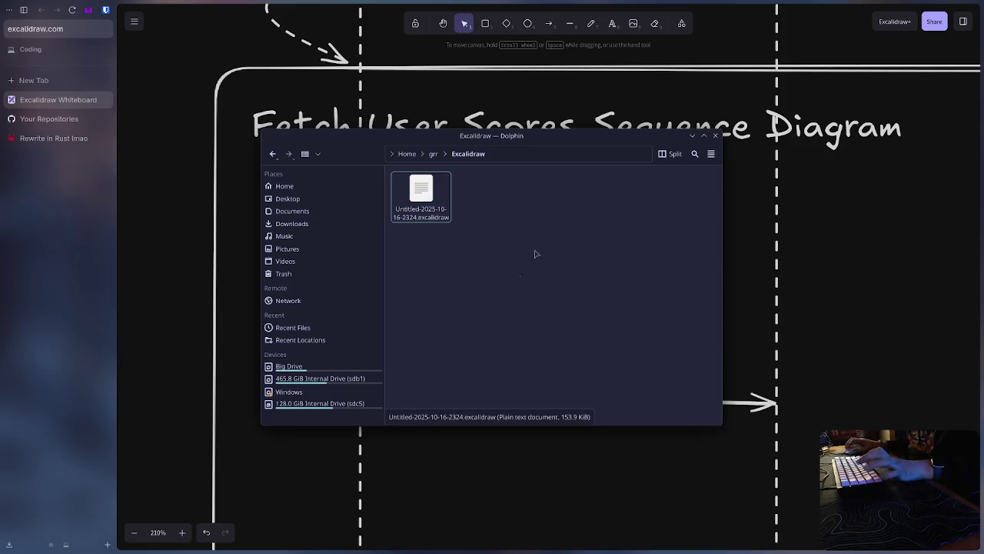
click(715, 135)
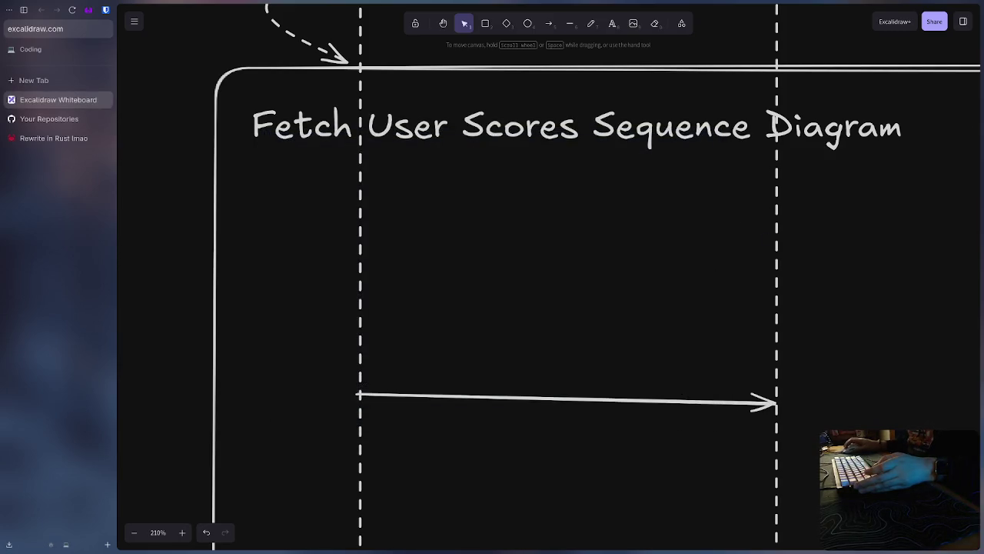
key(ctrl+w)
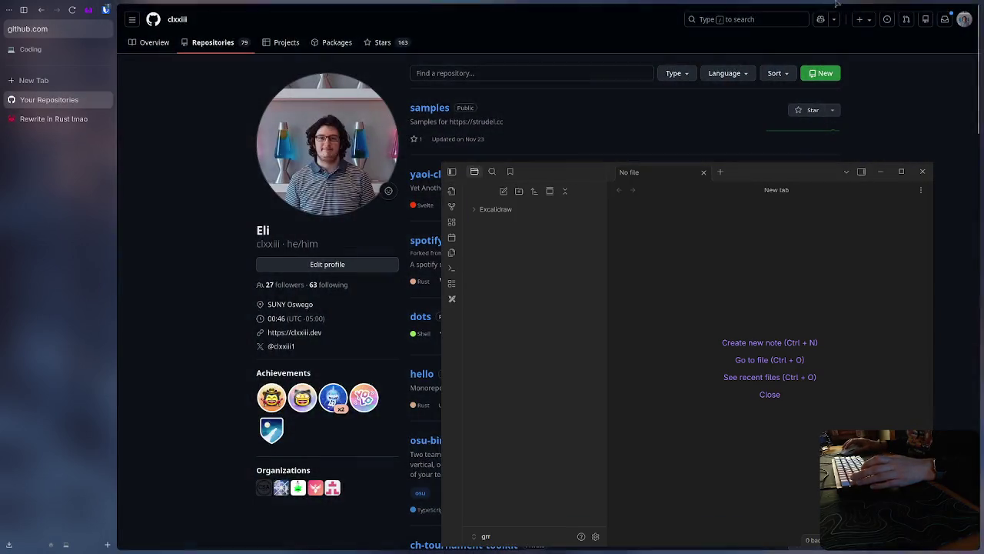
Step: Maximize Obsidian and open Untitled-2025-10-16-2324.excalidraw from the vault's Excalidraw folder
click(836, 4)
key(ctrl+q)
key(super+Up)
click(53, 47)
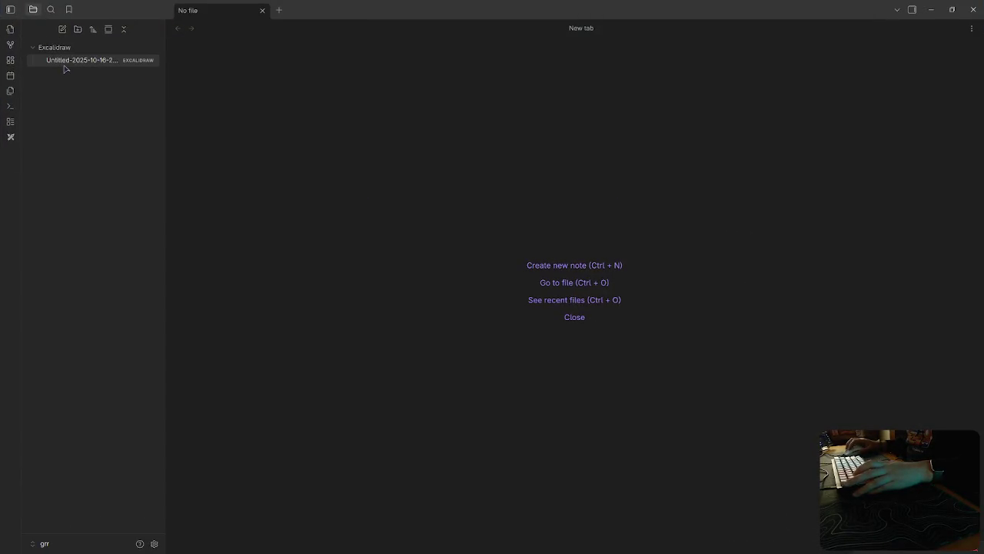
click(64, 64)
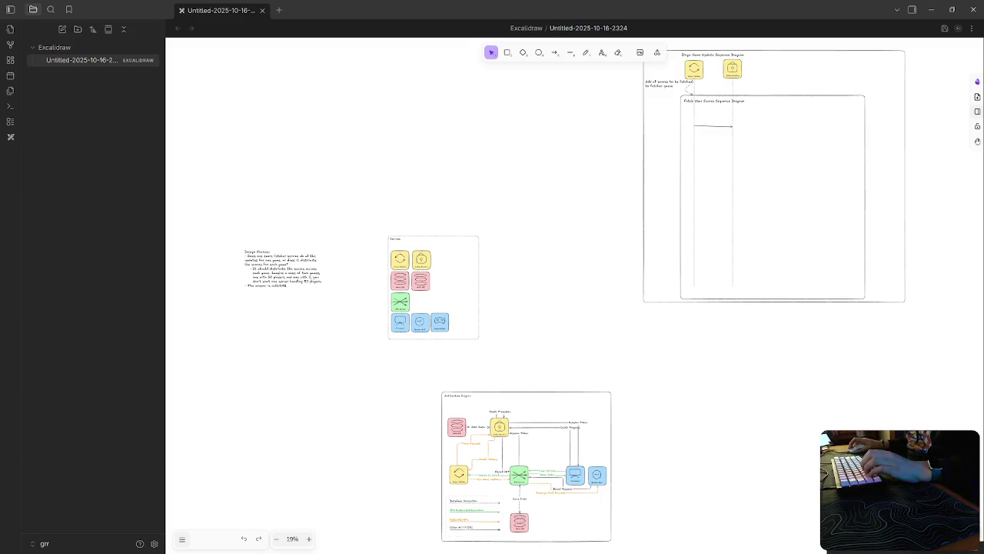
click(977, 83)
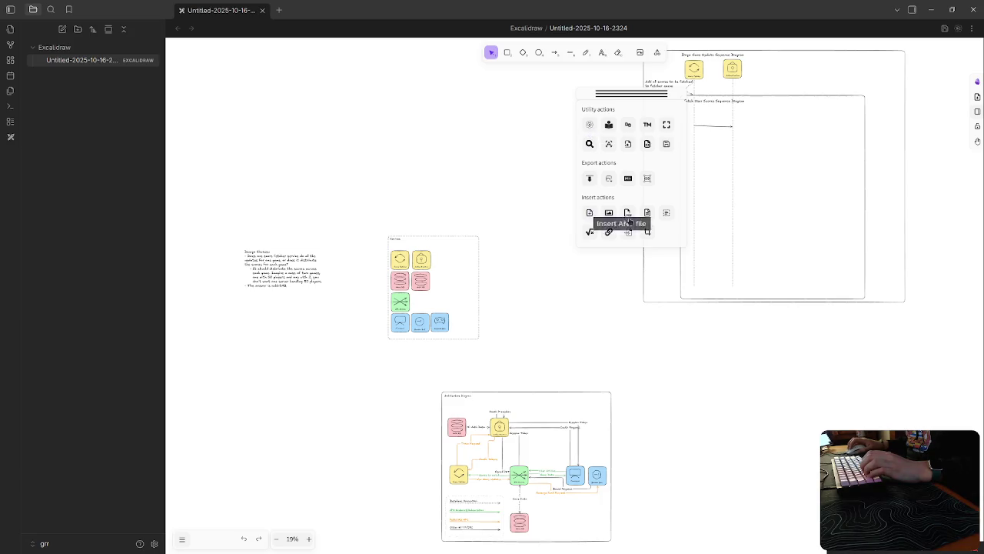
Step: Reposition the Excalidraw actions panel, peek at the shape library, then close both
drag(645, 96, 529, 105)
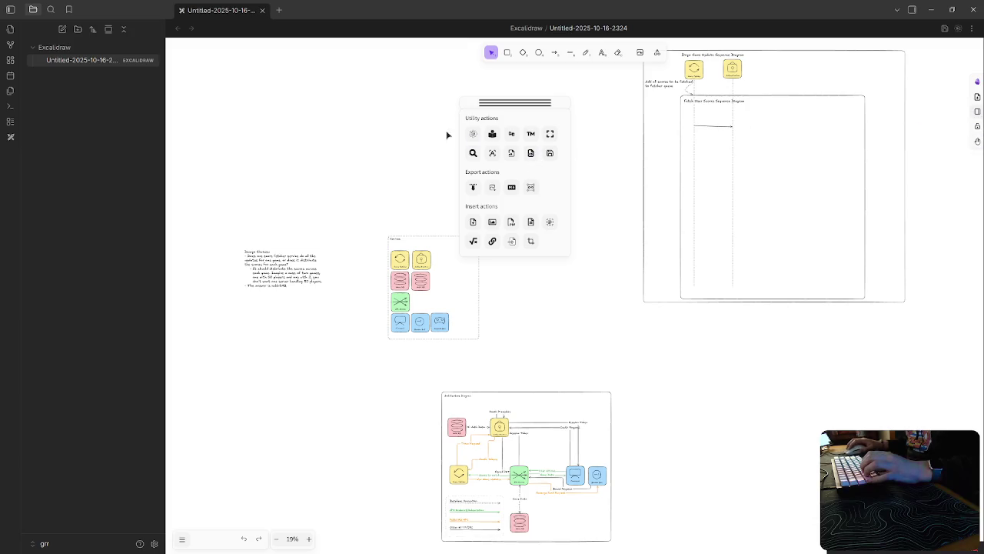
drag(537, 102, 568, 109)
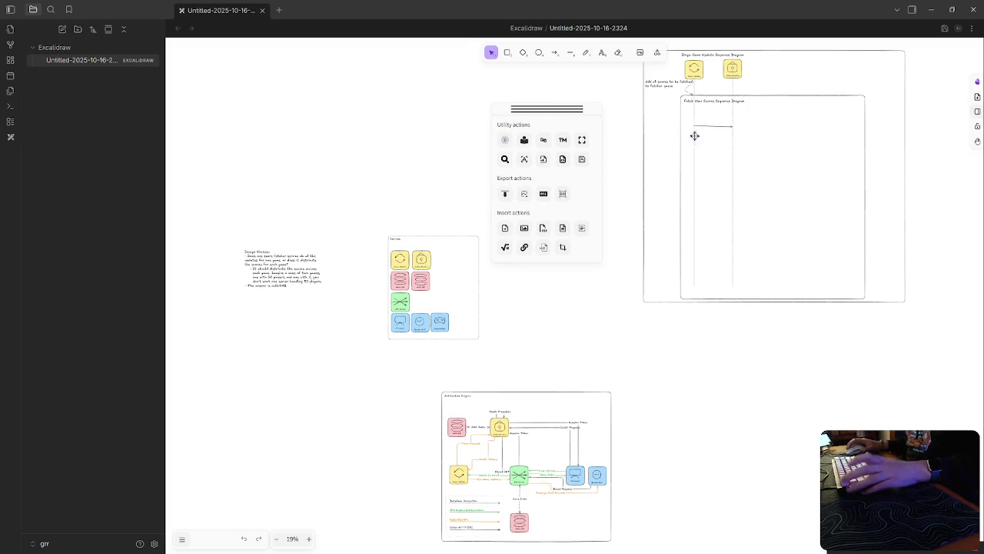
click(976, 112)
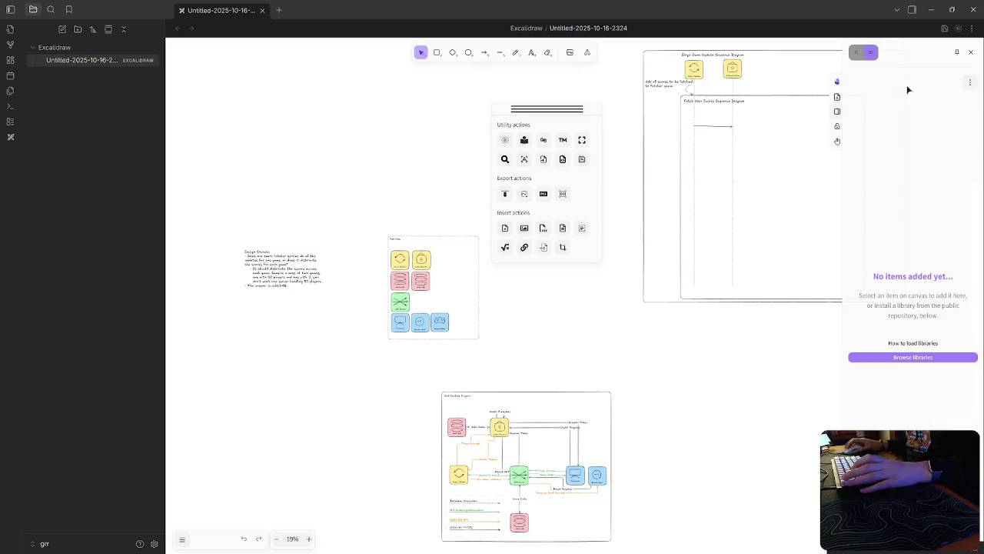
click(971, 55)
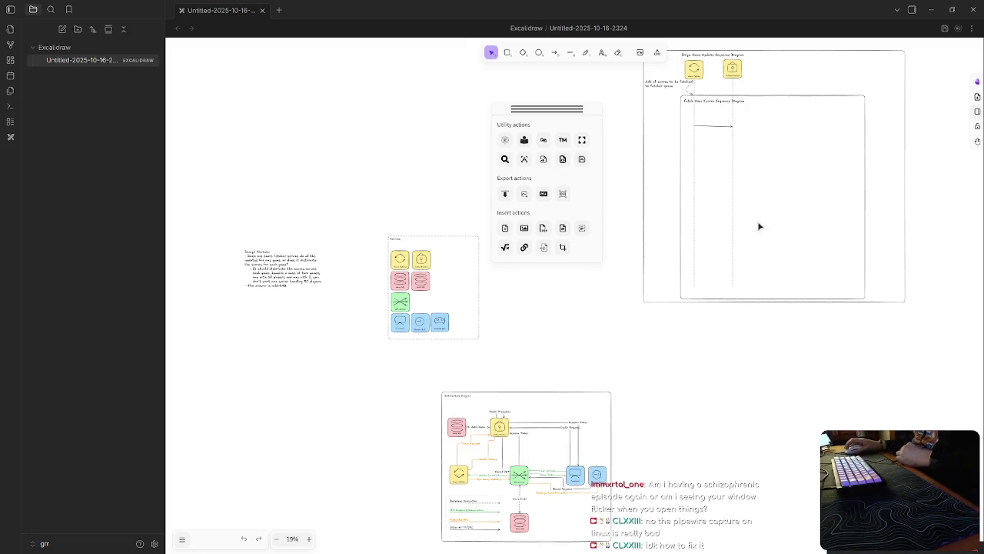
mouse_move(547, 108)
mouse_down()
mouse_move(585, 113)
mouse_move(547, 116)
mouse_up()
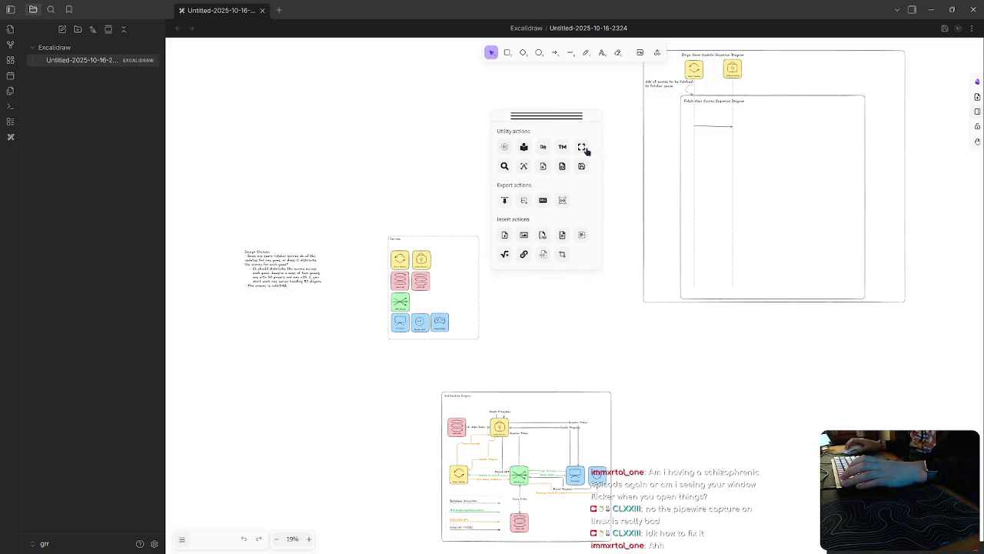
click(977, 82)
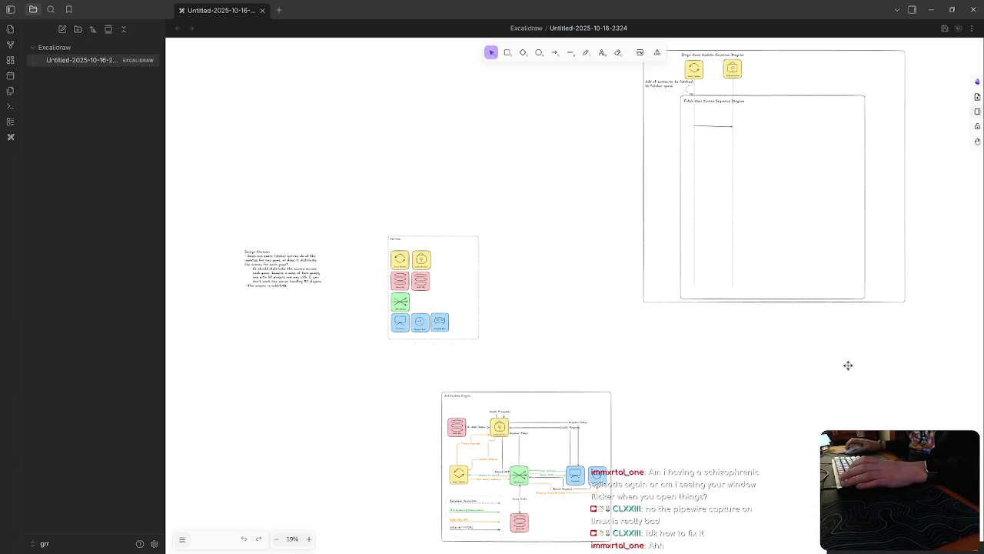
Step: Switch the drawing's canvas to dark mode from the main menu
click(183, 539)
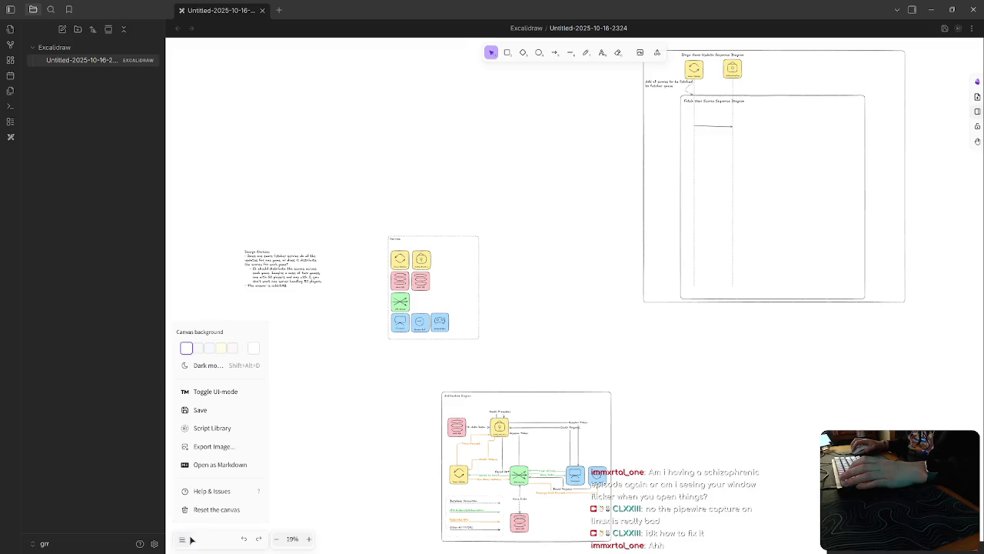
click(208, 366)
click(651, 364)
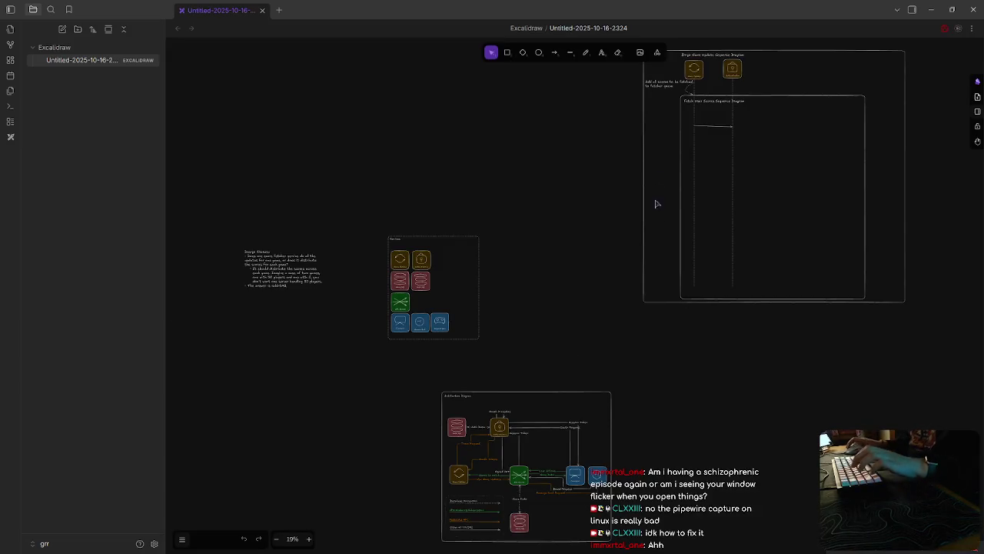
Step: Straighten the Score Fetcher arrow so its end sits on the Authentication lifeline
scroll(788, 183, up, 3)
ctrl+scroll(771, 299, up, 5)
ctrl+scroll(771, 312, up, 5)
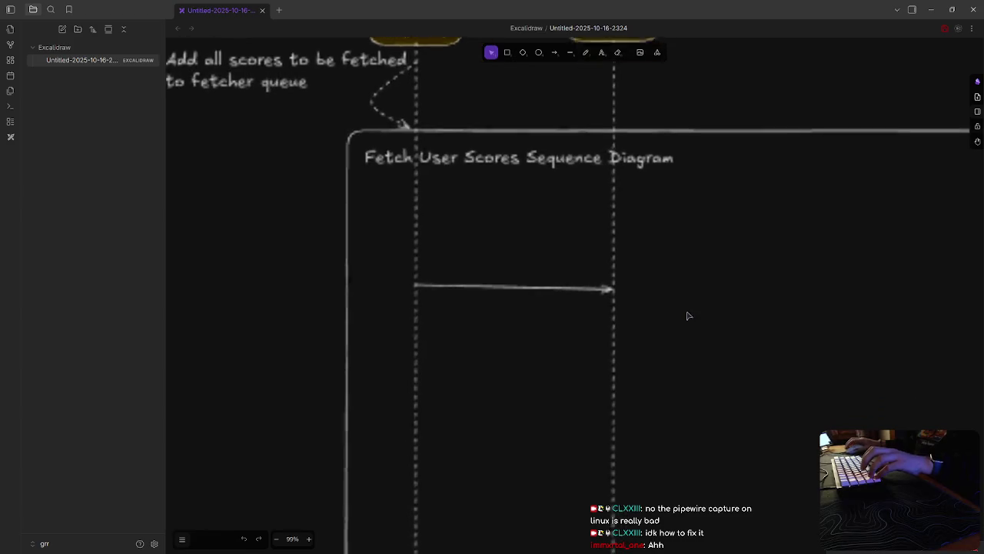
ctrl+scroll(688, 316, up, 5)
click(609, 403)
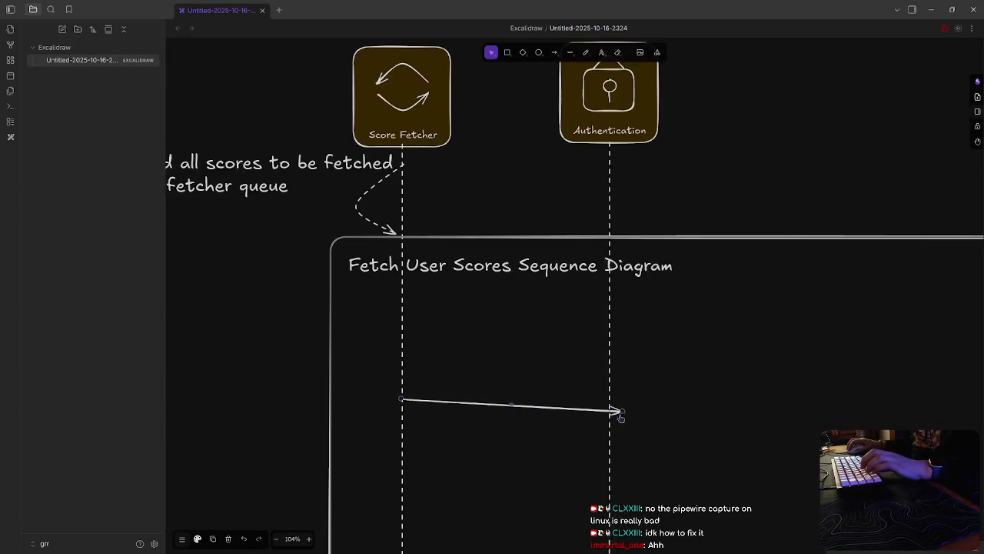
drag(608, 403, 609, 398)
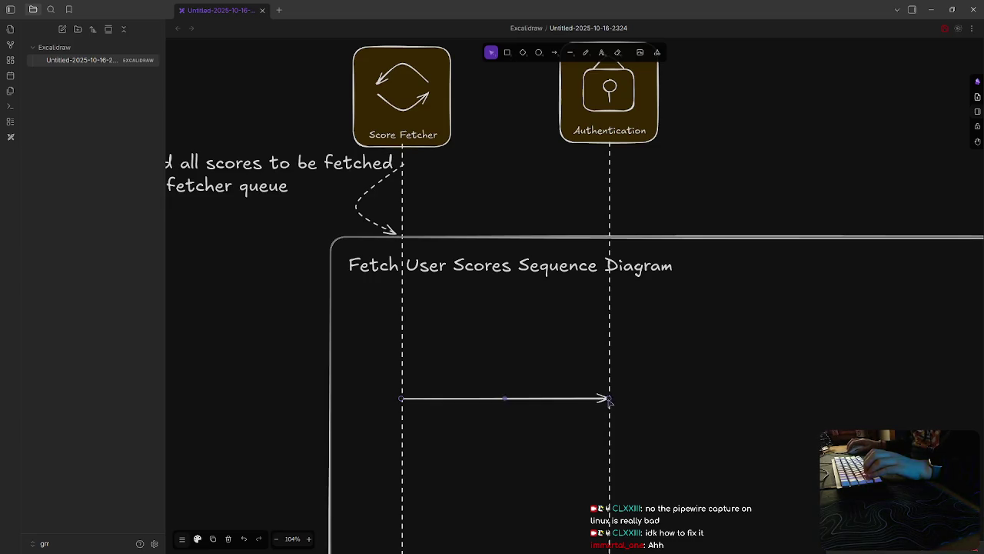
mouse_move(609, 399)
mouse_down()
mouse_move(615, 340)
mouse_move(609, 398)
mouse_up()
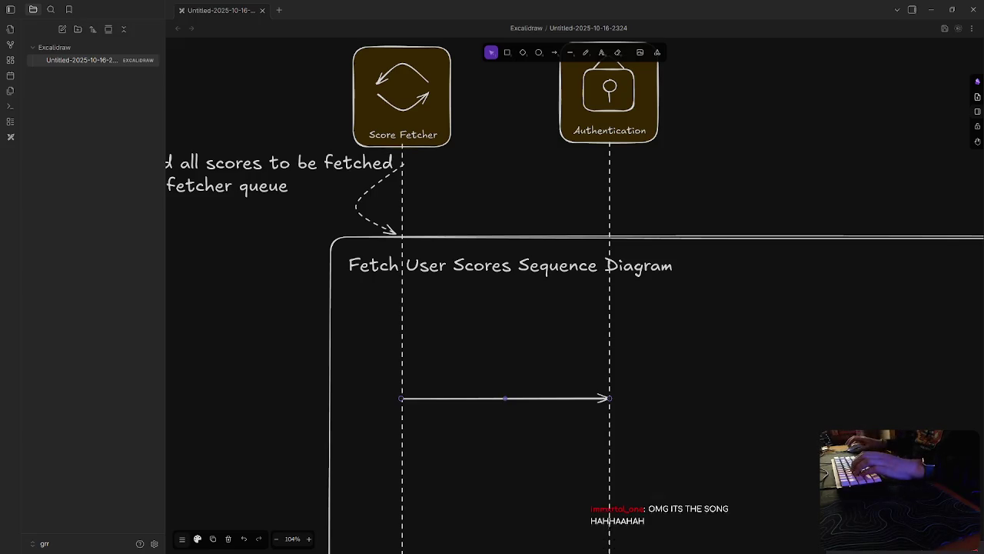
Step: Label the arrow 'Ask for full-permission JWT' and place the label just above it
click(566, 288)
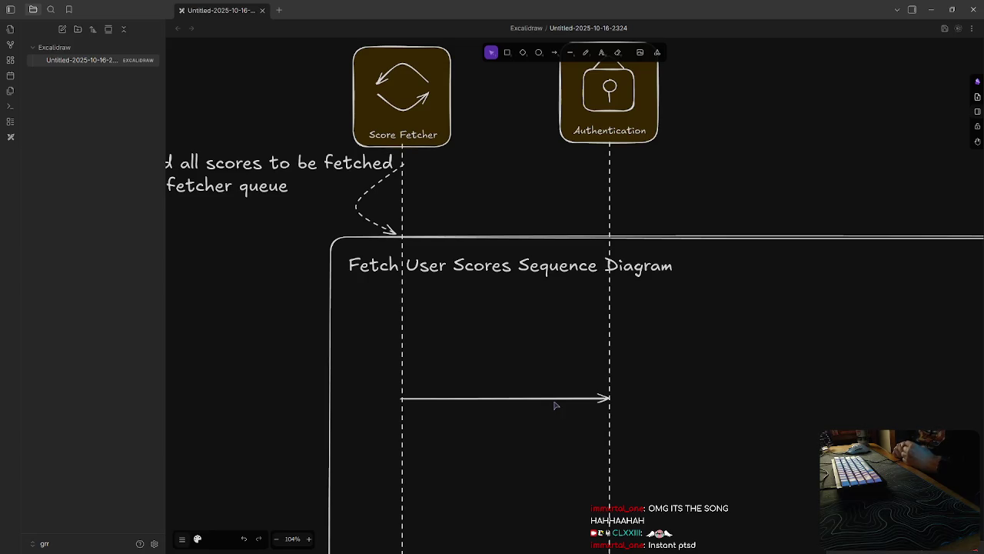
text(Ask for f)
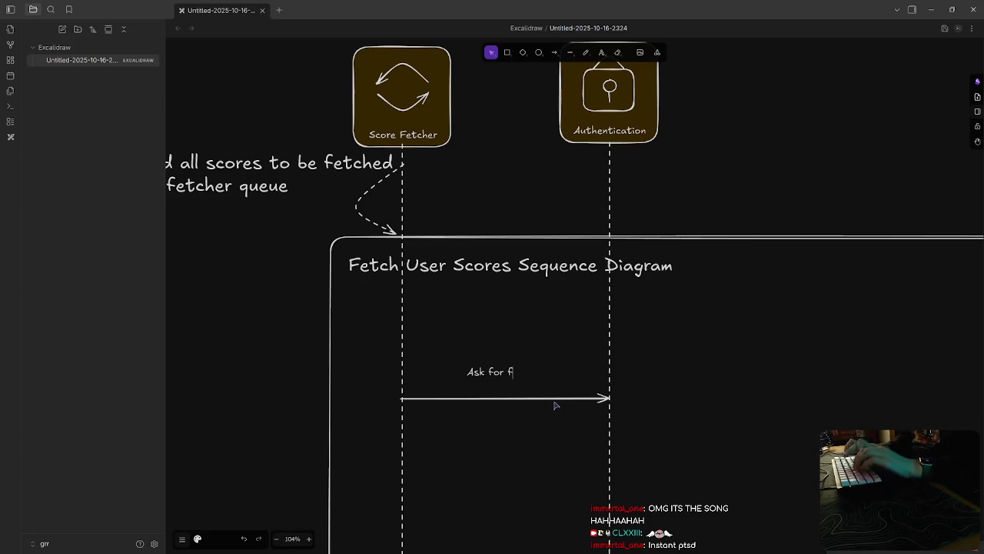
text( perm)
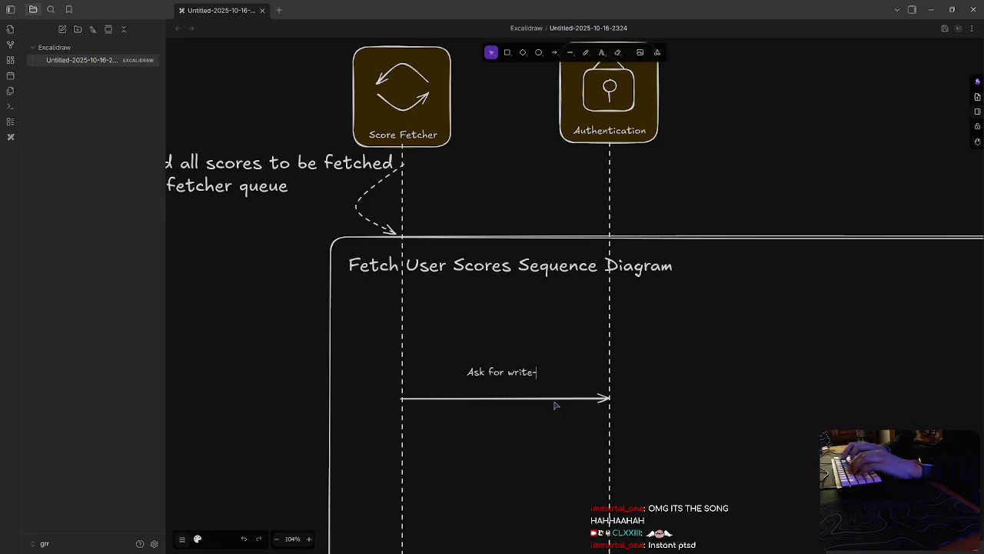
text(perm)
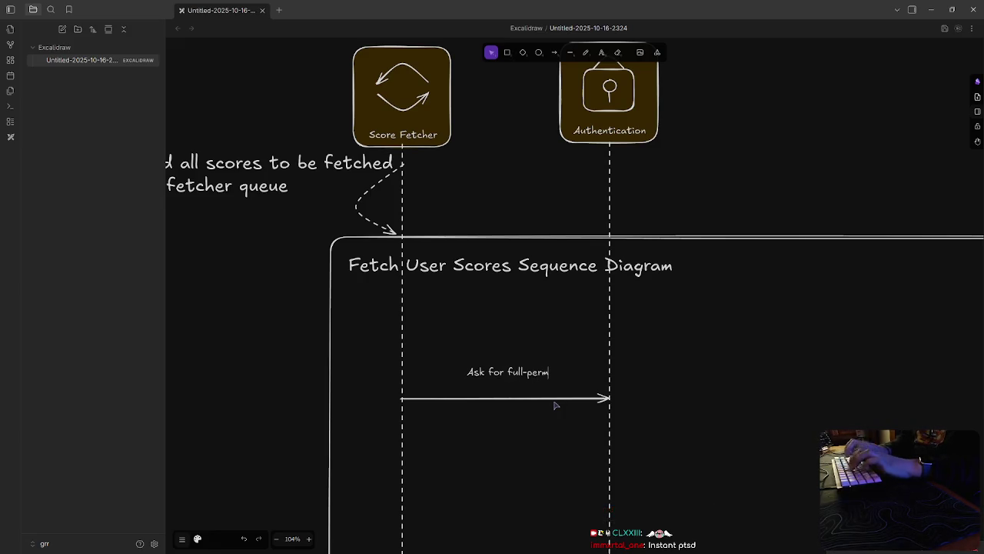
text(ission JWT)
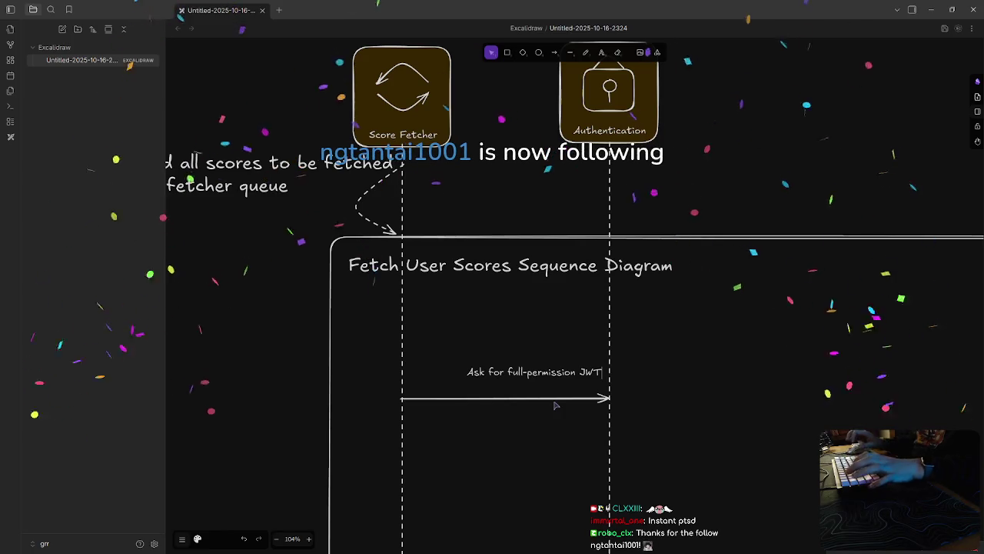
key(Escape)
drag(546, 371, 519, 385)
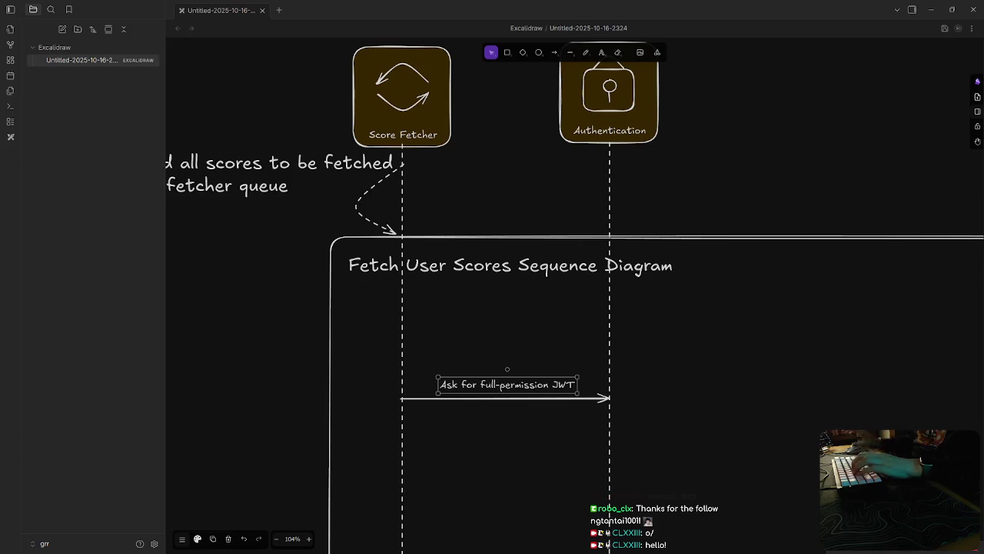
click(807, 427)
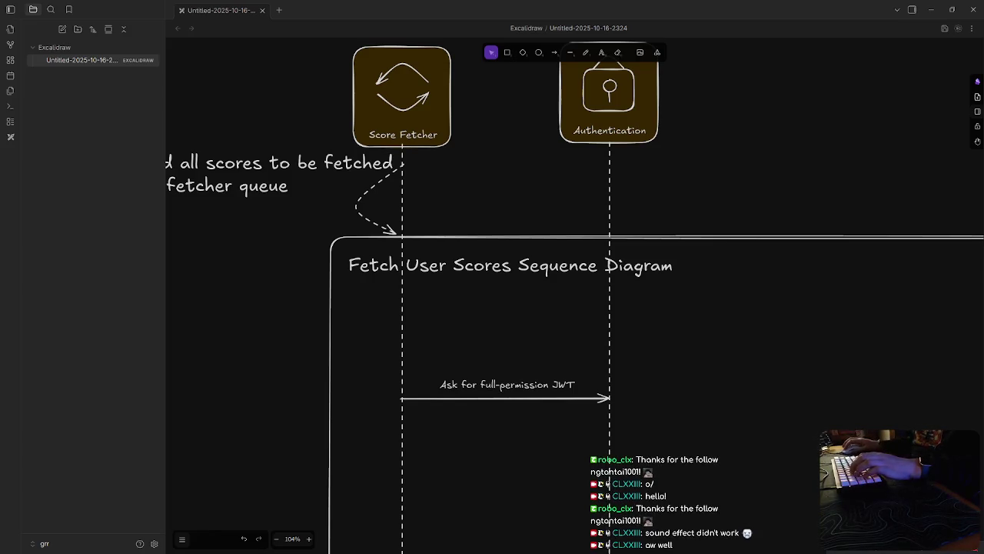
click(728, 384)
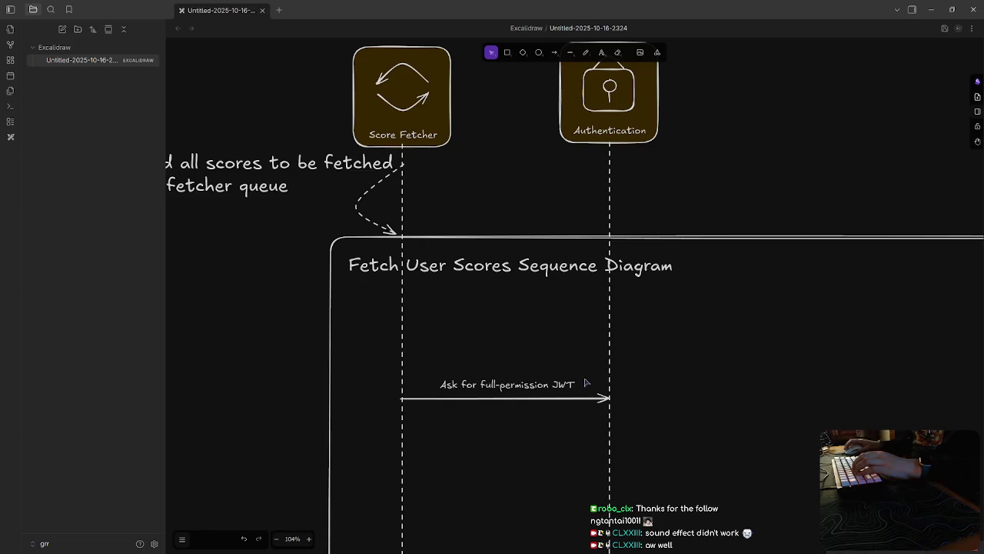
click(523, 387)
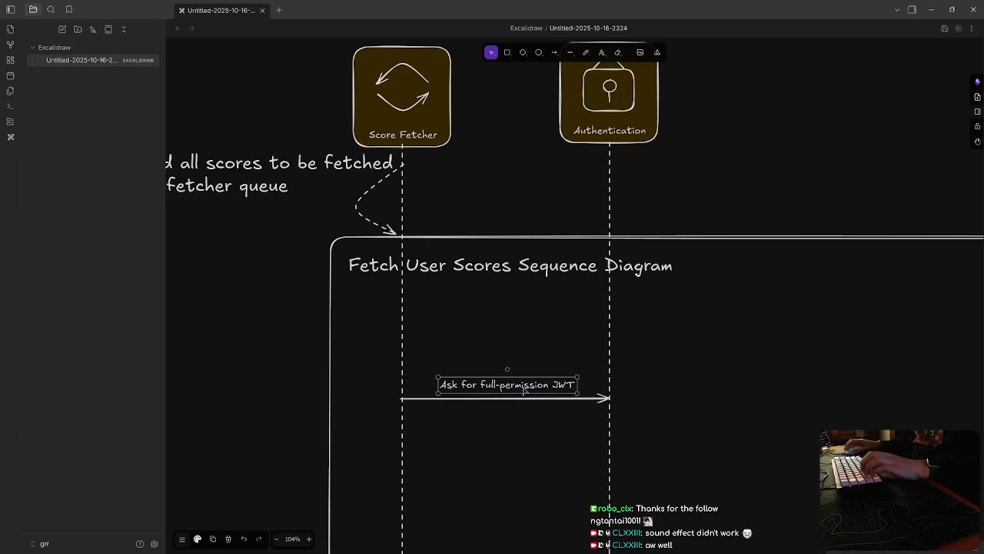
scroll(505, 393, right, 2)
scroll(467, 390, up, 3)
scroll(468, 390, up, 2)
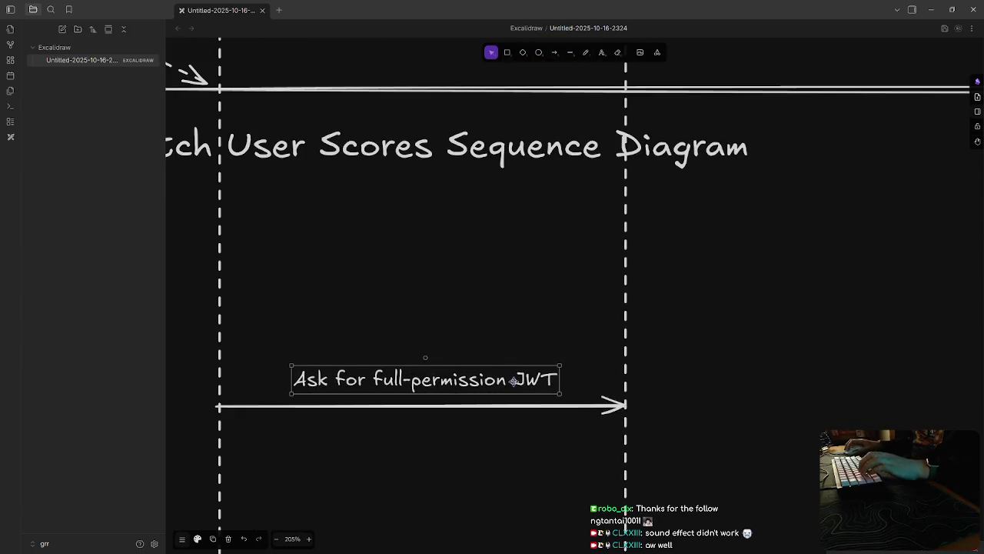
scroll(623, 415, right, 5)
scroll(646, 441, down, 1)
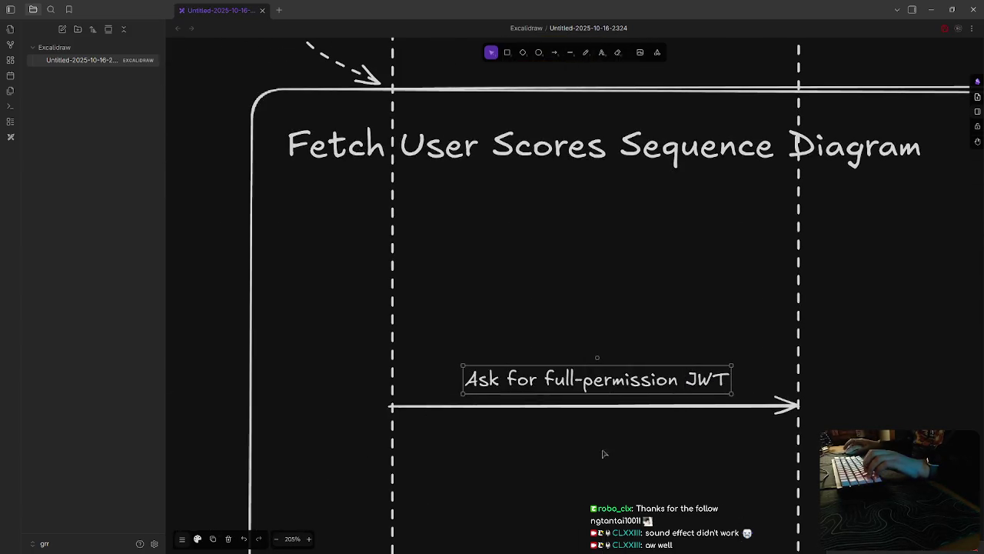
click(604, 455)
scroll(584, 457, down, 1)
scroll(575, 461, down, 3)
scroll(579, 463, down, 2)
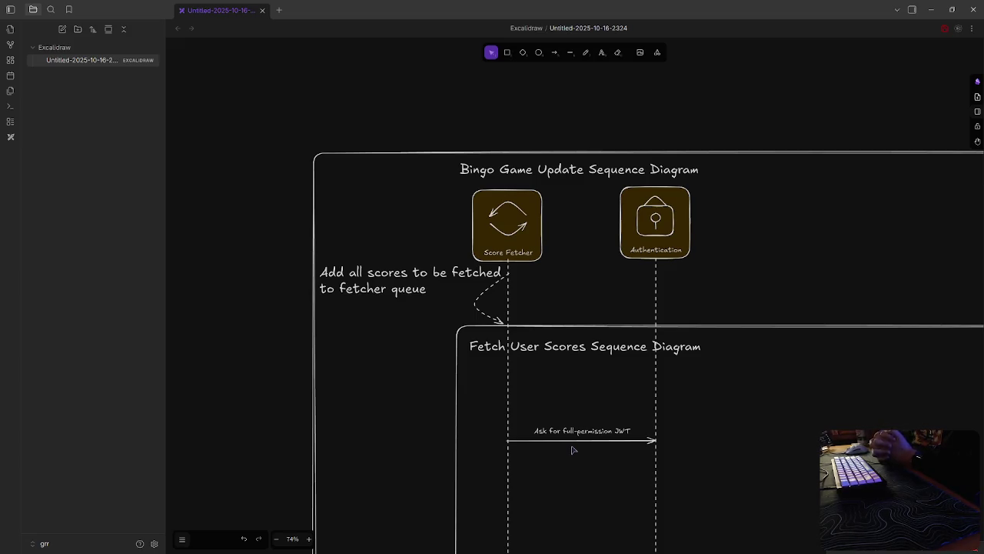
scroll(584, 457, left, 3)
Step: Write a NOTE left of the diagram asking whether public key authentication is overkill for this
double_click(222, 132)
text(NOTE:)
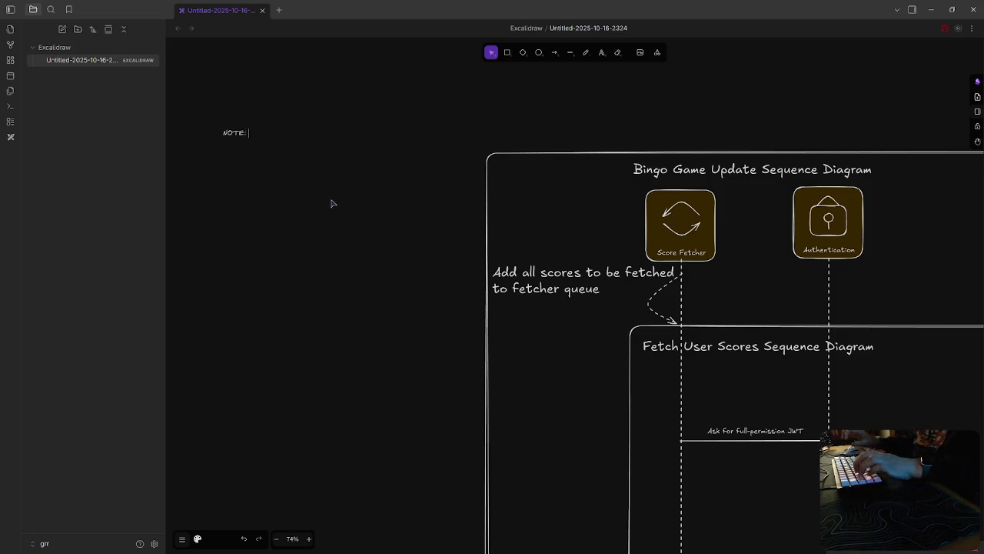
text(just)
key(BackSpace)
key(BackSpace)
key(BackSpace)
key(BackSpace)
text(c)
key(BackSpace)
text(ic key o)
text(tion)
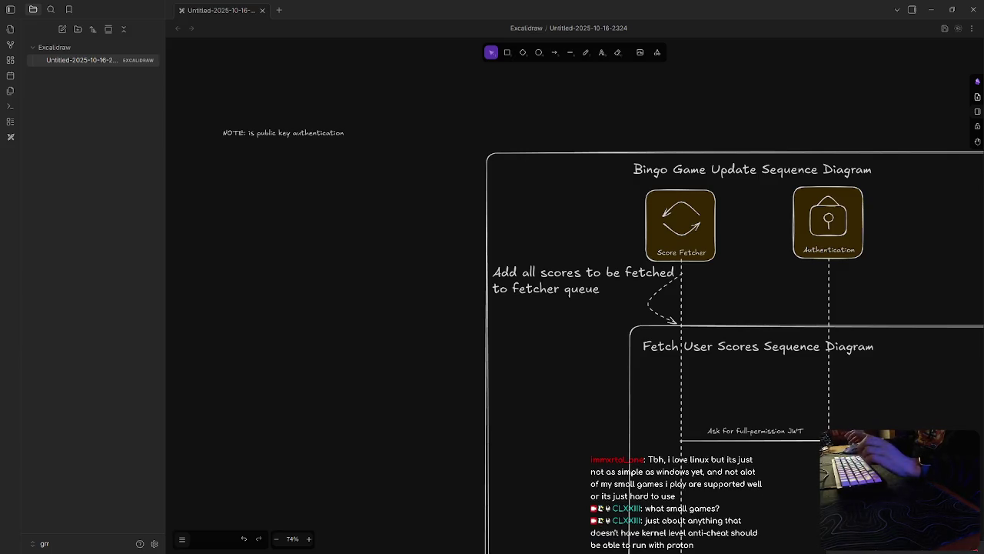
double_click(307, 134)
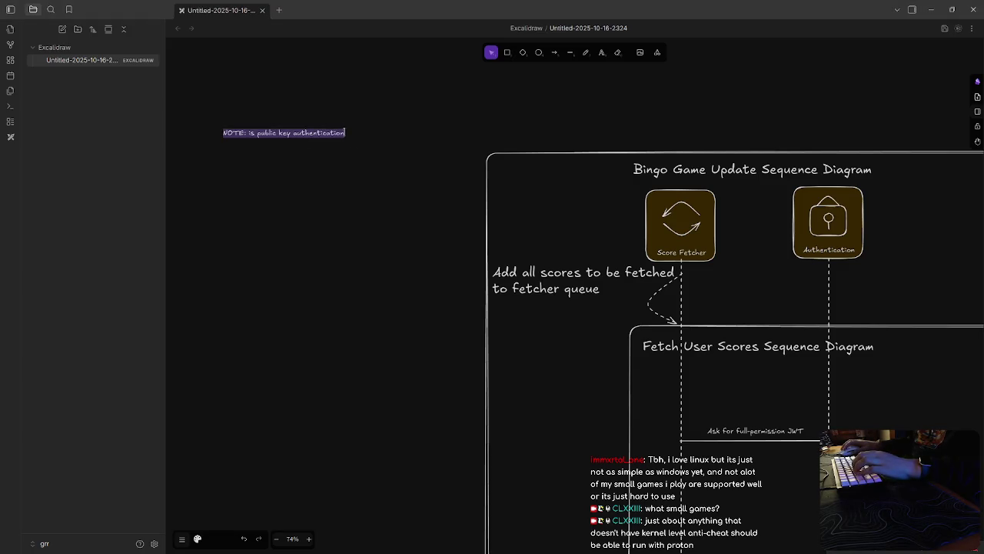
key(Escape)
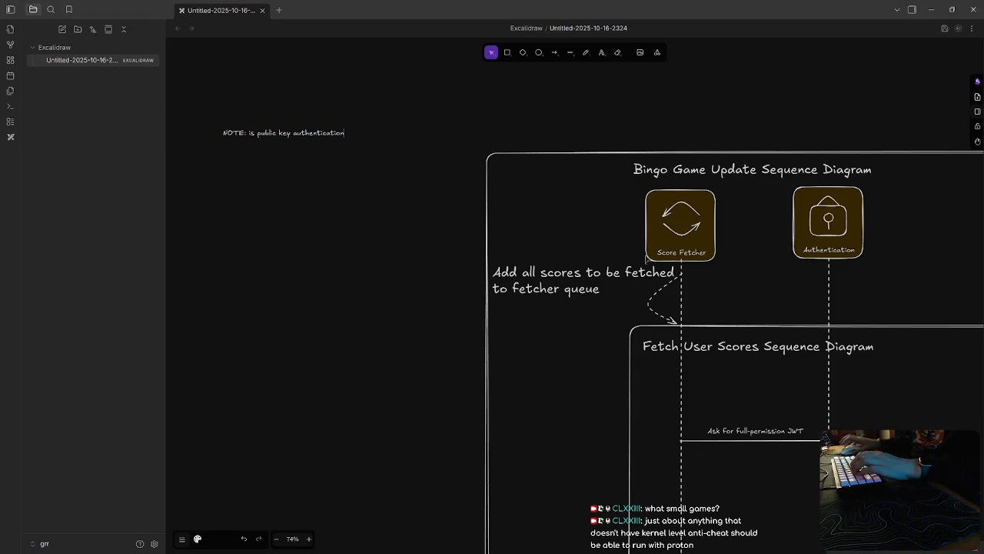
key(Escape)
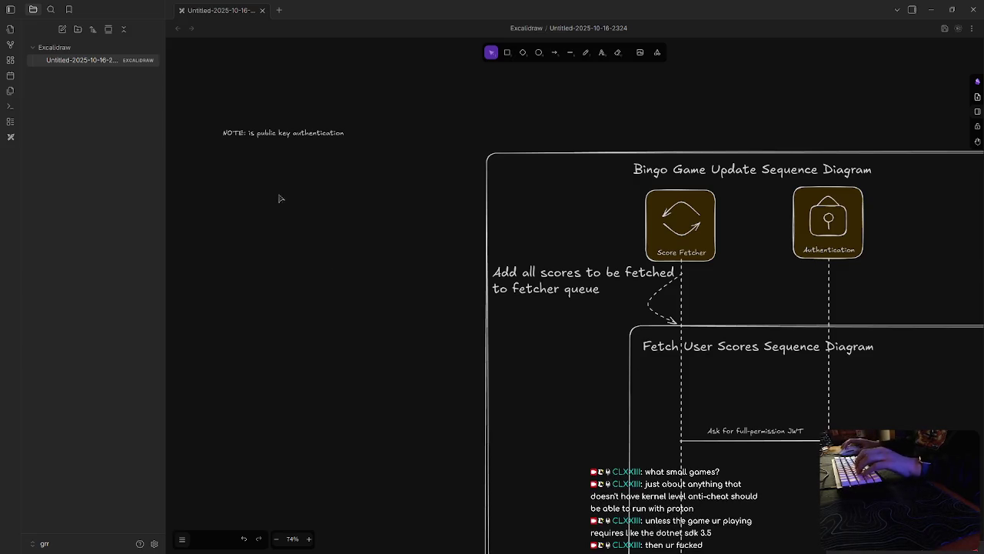
double_click(332, 133)
key(Right)
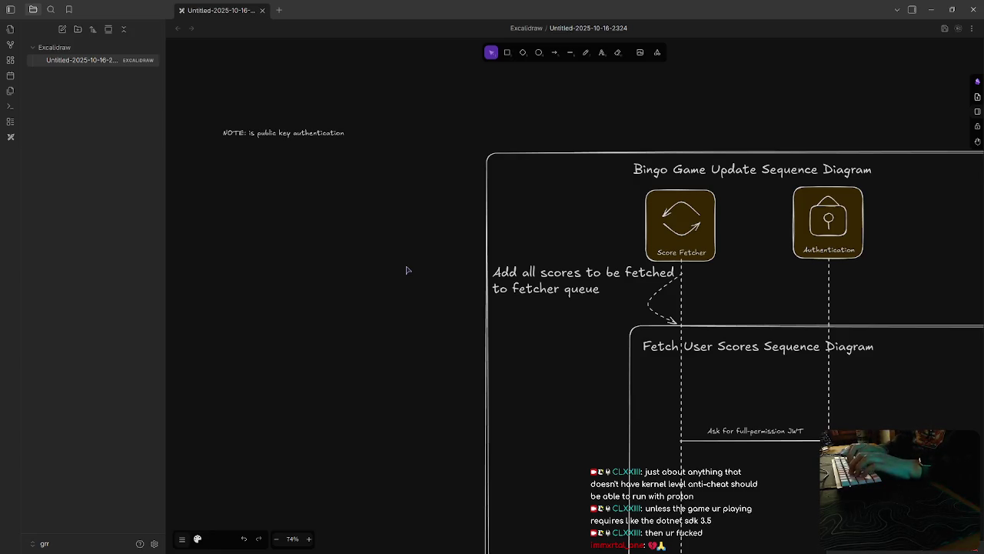
text( overk)
text(ill f)
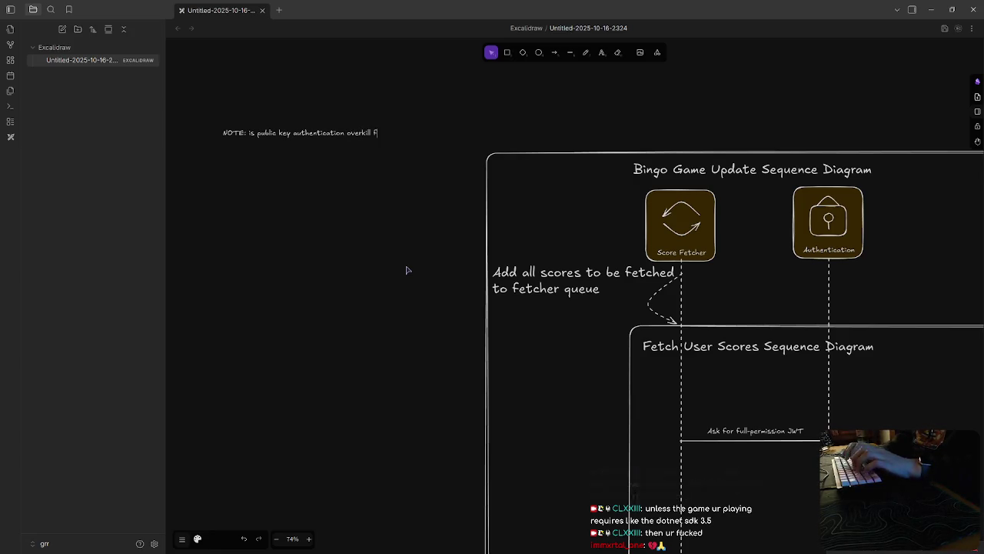
text(or )
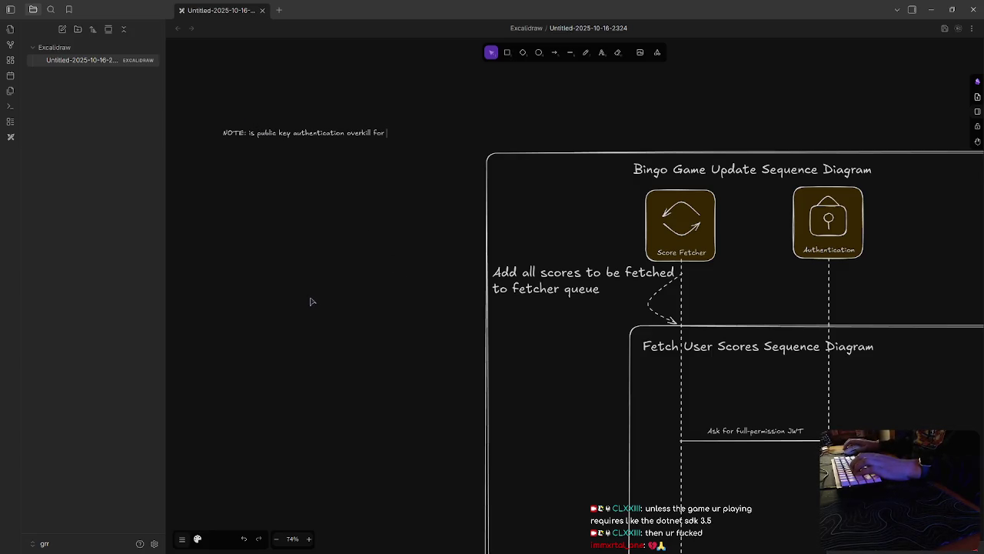
text(this>?)
Step: Delete the NOTE text and pan around the canvas to review the diagrams
key(Escape)
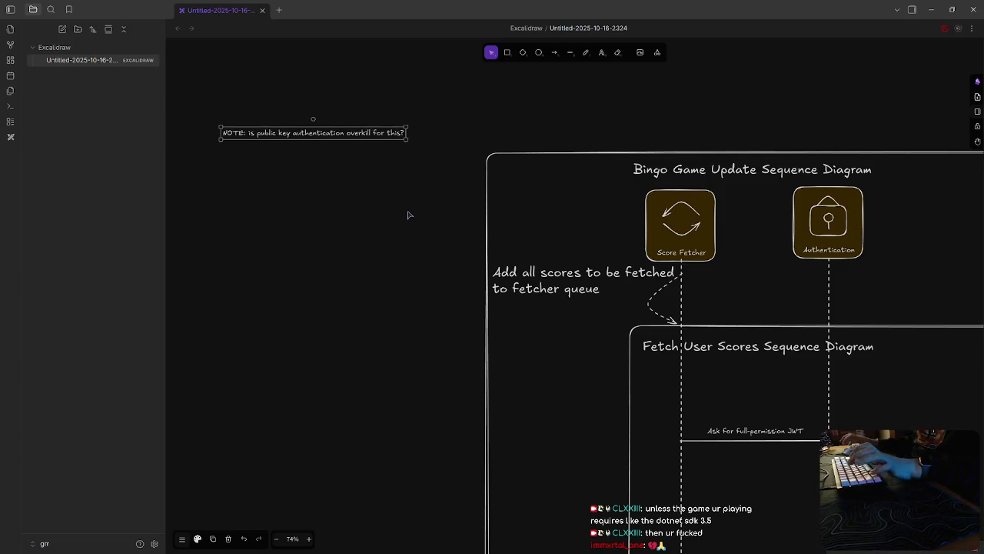
key(Delete)
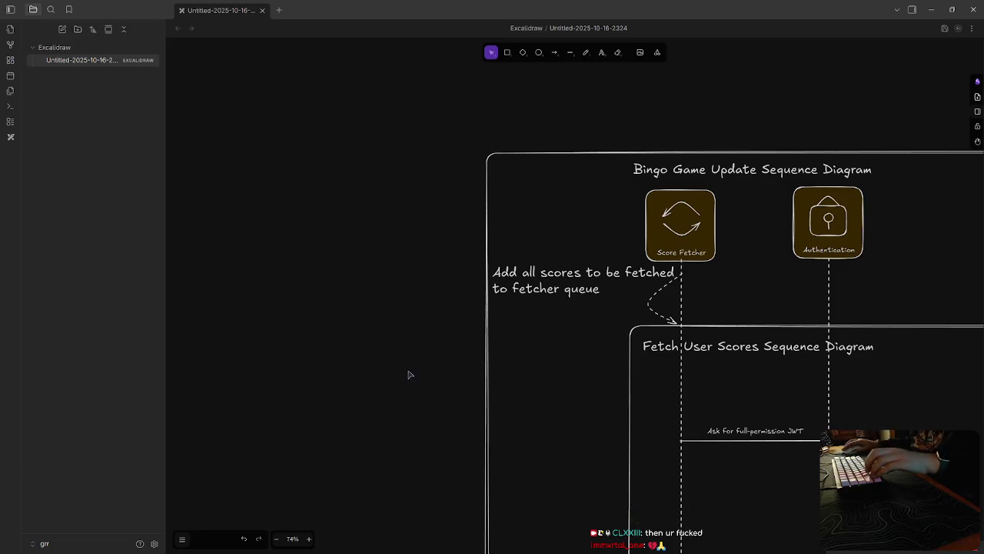
scroll(409, 374, right, 5)
scroll(402, 376, down, 5)
scroll(423, 397, down, 1)
scroll(435, 413, down, 3)
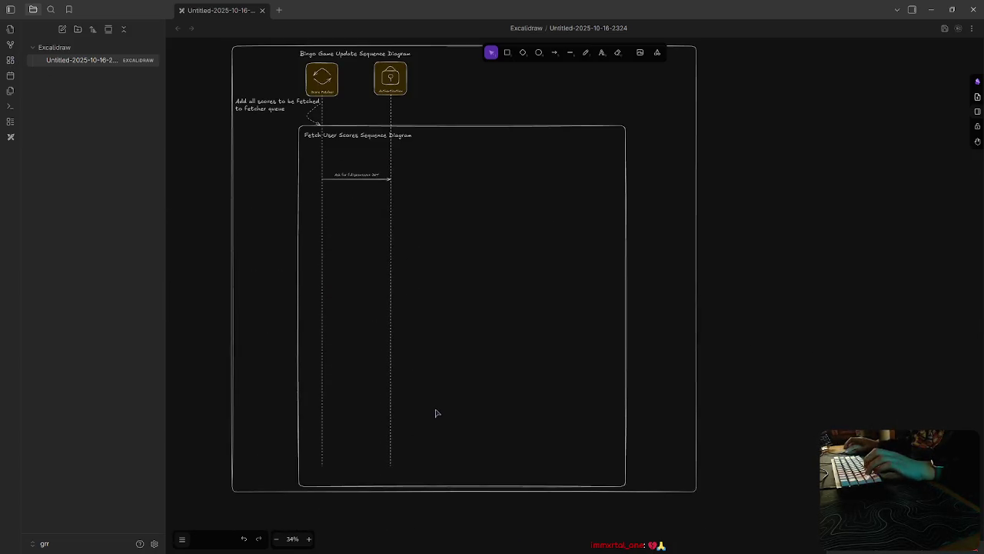
scroll(436, 413, left, 5)
scroll(438, 410, down, 5)
scroll(446, 404, down, 5)
scroll(450, 407, up, 3)
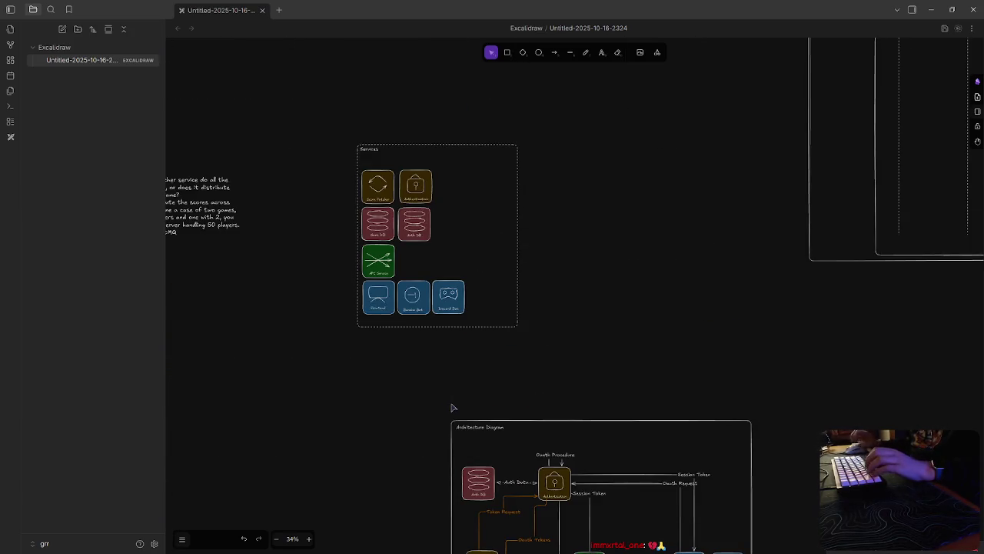
scroll(452, 408, left, 5)
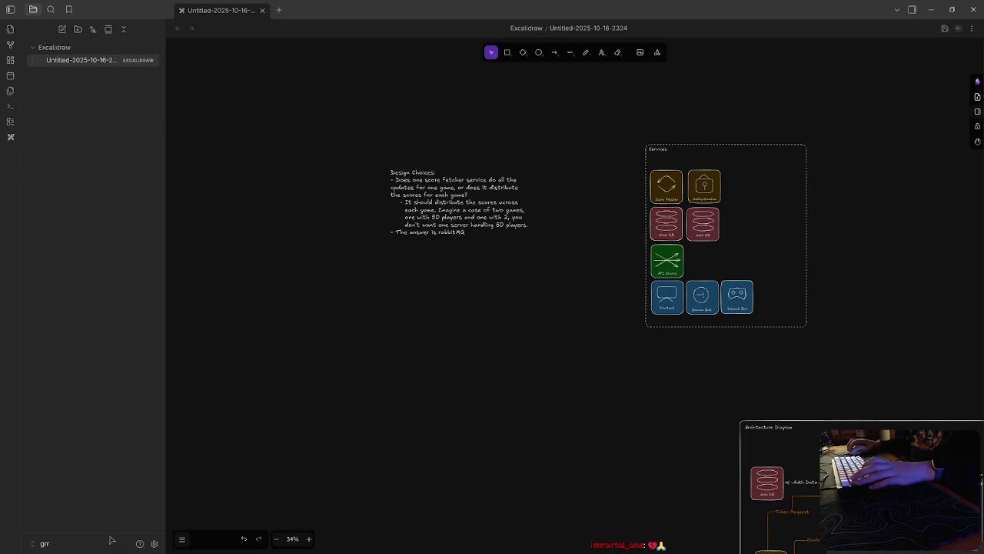
Step: Restore and re-maximize the window, then switch to the GitHub repositories page
double_click(348, 15)
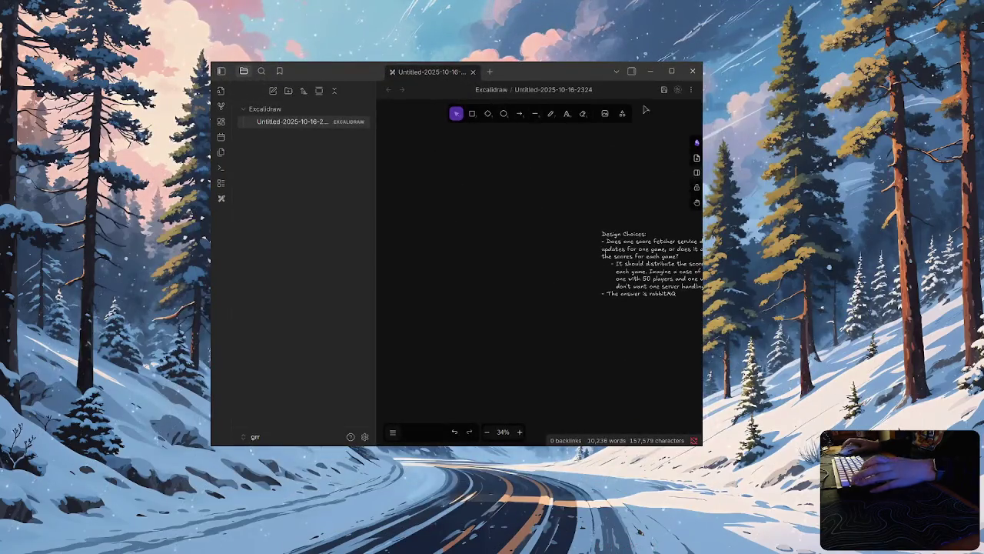
click(677, 71)
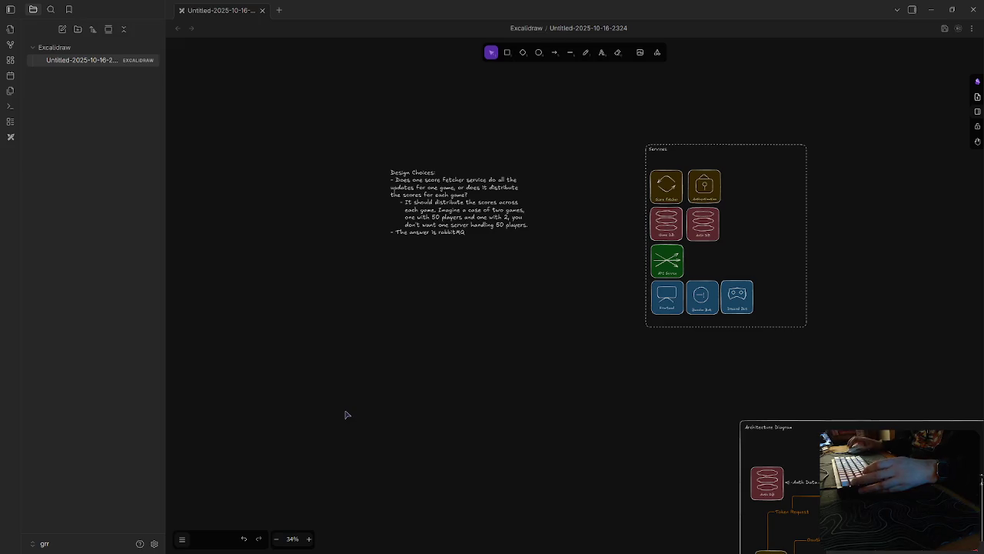
key(alt+Tab)
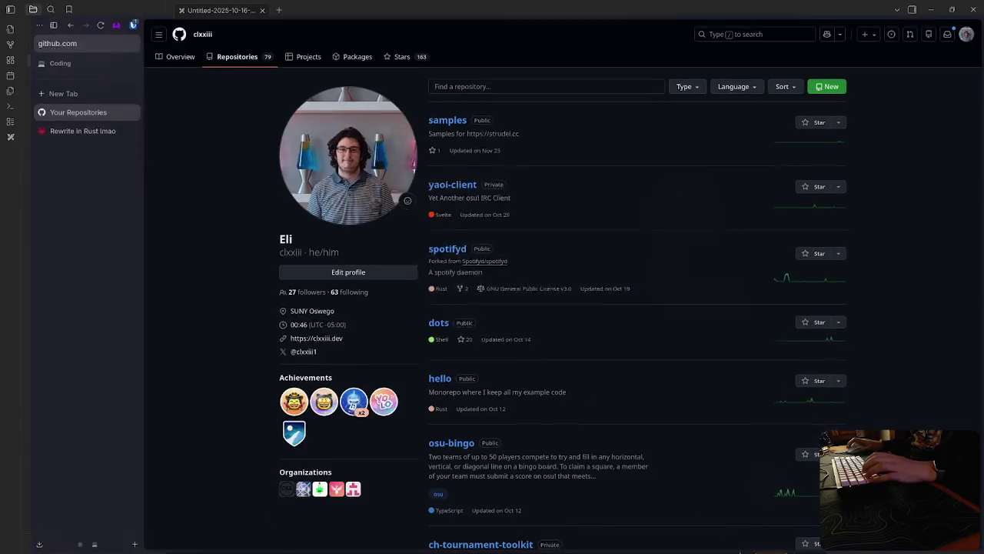
Step: Open the osu-bingo repository from Your Repositories on GitHub
scroll(521, 310, down, 3)
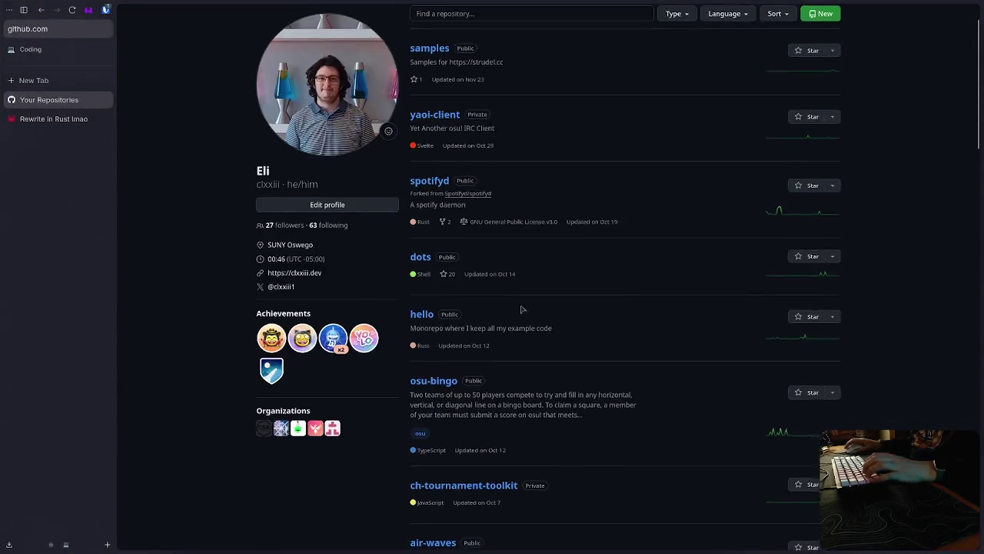
scroll(566, 339, up, 5)
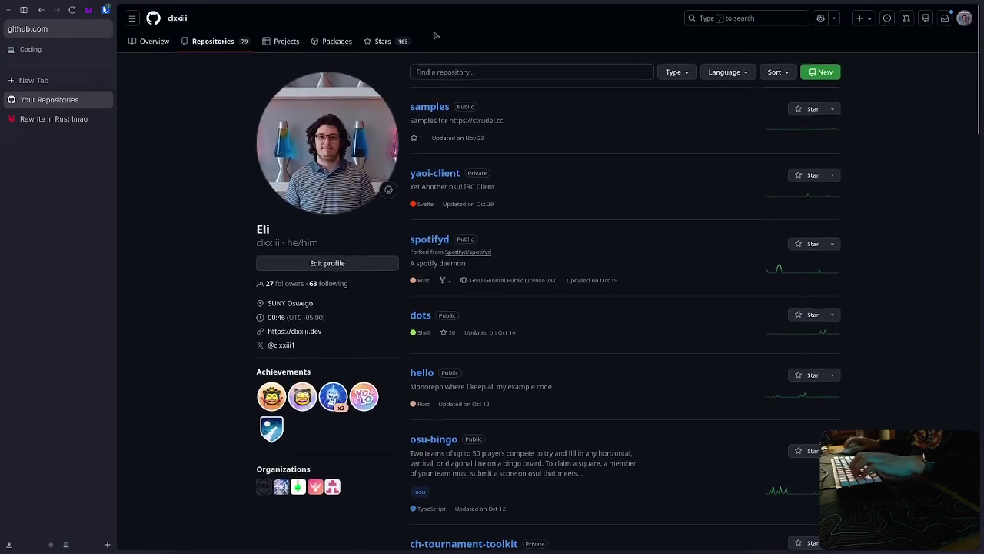
click(441, 439)
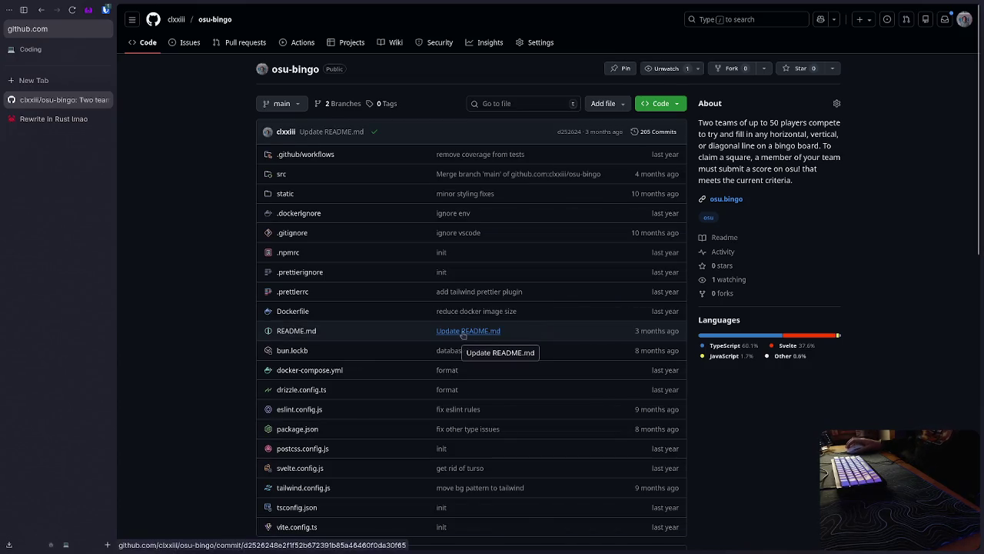
Step: Switch osu-bingo to the microservice branch, then return to the Excalidraw drawing
scroll(462, 336, down, 2)
scroll(463, 335, down, 3)
scroll(420, 252, up, 5)
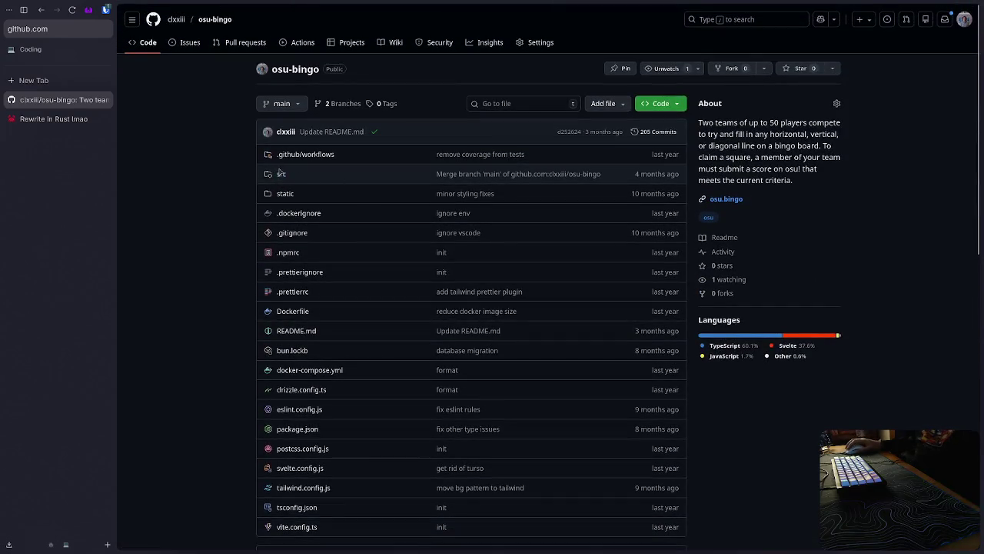
click(284, 105)
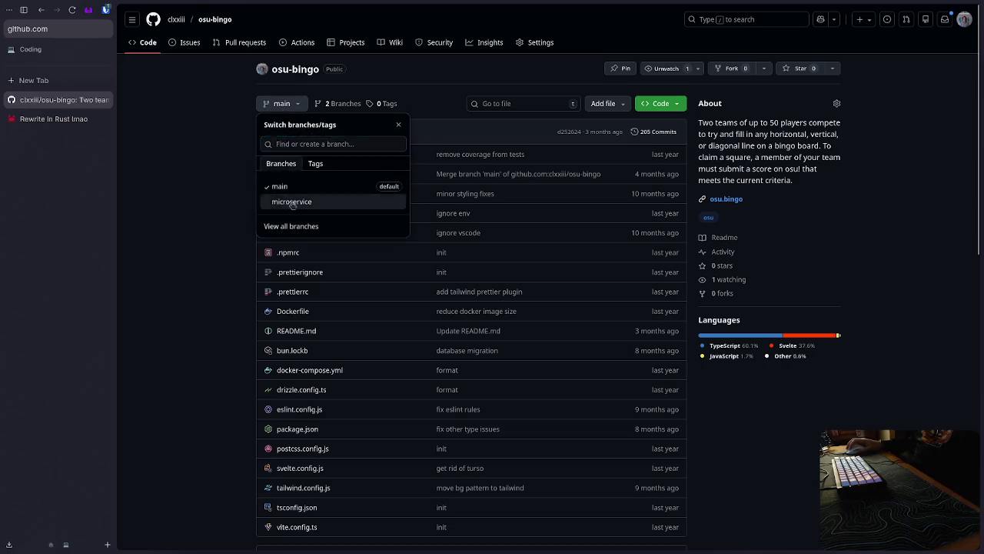
click(295, 200)
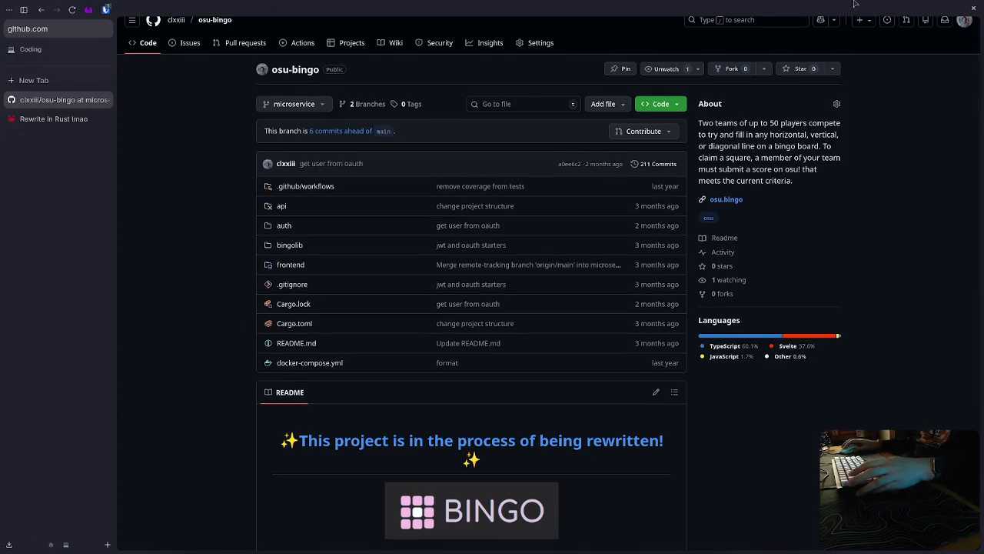
key(alt+Tab)
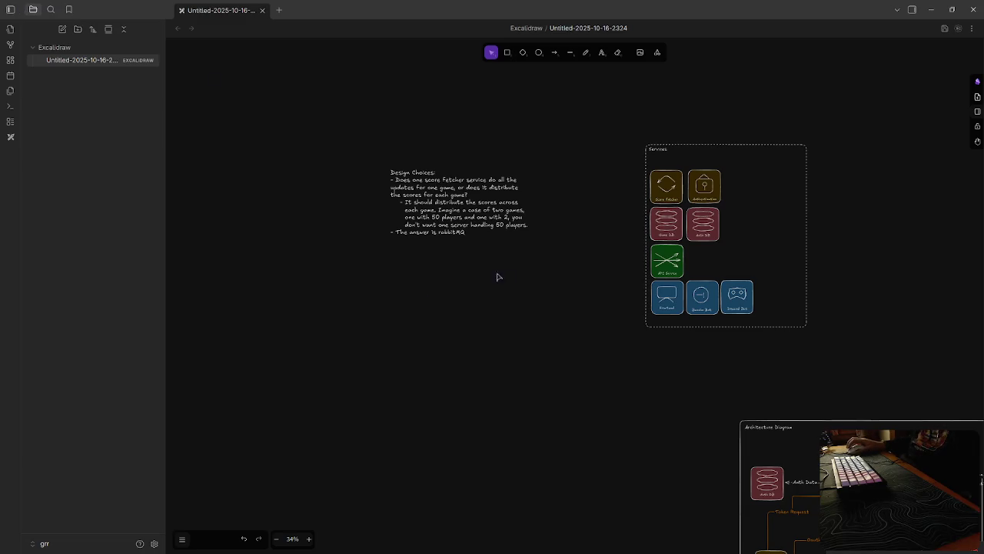
Step: Restore and re-maximize the drawing window, then zoom the canvas from 34% to 59% on Services
double_click(801, 27)
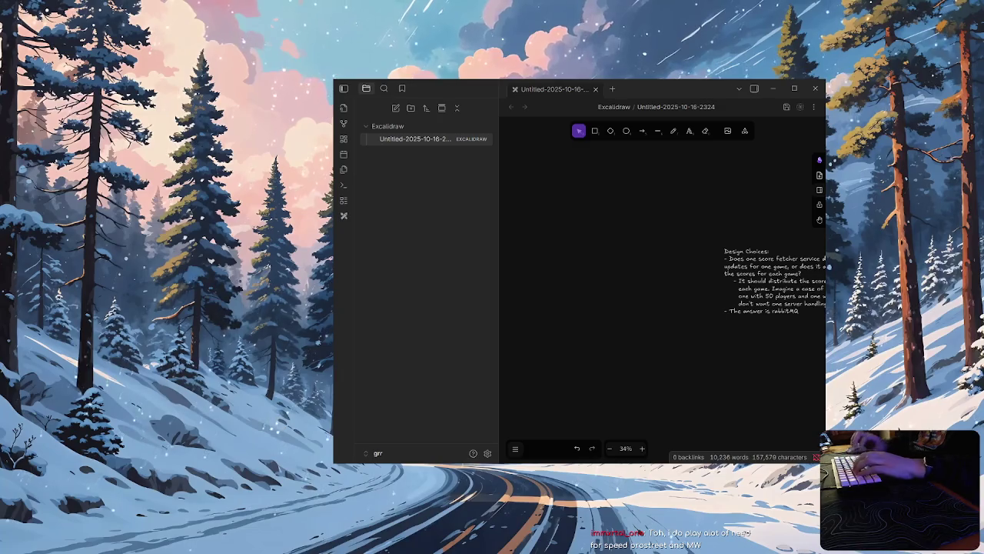
key(super+Up)
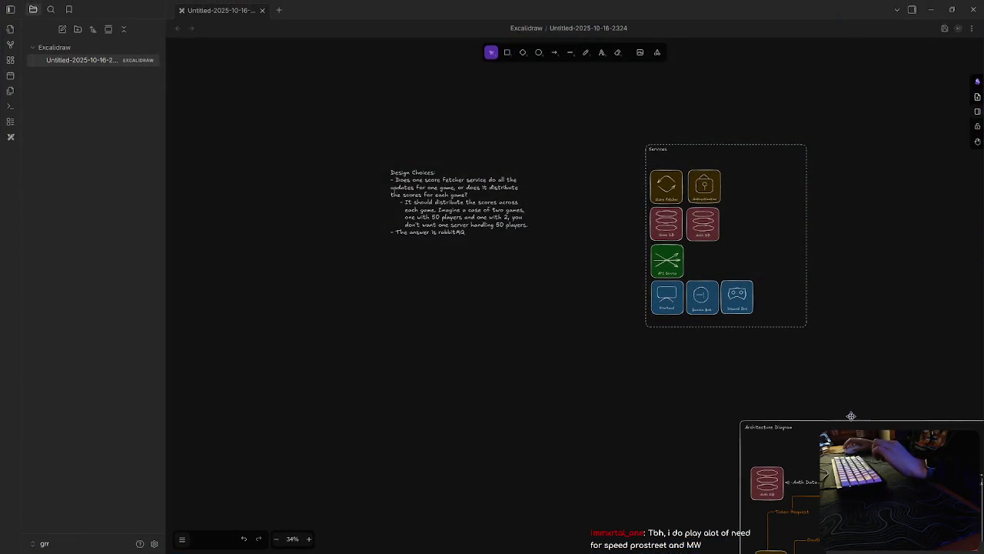
scroll(735, 324, right, 3)
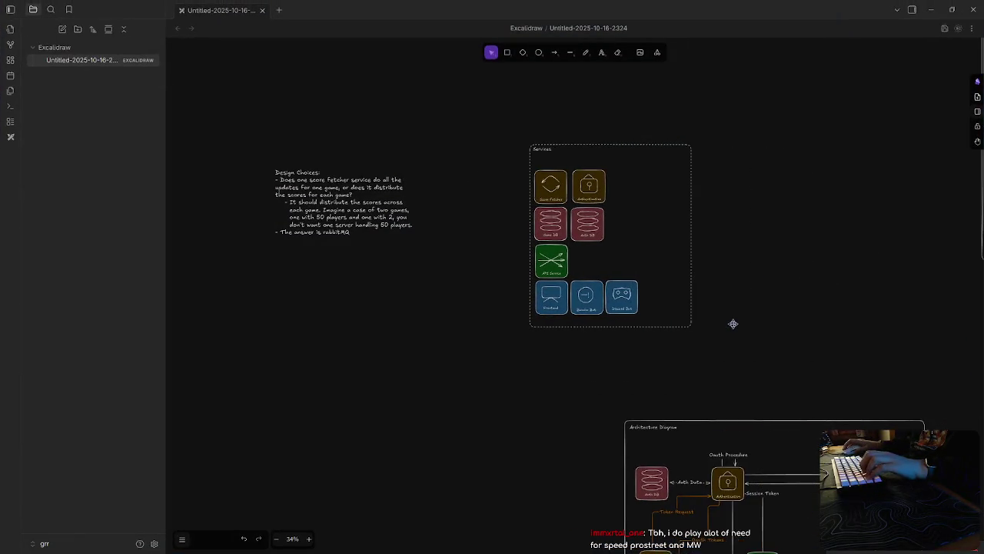
scroll(663, 284, up, 3)
scroll(663, 284, up, 2)
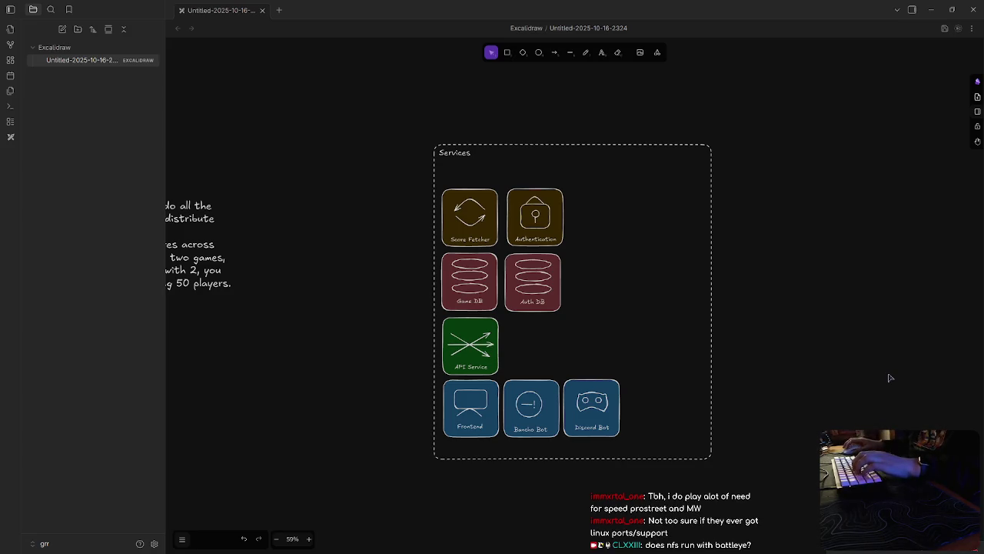
scroll(720, 470, left, 2)
scroll(720, 470, left, 2)
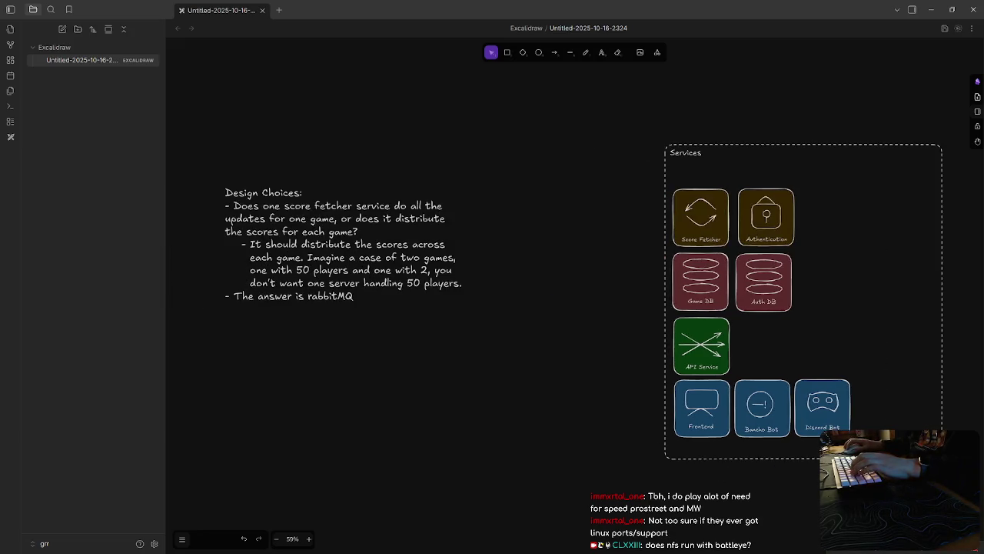
scroll(615, 463, right, 2)
scroll(629, 458, left, 1)
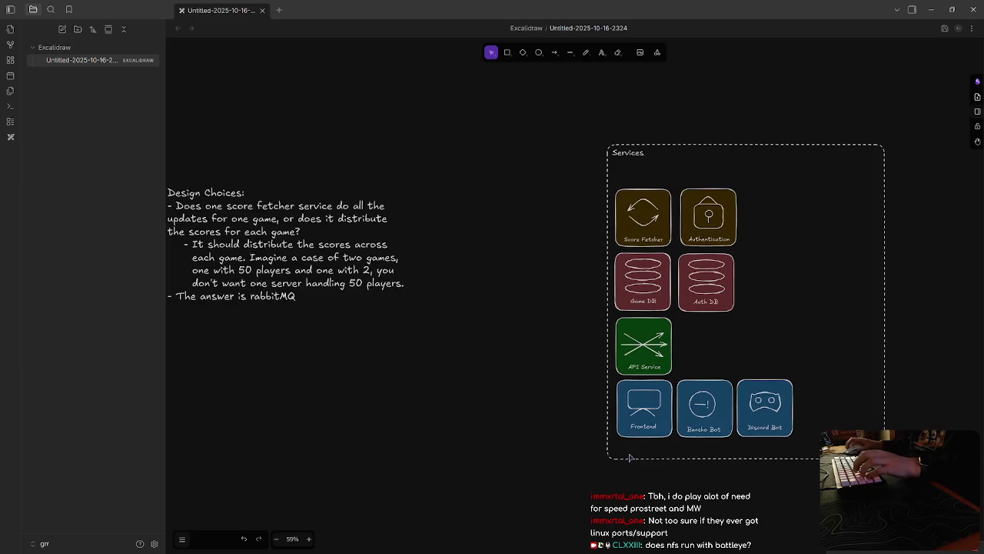
scroll(628, 458, left, 1)
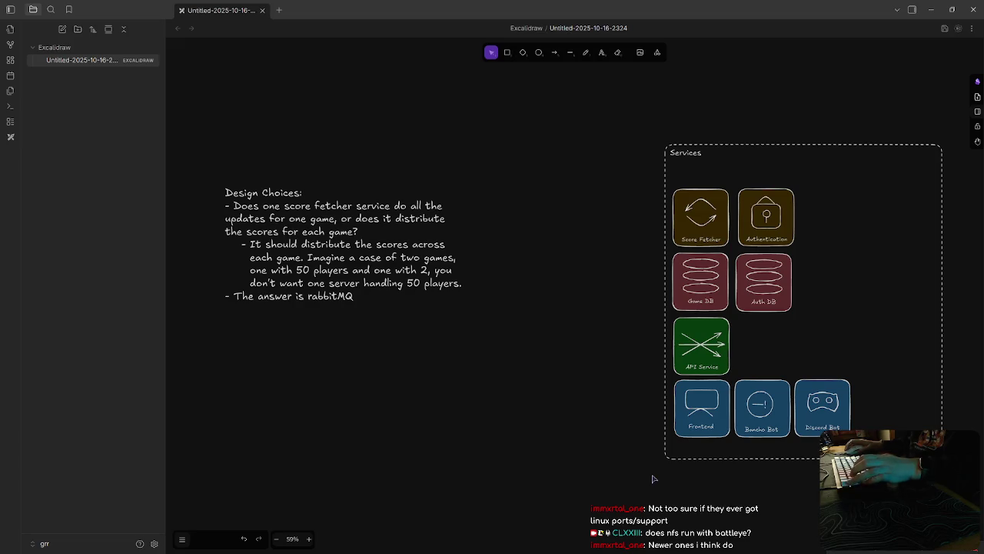
scroll(652, 478, left, 1)
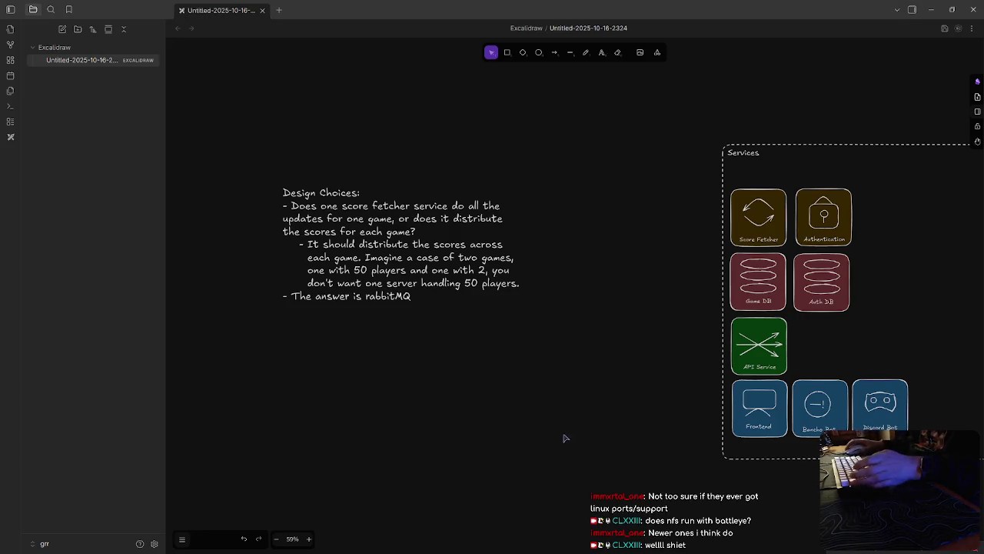
scroll(548, 444, down, 2)
scroll(548, 444, up, 3)
scroll(548, 444, down, 2)
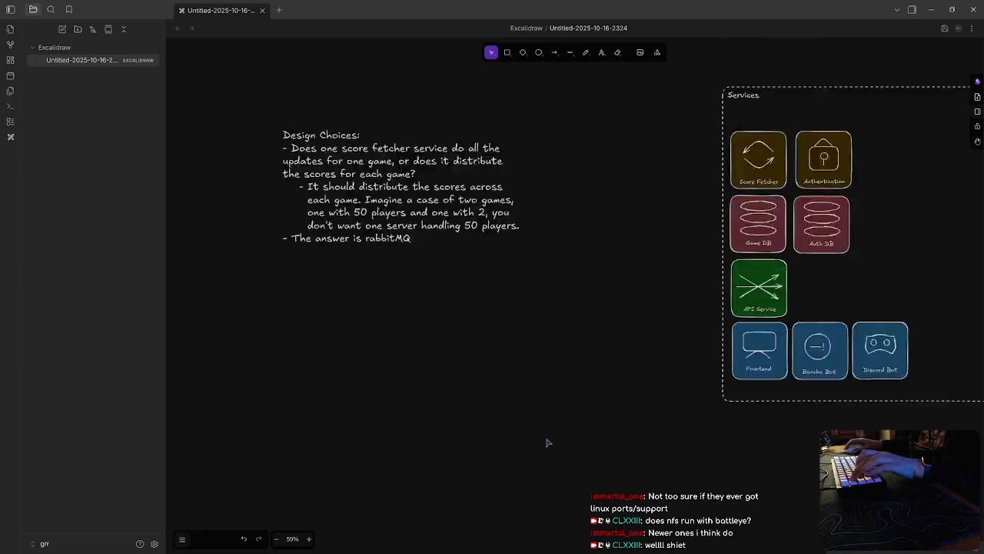
scroll(548, 444, up, 1)
scroll(548, 443, right, 2)
scroll(548, 443, right, 2)
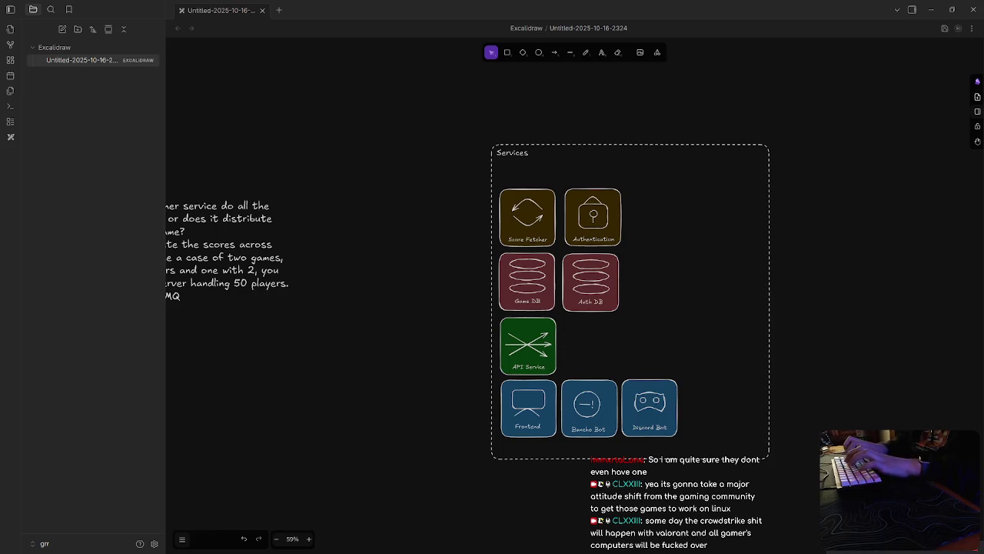
click(858, 389)
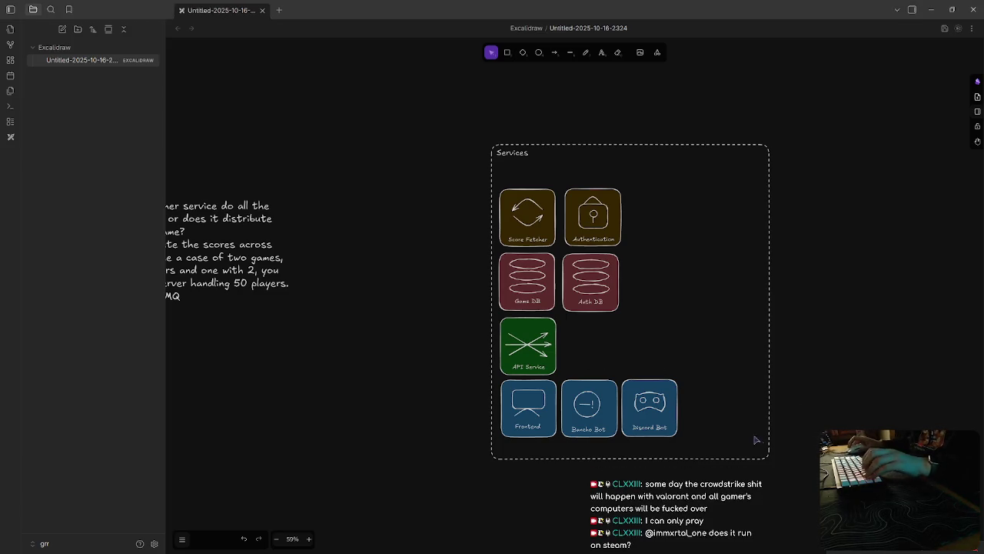
Step: Pan across the Design Choices notes, then minimize Obsidian to reveal the desktop
scroll(587, 358, left, 3)
scroll(618, 386, left, 3)
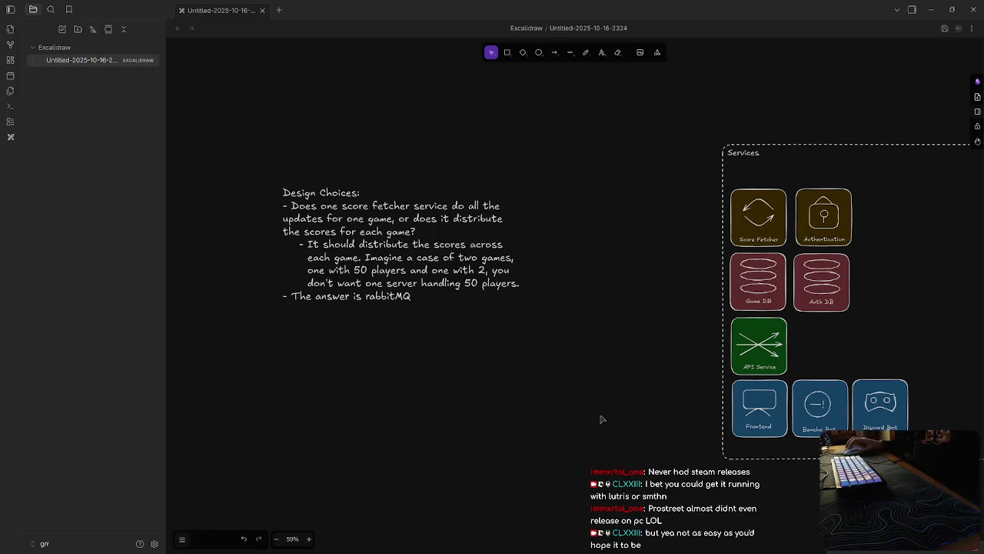
scroll(712, 426, right, 1)
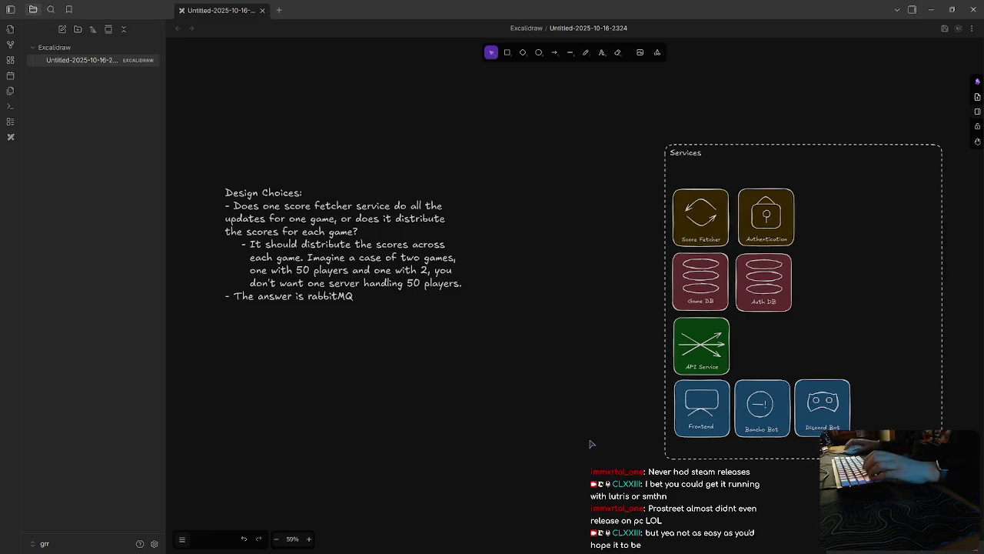
scroll(592, 437, right, 4)
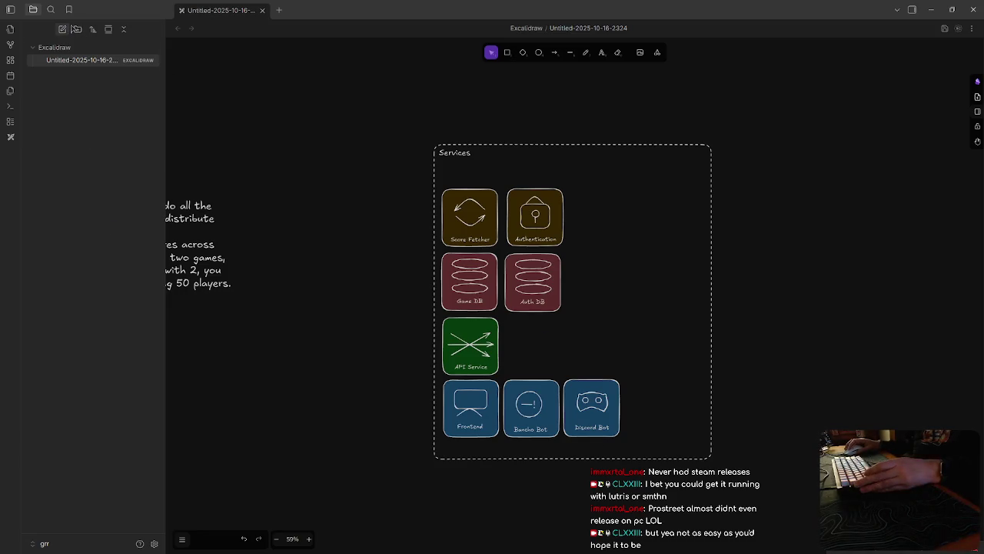
key(super+Down)
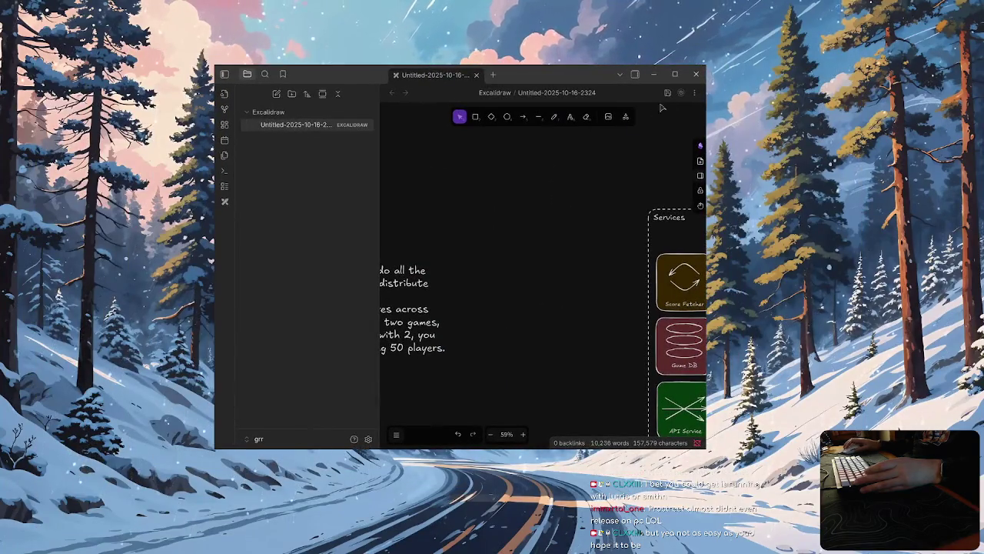
Step: In the file manager, navigate from the Excalidraw folder up to Home, keeping the grr folder's name
key(super+Down)
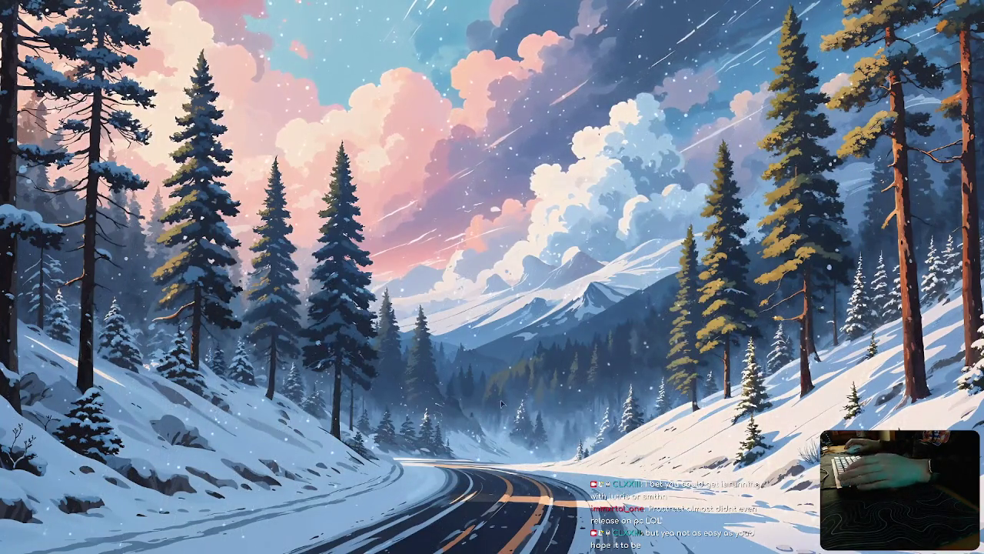
key(super+e)
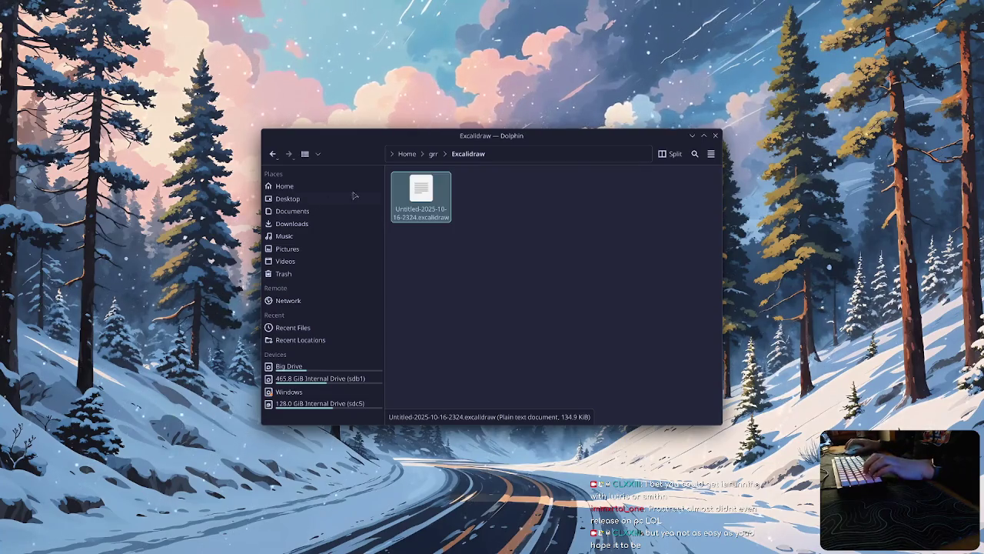
click(433, 154)
right_click(424, 203)
click(439, 161)
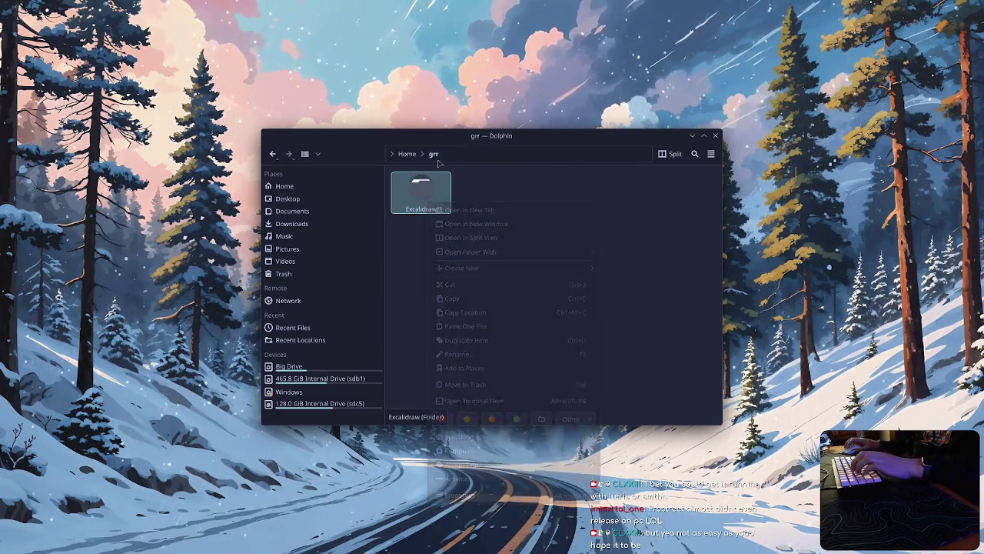
click(406, 153)
right_click(511, 257)
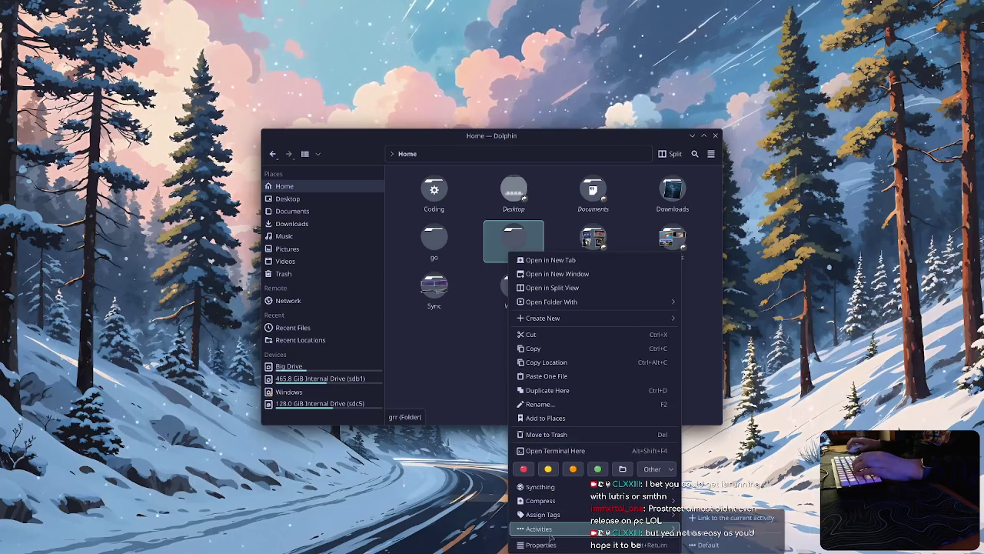
key(Escape)
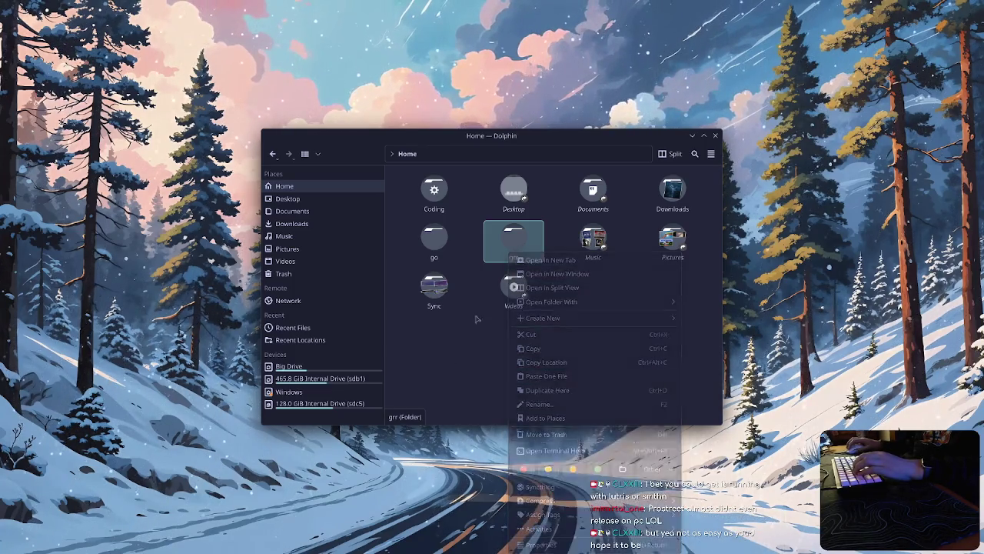
key(F2)
key(Return)
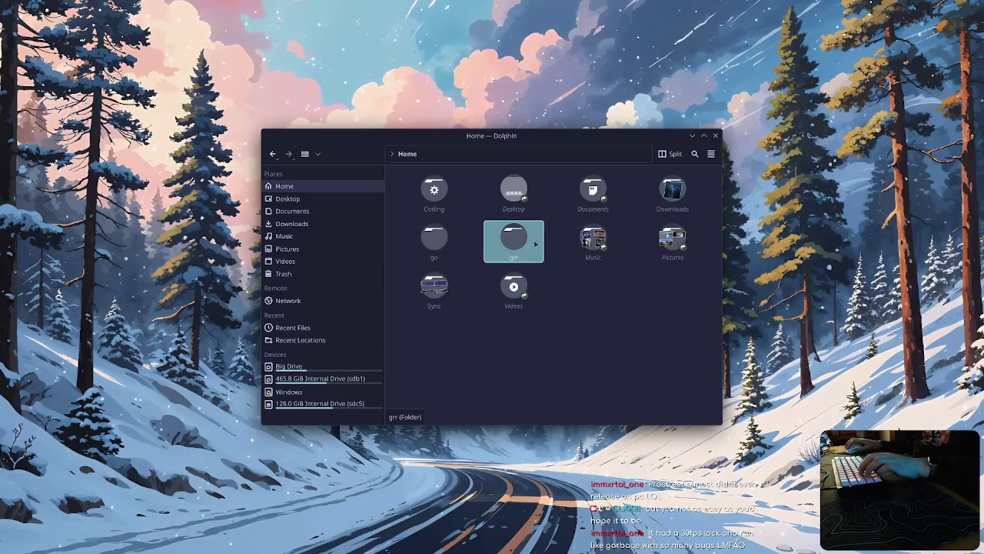
Step: Move Untitled-2025-10-16-2324.excalidraw from grr/Excalidraw onto the desktop, then close the file manager
double_click(531, 242)
double_click(440, 198)
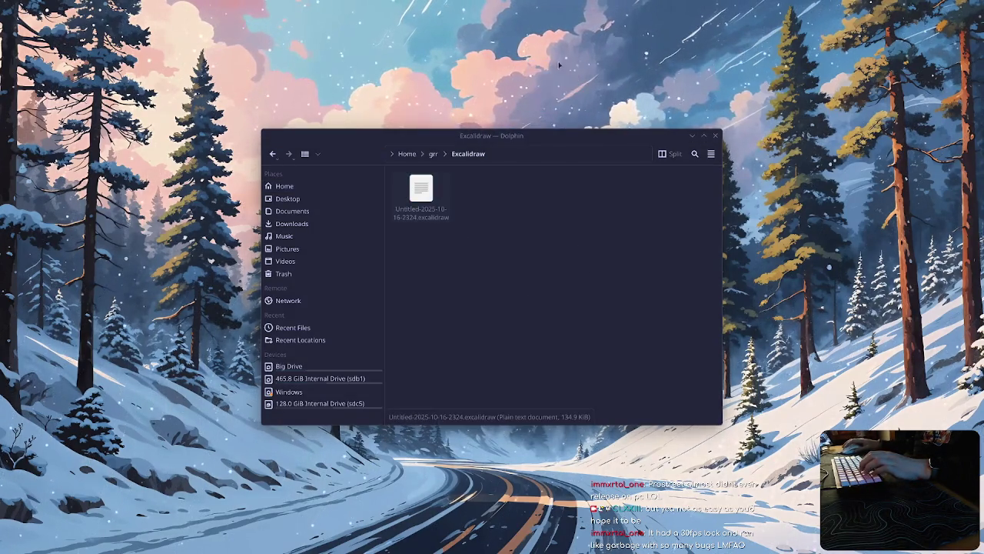
drag(435, 200, 570, 50)
click(603, 58)
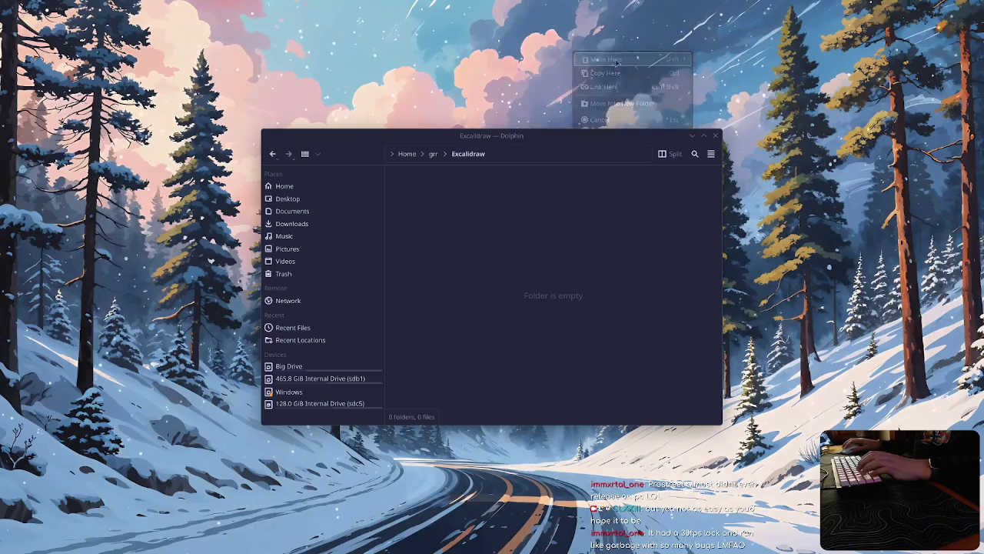
click(407, 153)
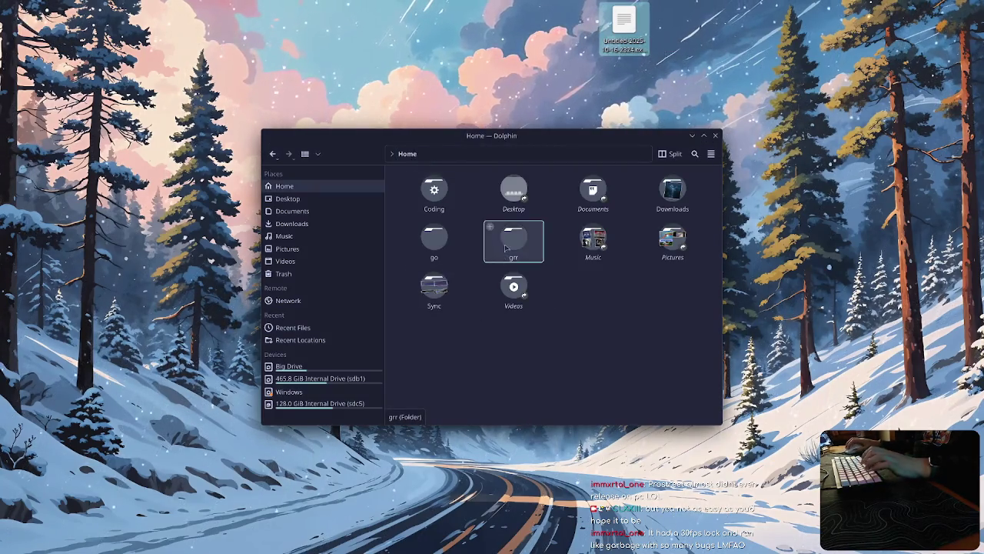
click(715, 135)
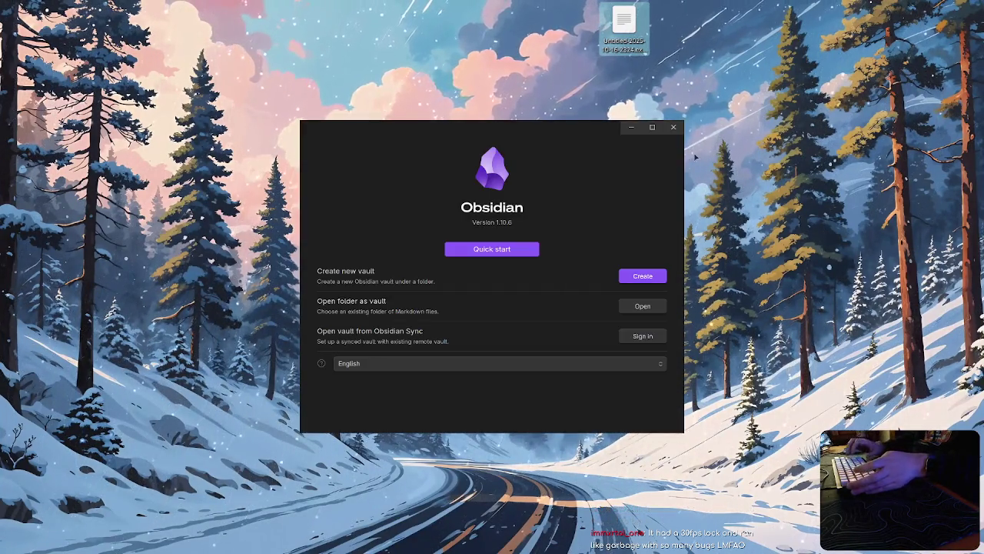
Step: Change into the Coding/bingo folder in the terminal and list its contents
text(cd Coding)
key(Return)
text(ls)
key(Return)
text(cd bingo/)
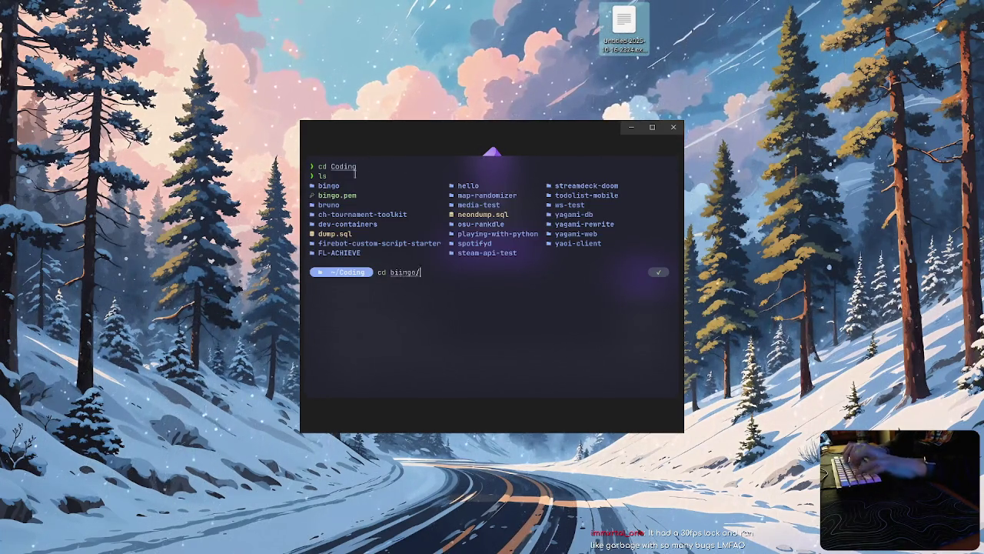
key(Return)
text(ls)
Step: Check out the microservice branch and list its api, auth, bingolib and frontend folders
key(Return)
text(git)
text( checkout microservi)
text(ce)
key(Return)
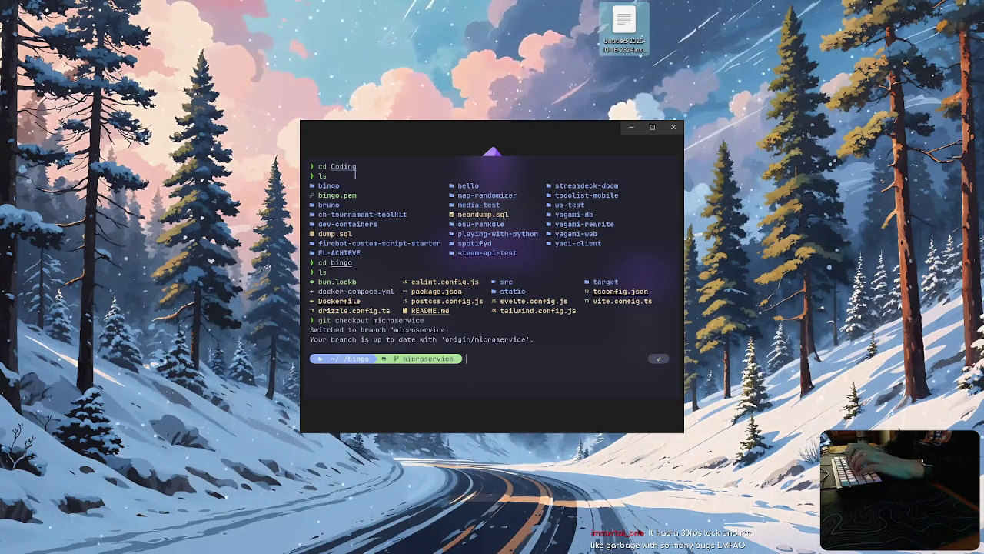
text(ls)
key(Return)
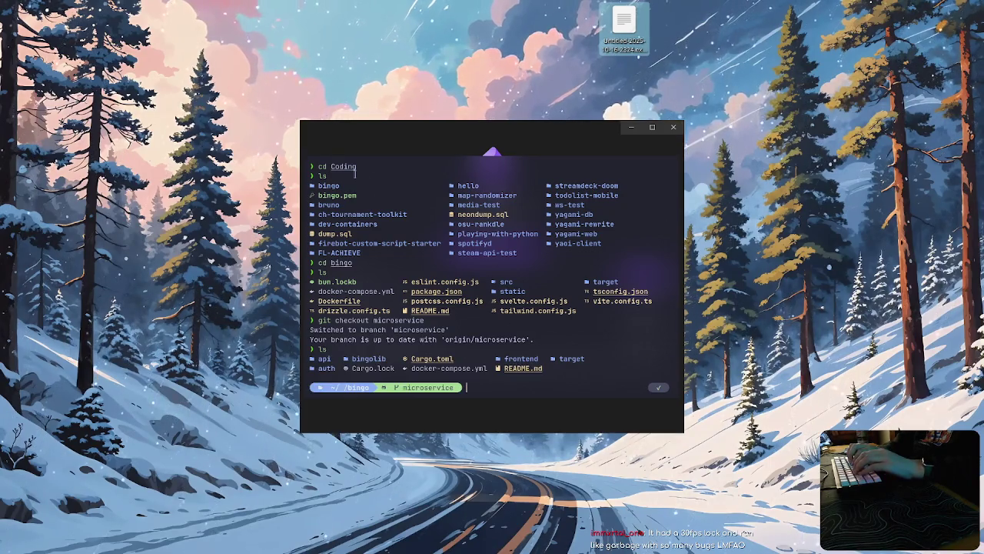
text(mk)
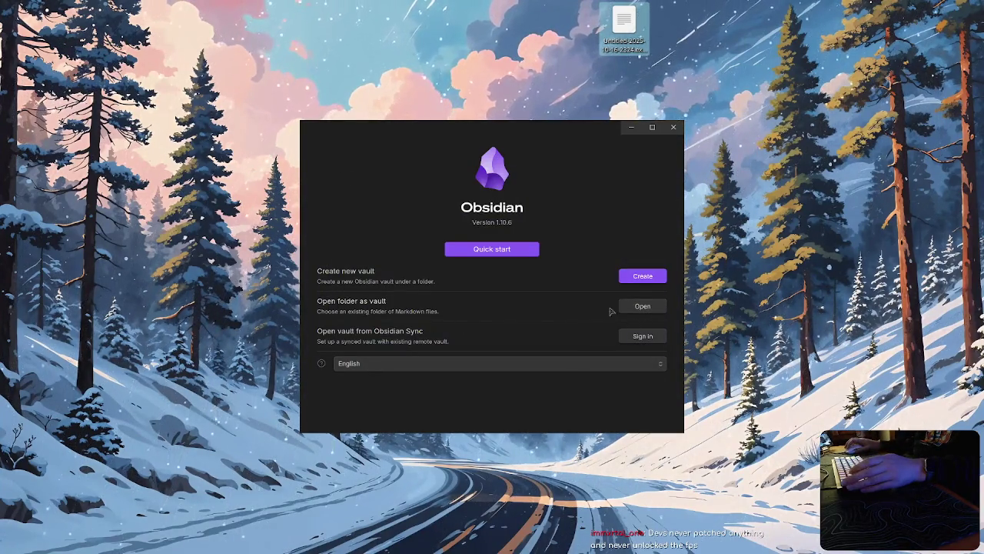
Step: Create an Obsidian vault named 'wiki' located in the Coding/bingo folder
click(652, 282)
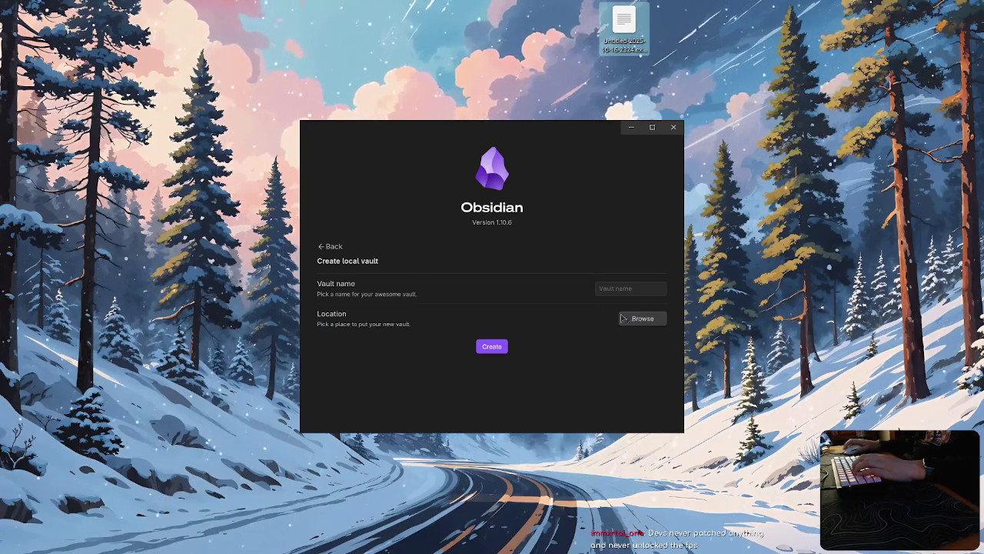
click(640, 318)
double_click(386, 233)
click(394, 244)
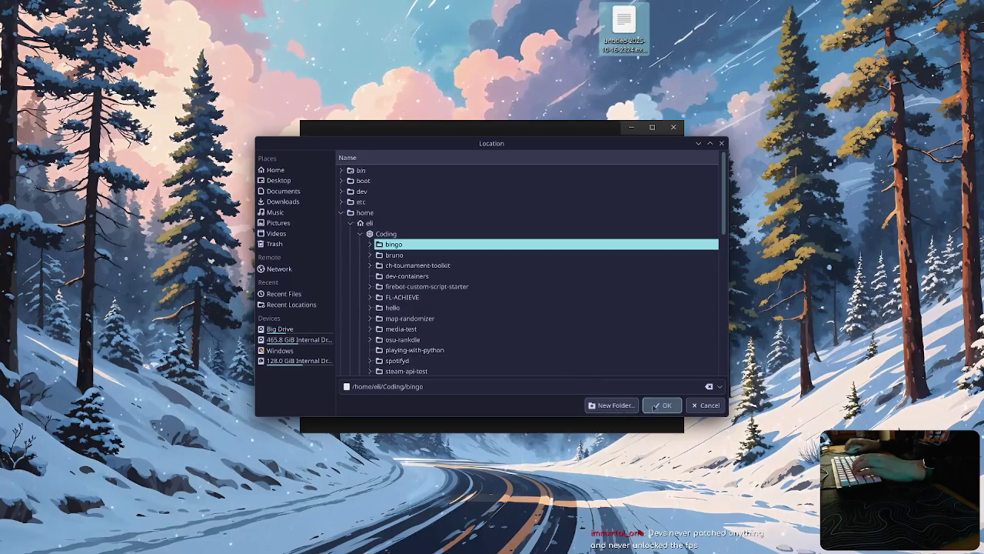
click(654, 407)
click(614, 292)
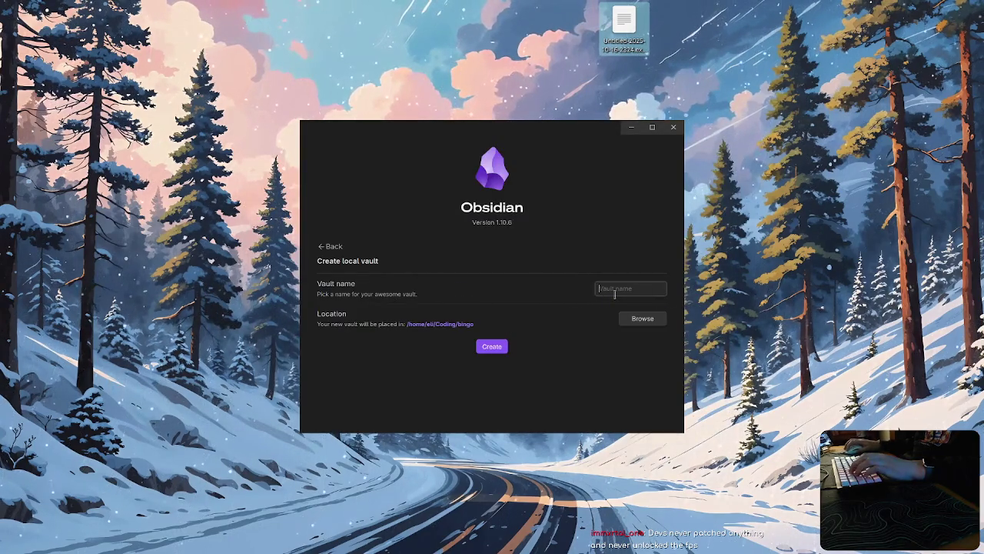
text(wiki)
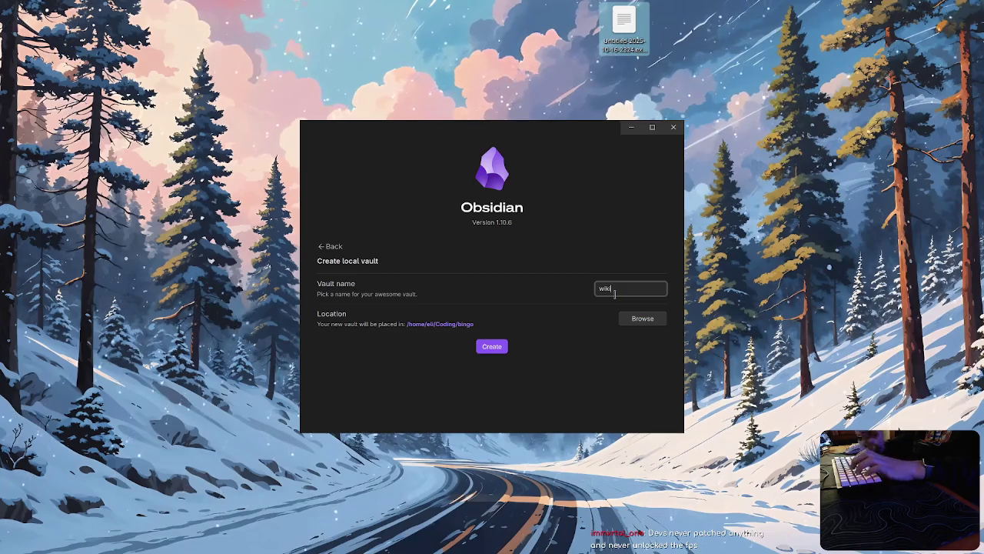
click(492, 346)
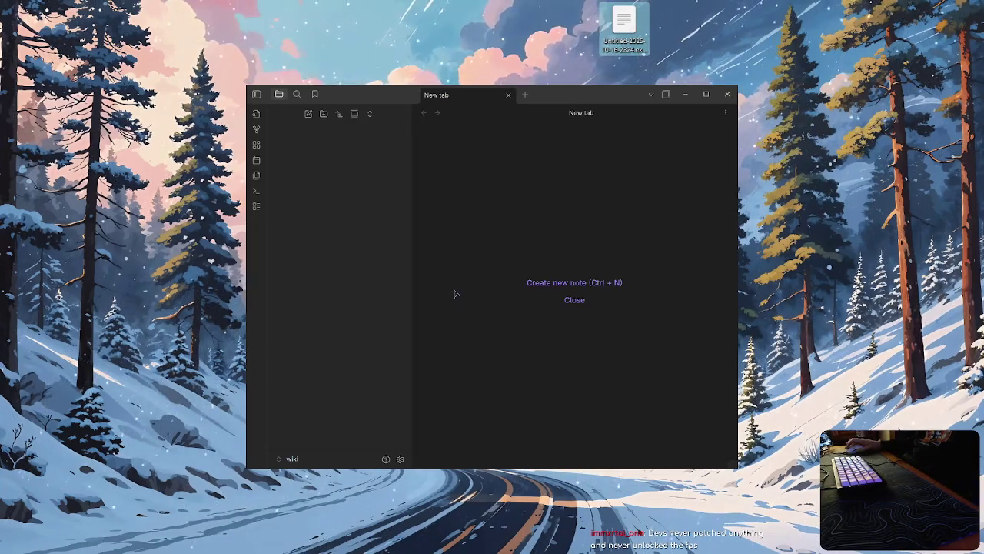
click(338, 458)
Step: Check the vault manager and Editor settings, then close the wiki vault's Graph view pane
click(339, 452)
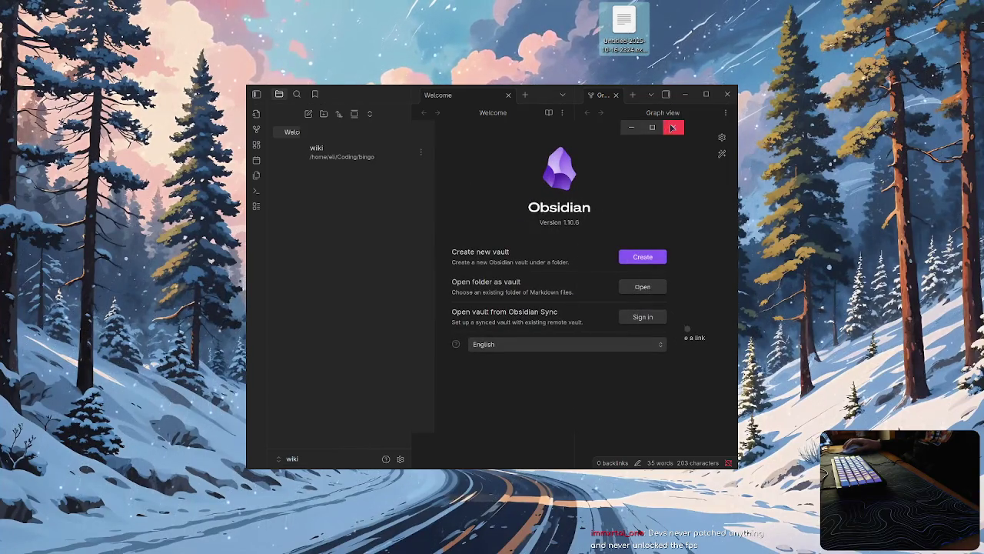
click(672, 128)
click(400, 458)
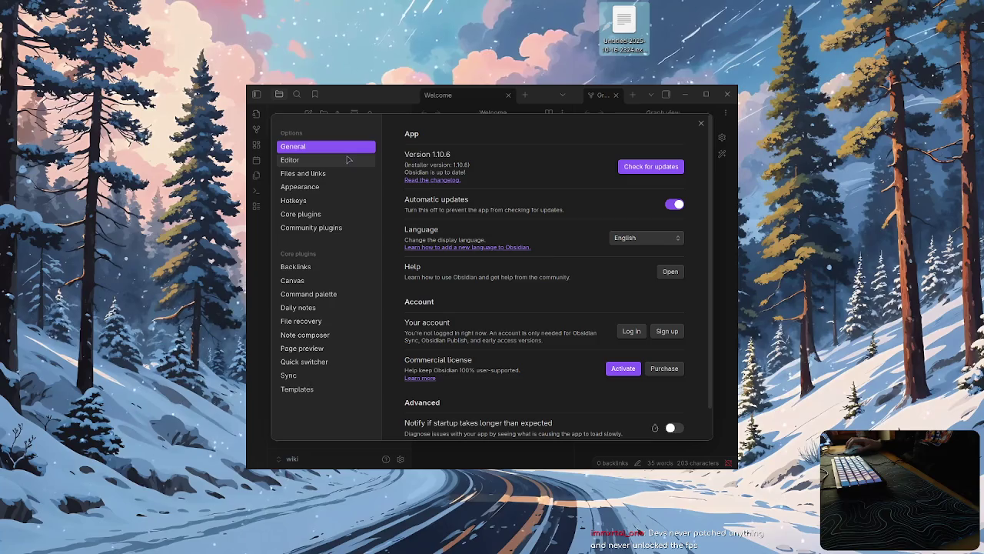
click(316, 158)
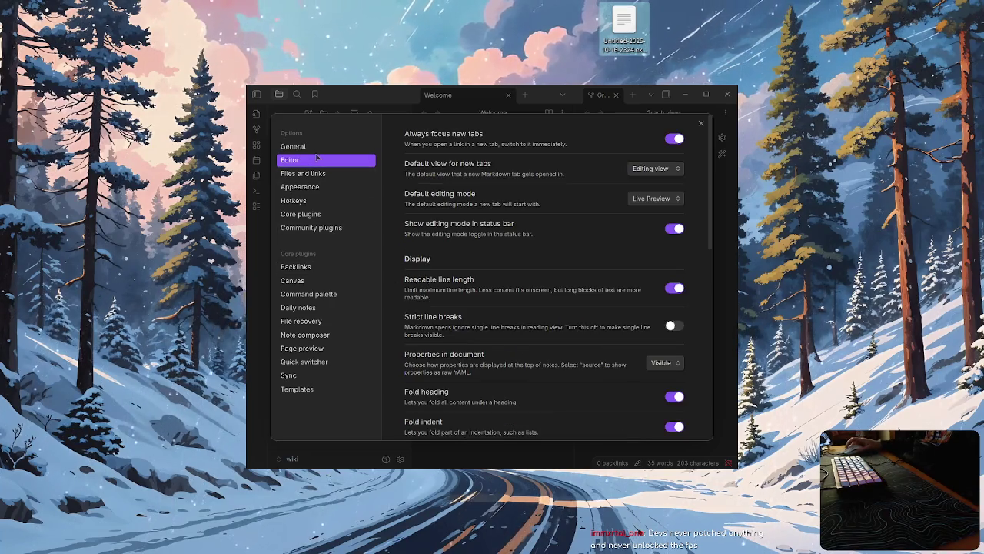
click(704, 123)
click(615, 95)
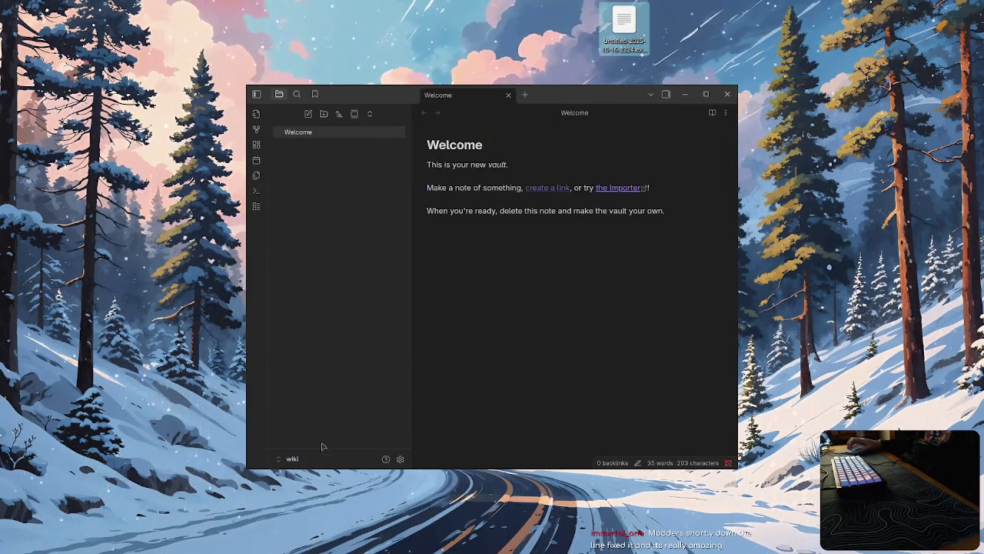
click(400, 459)
Step: Turn on community plugins and install the Excalidraw plugin from the directory
click(343, 228)
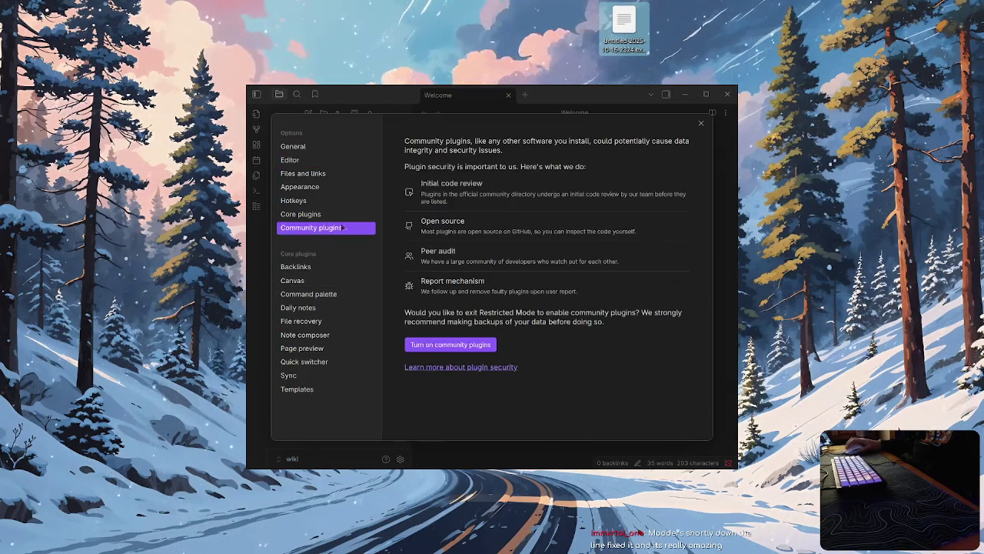
click(451, 345)
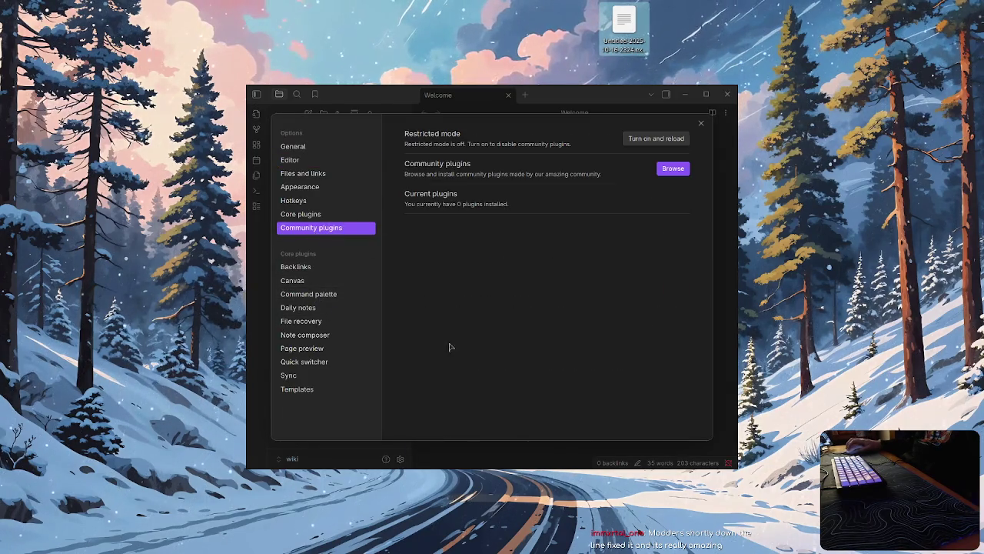
click(676, 172)
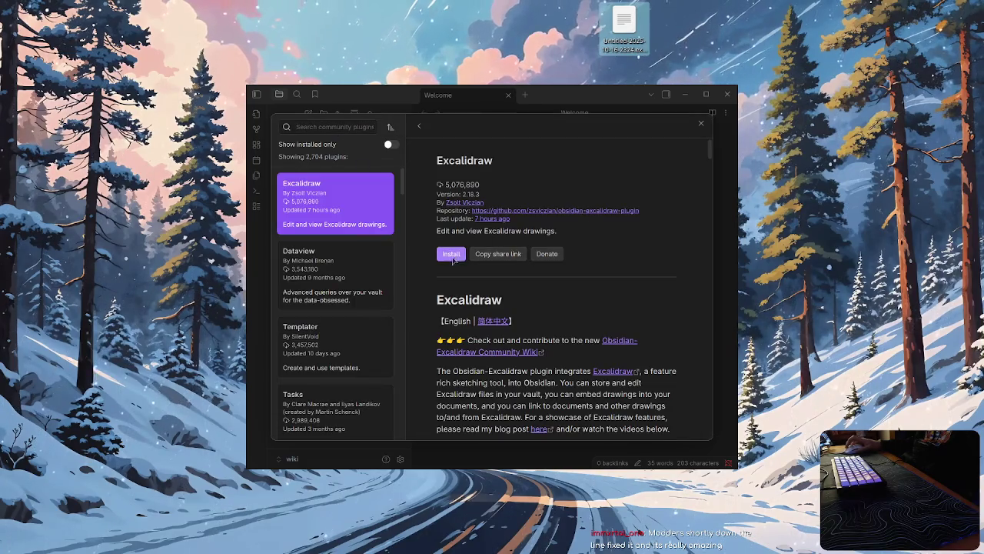
click(450, 254)
Step: Look over the Dataview and Templater plugin details, then close the plugin directory and settings
click(369, 296)
scroll(525, 392, down, 5)
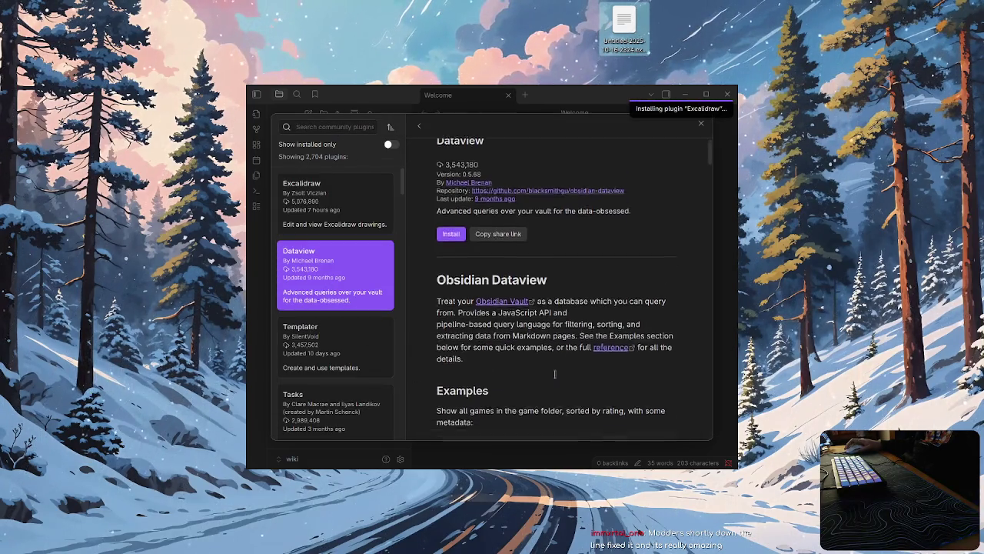
scroll(526, 392, down, 5)
click(339, 346)
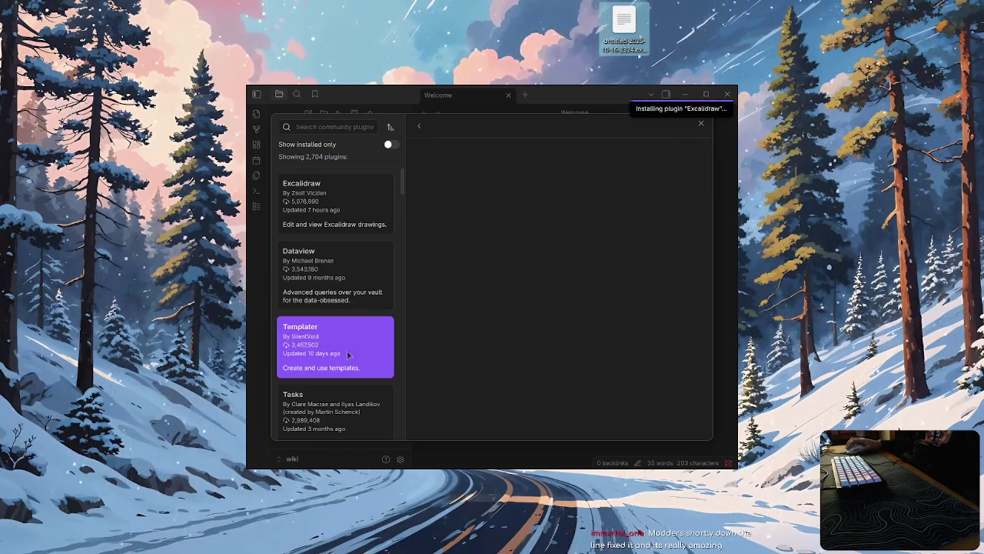
click(338, 276)
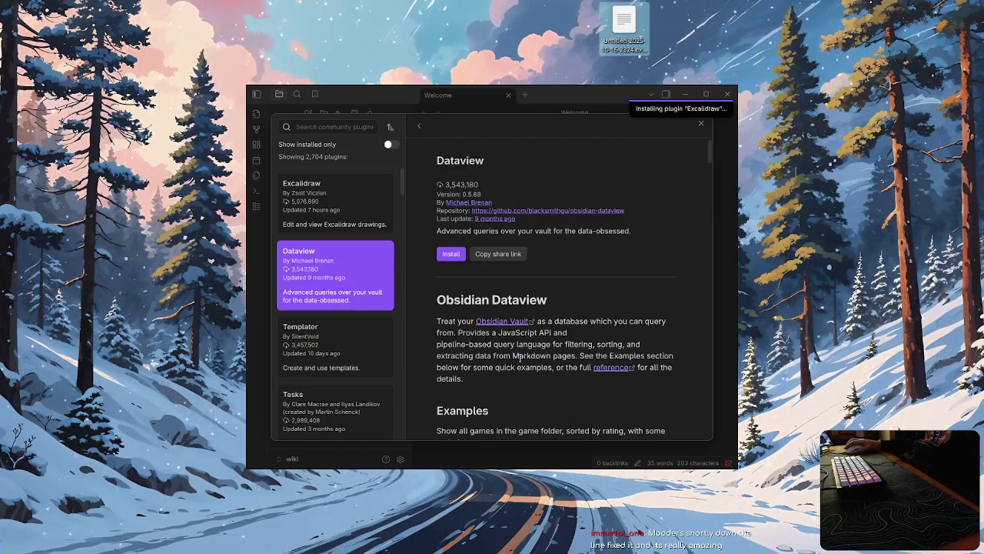
scroll(377, 376, down, 2)
scroll(377, 376, up, 2)
click(700, 123)
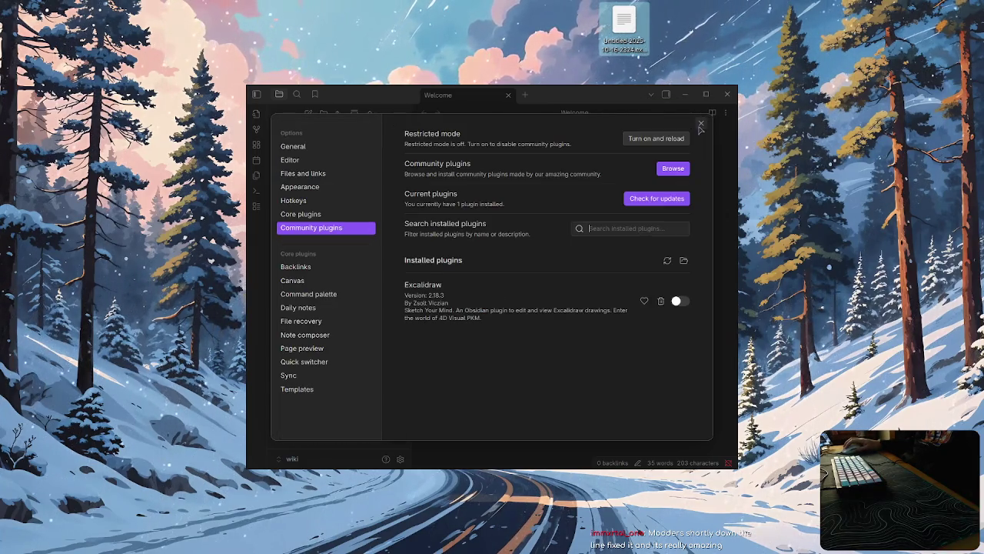
click(701, 122)
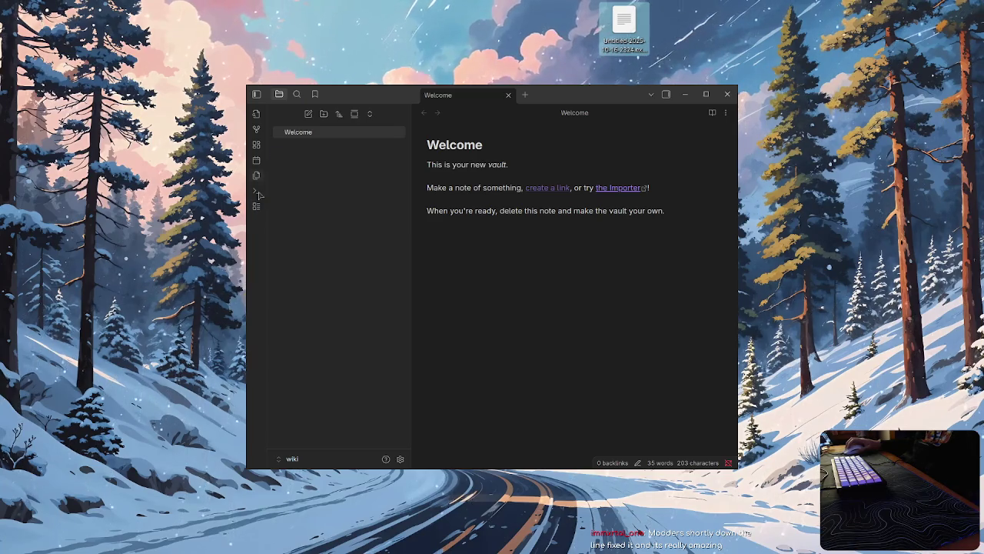
Step: Enable the Excalidraw plugin and review its settings before closing them
click(400, 459)
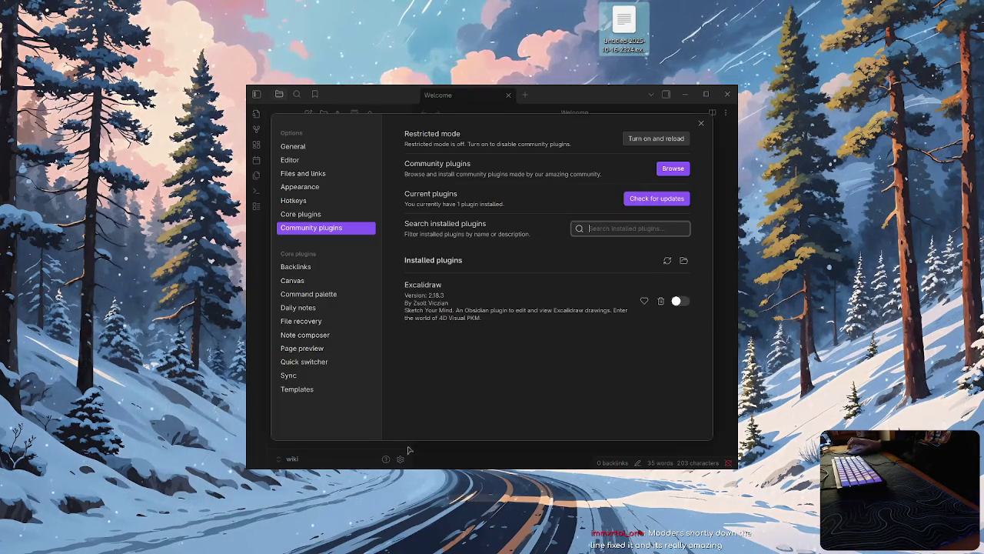
click(678, 301)
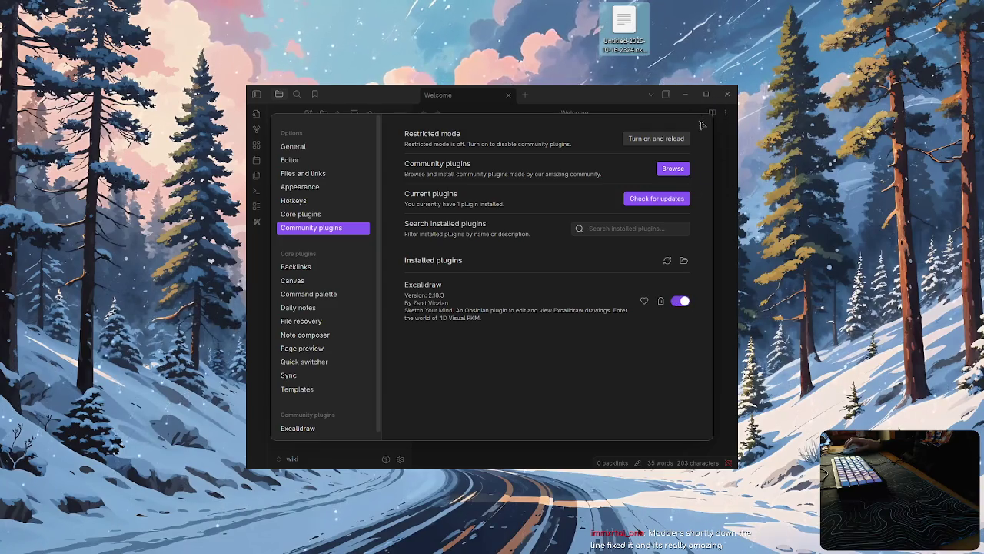
scroll(319, 384, down, 1)
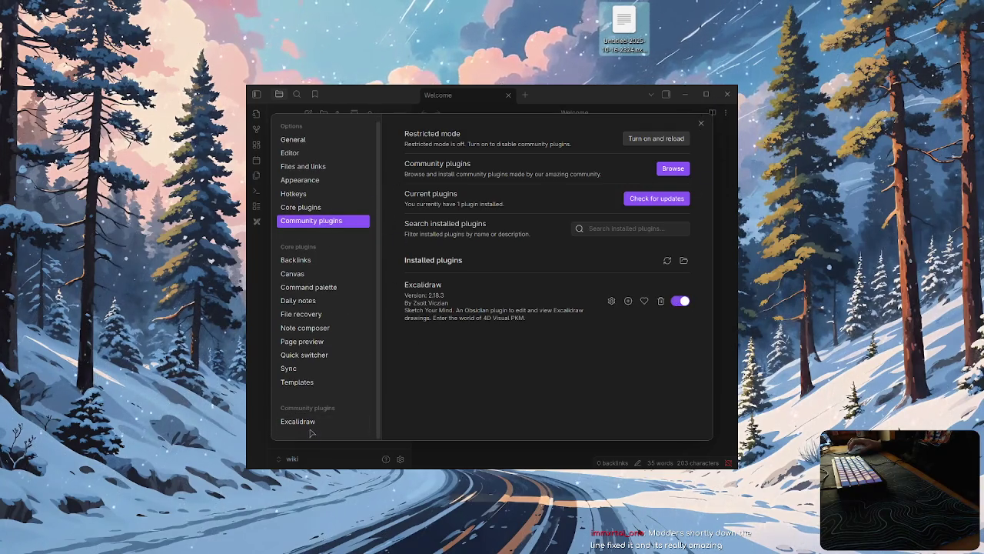
click(316, 420)
scroll(565, 306, down, 5)
scroll(566, 305, up, 5)
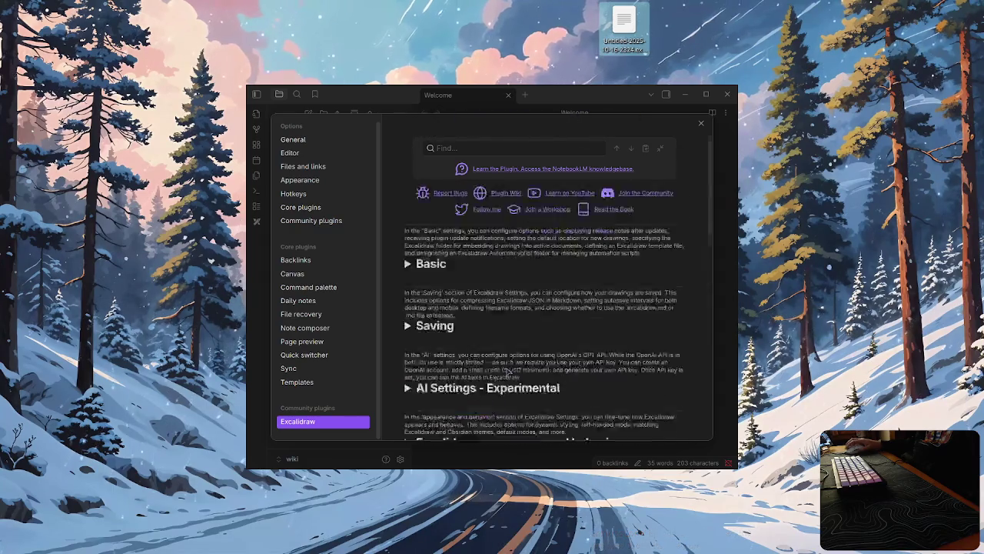
click(701, 123)
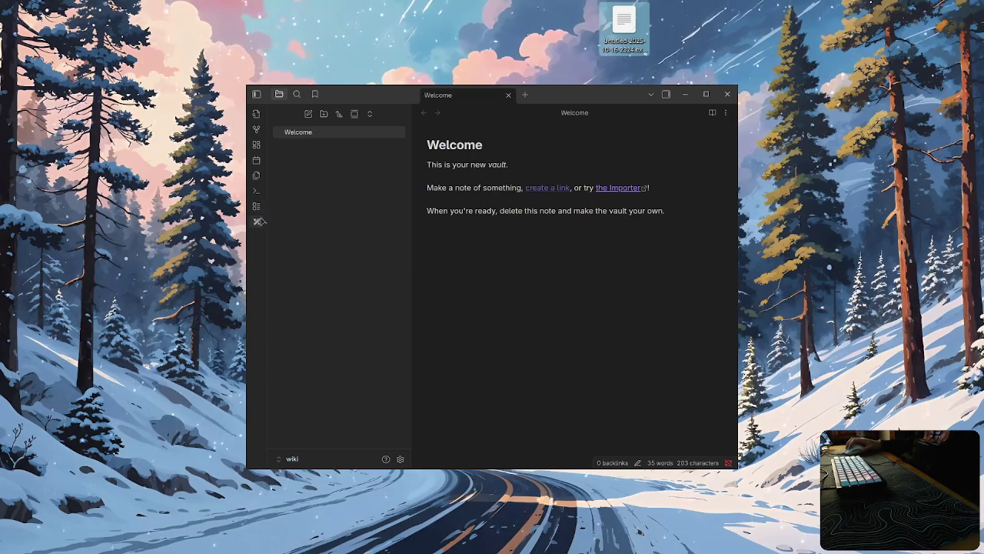
Step: Create a new folder named 'Excalidraw' in the wiki vault
click(324, 113)
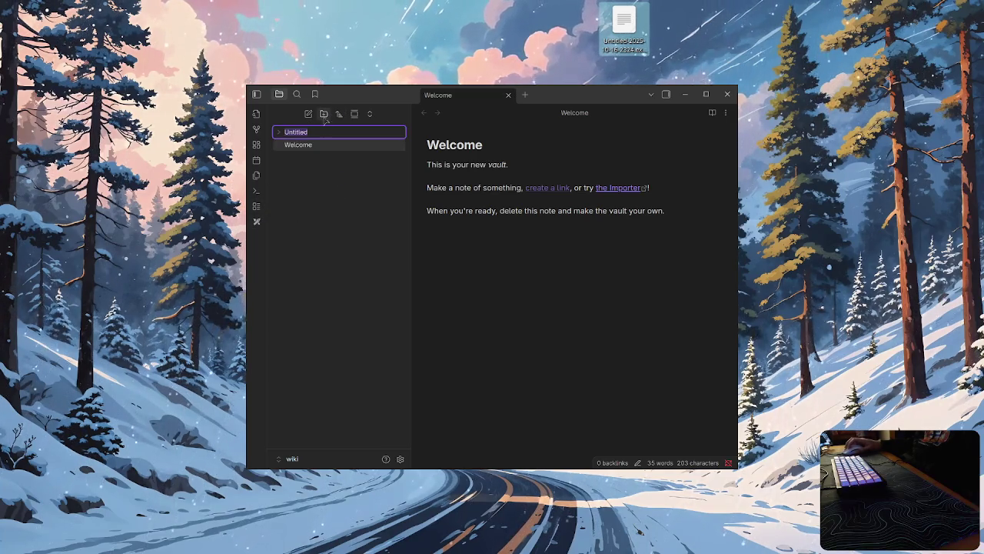
text(Excalidraw)
key(Return)
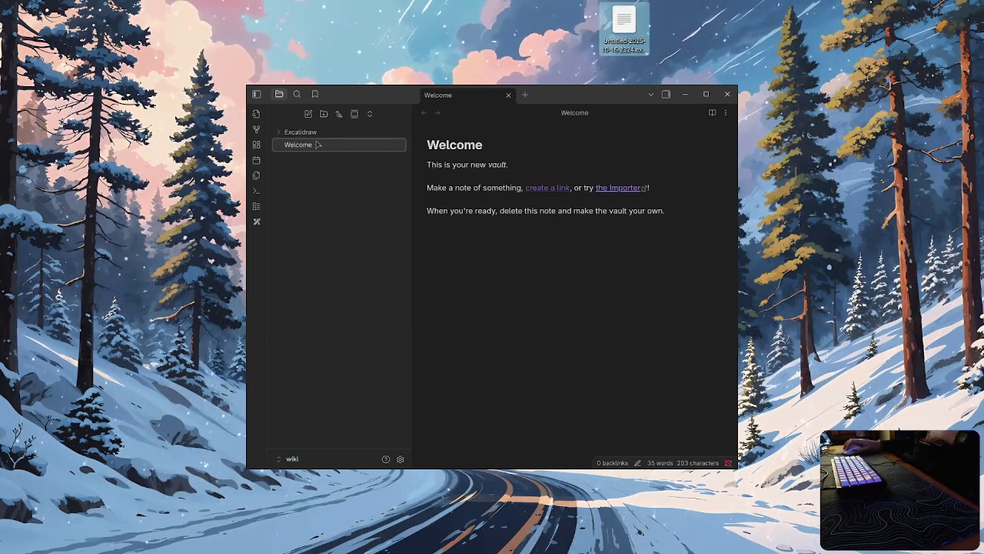
Step: Delete the Welcome note and maximize the Obsidian window
right_click(320, 147)
click(345, 366)
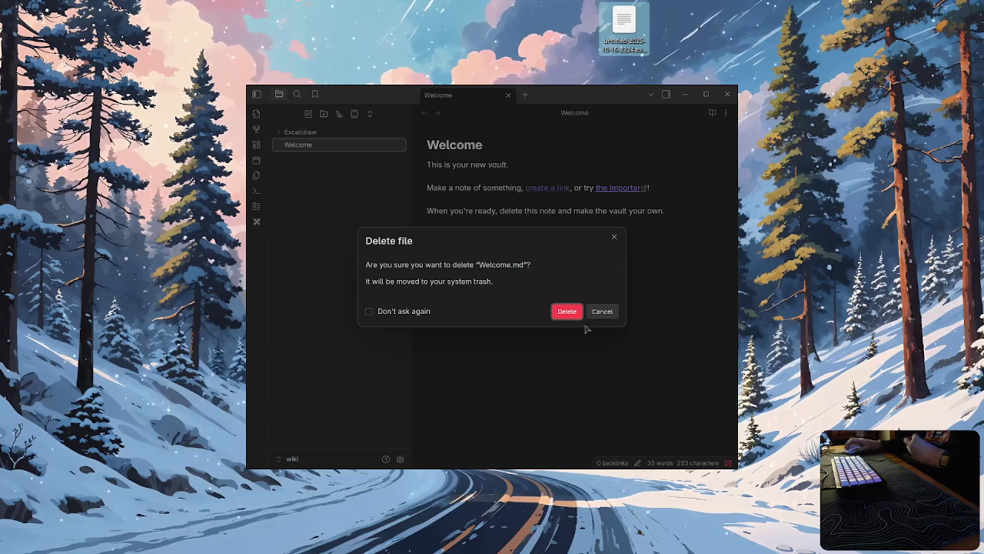
click(565, 310)
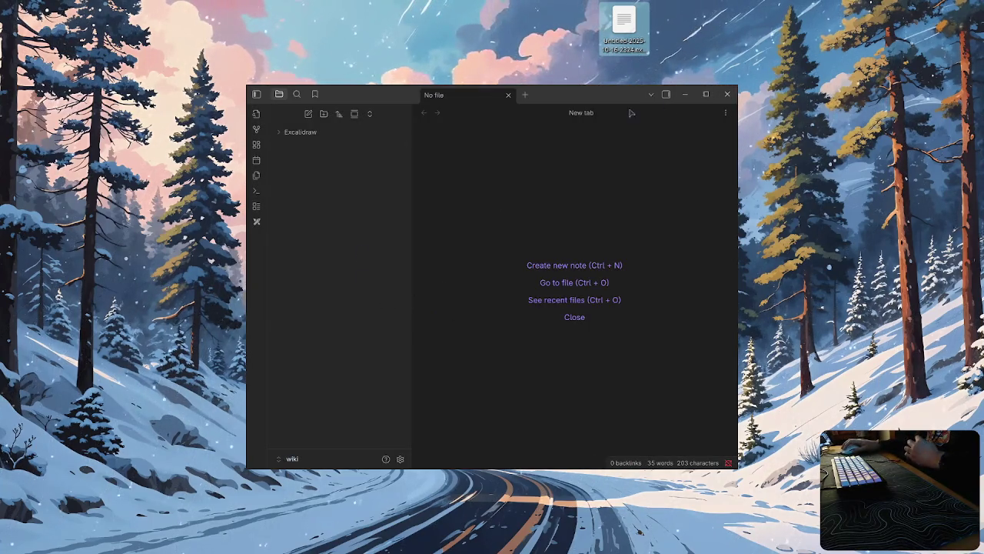
double_click(554, 94)
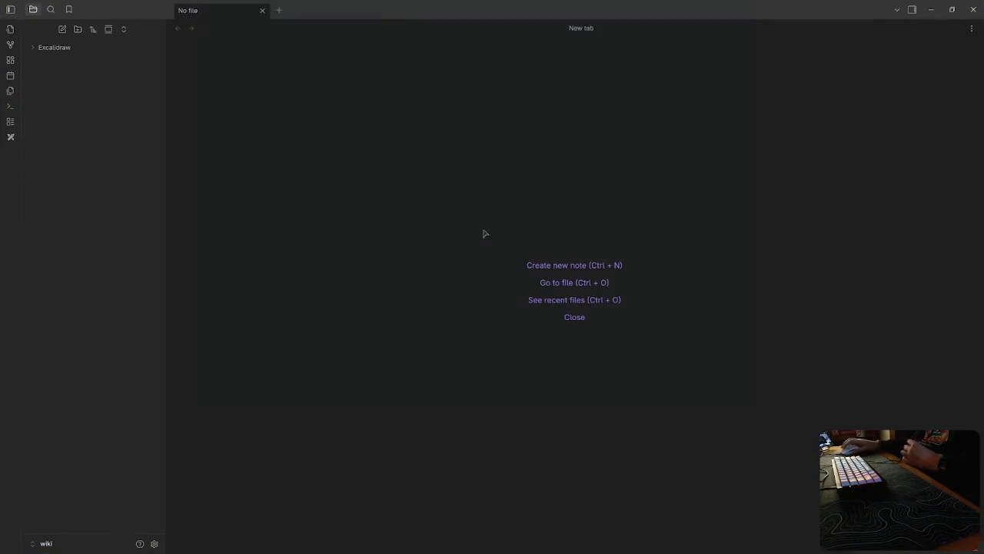
key(alt+Tab)
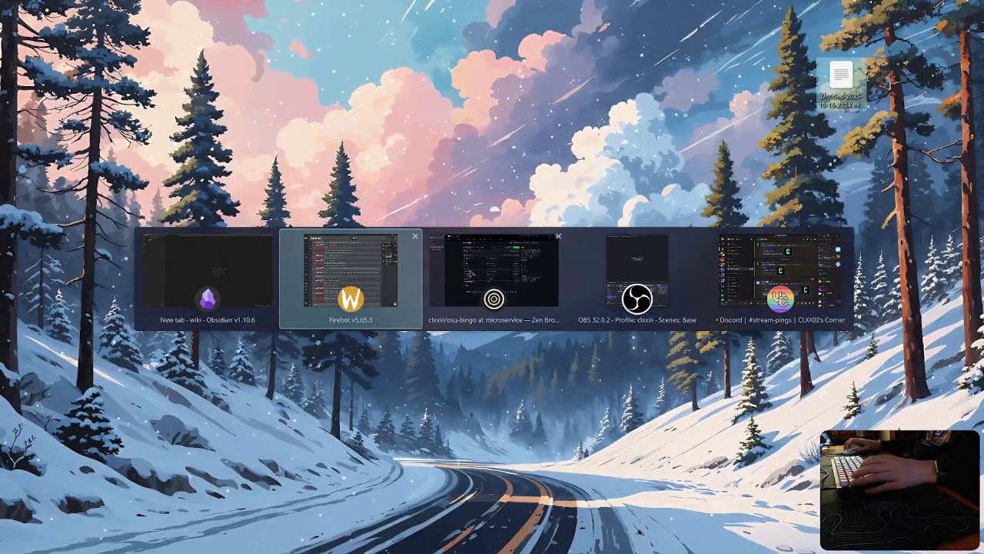
Step: Switch to the Notion tab and scroll up through the Rewrite in Rust lmao page
key(ctrl+Tab)
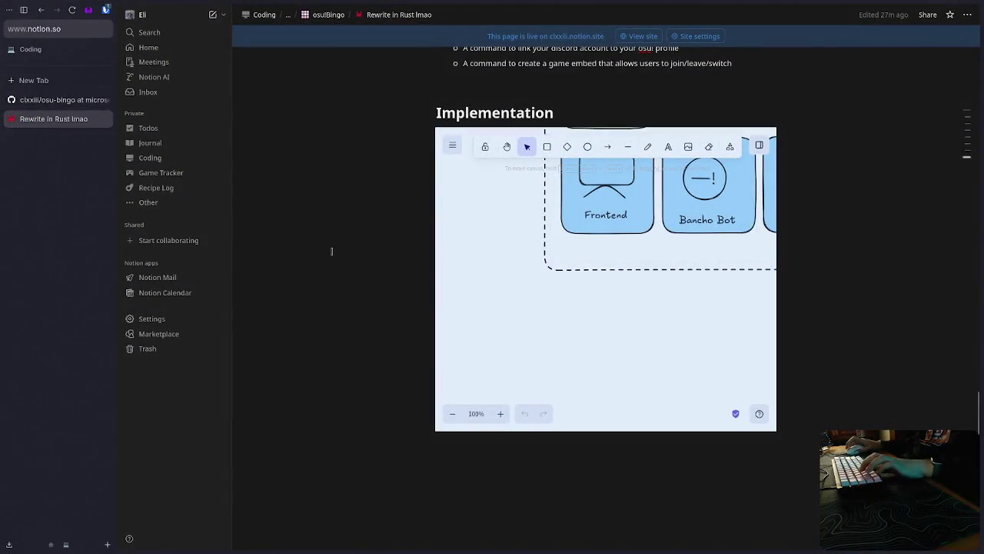
scroll(326, 250, up, 2)
scroll(330, 250, up, 3)
scroll(339, 250, up, 10)
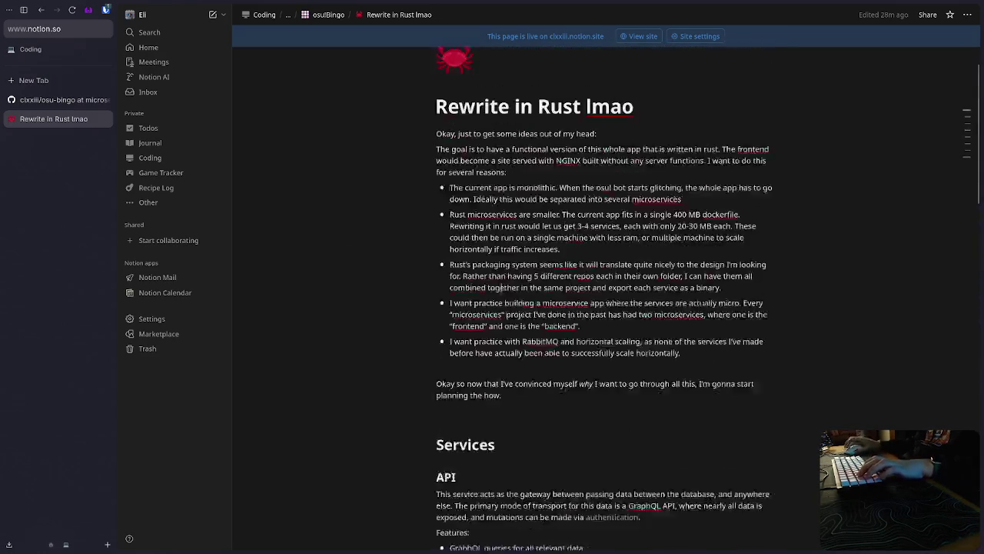
click(620, 306)
triple_click(620, 306)
drag(449, 397, 673, 398)
Step: Open the osu!Bingo project page and scroll down to its Tasks release board
click(336, 14)
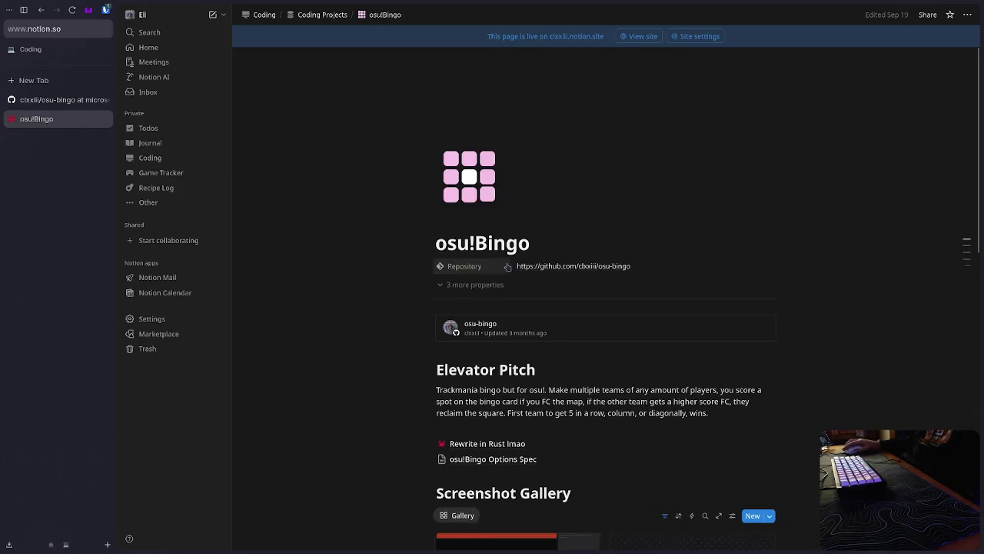
scroll(501, 291, down, 1)
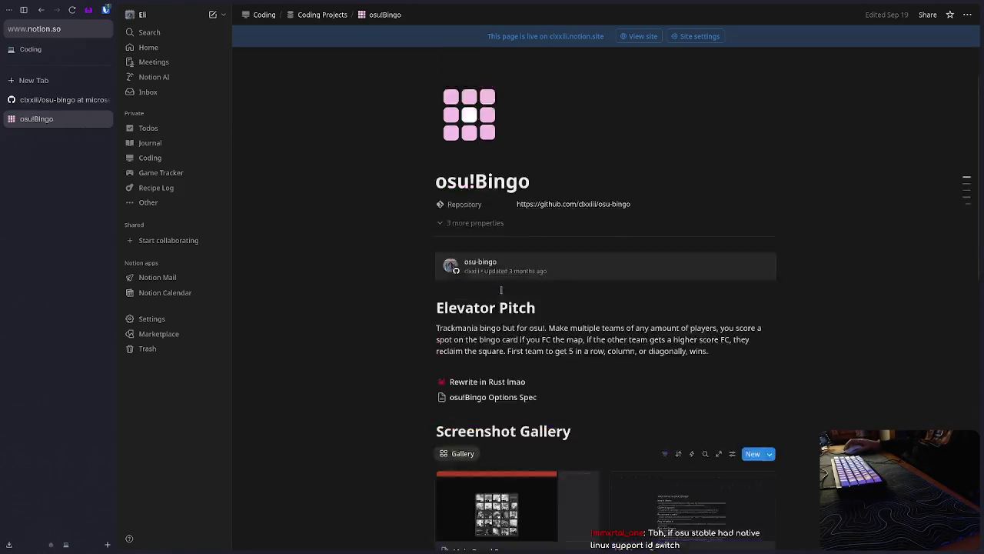
scroll(498, 289, down, 6)
scroll(496, 289, down, 3)
scroll(496, 289, down, 5)
scroll(496, 289, down, 3)
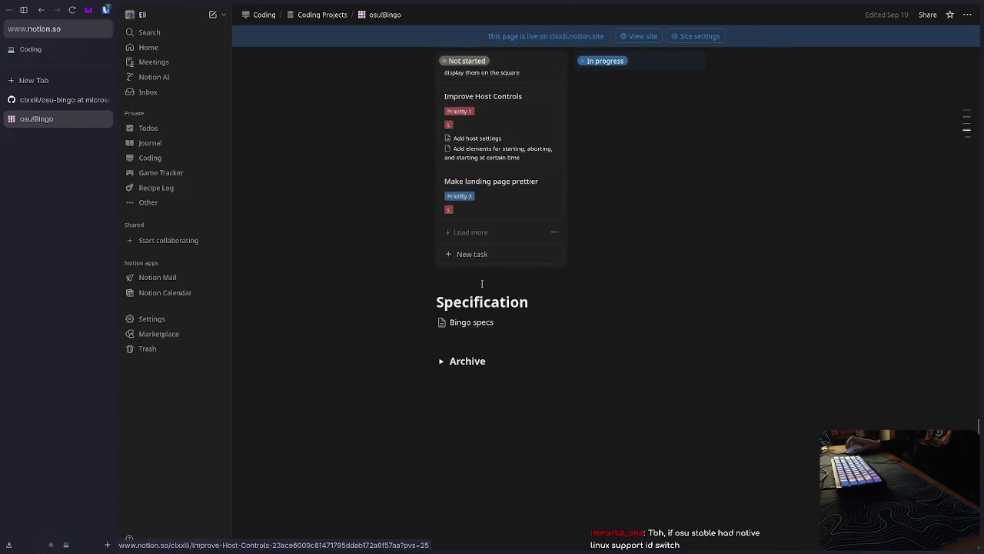
click(762, 279)
key(super+space)
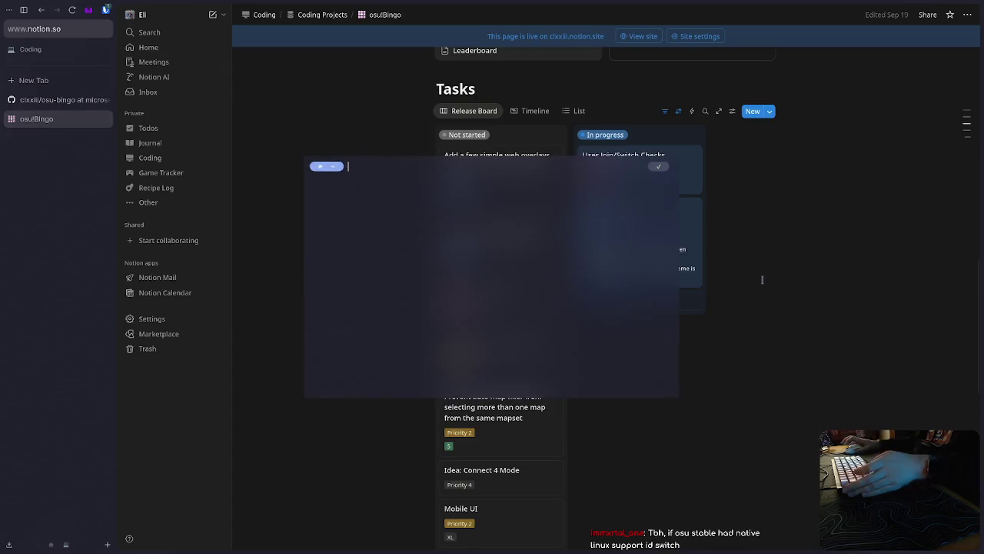
Step: Run osu-wine via Winello, bring Notion back to front, and dismiss the floating terminal
text(osu-wine)
key(Return)
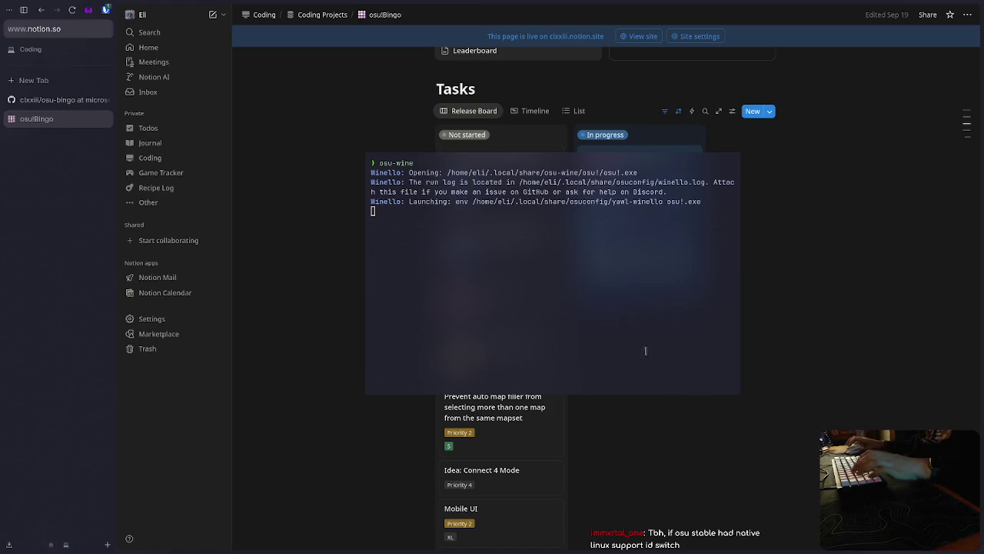
key(super+2)
key(super+1)
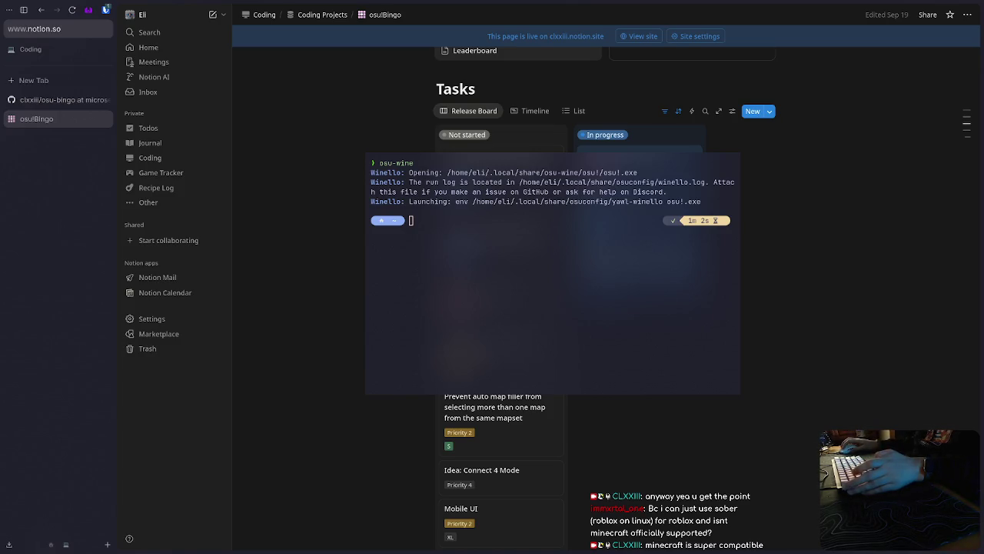
key(Escape)
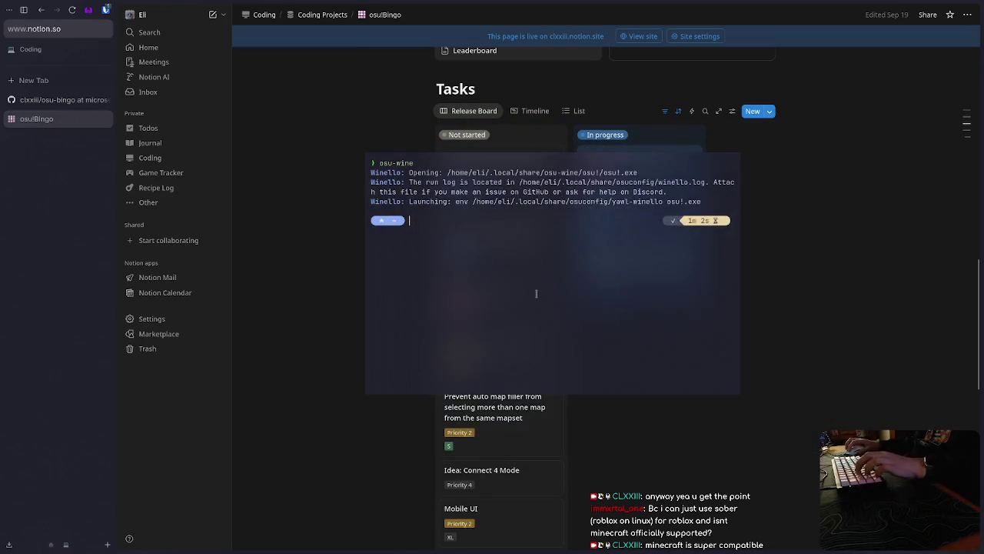
key(super+grave)
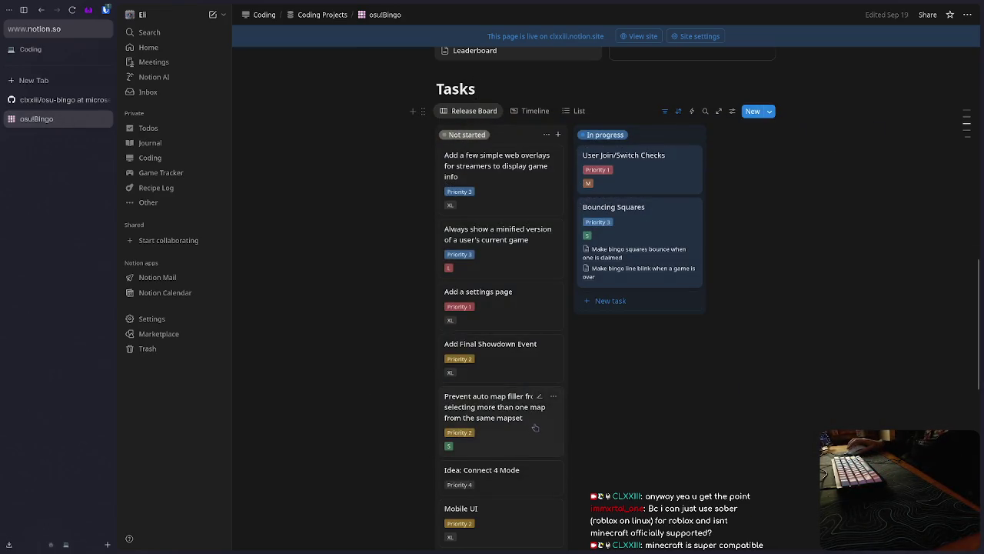
scroll(535, 427, up, 3)
scroll(543, 426, up, 2)
scroll(549, 425, up, 2)
scroll(558, 425, up, 2)
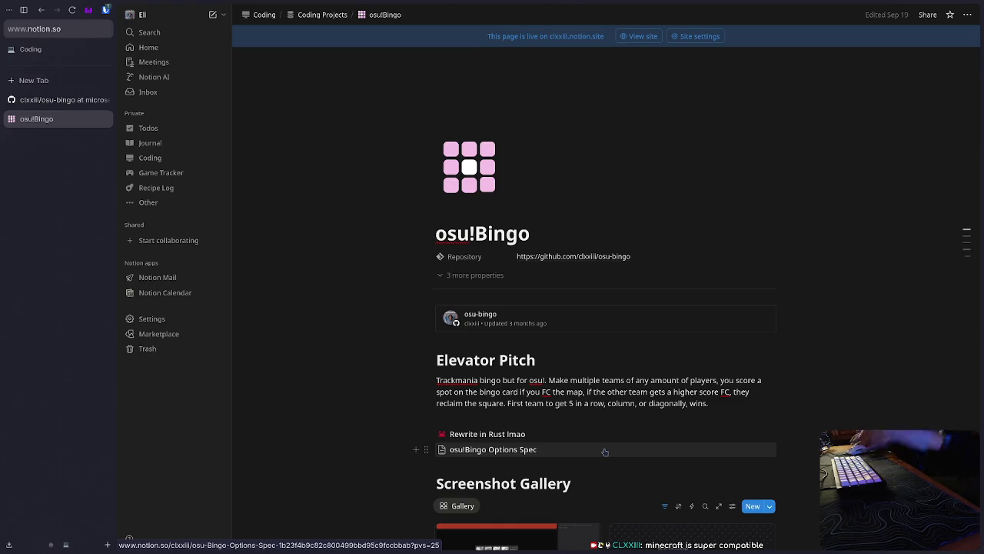
scroll(650, 433, down, 3)
scroll(650, 433, up, 2)
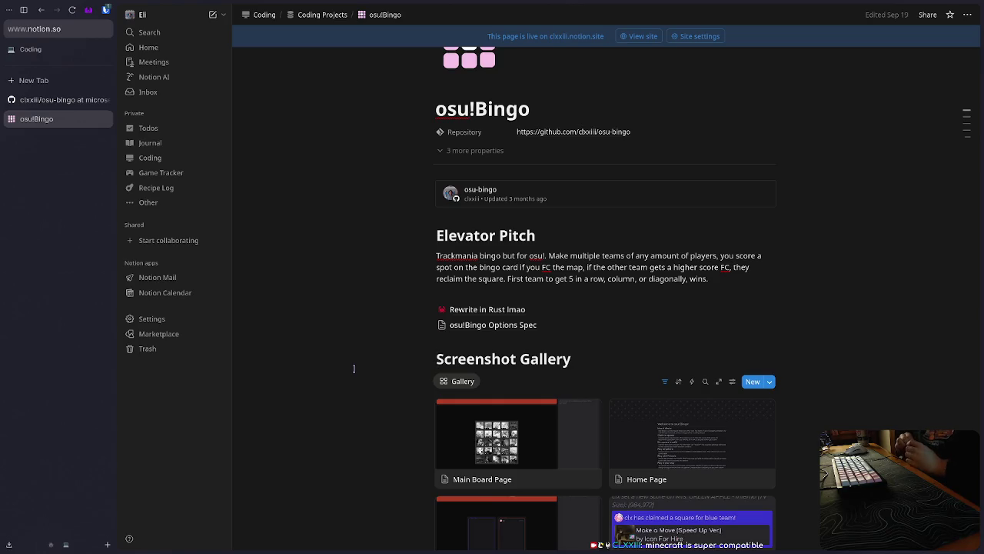
scroll(430, 338, down, 1)
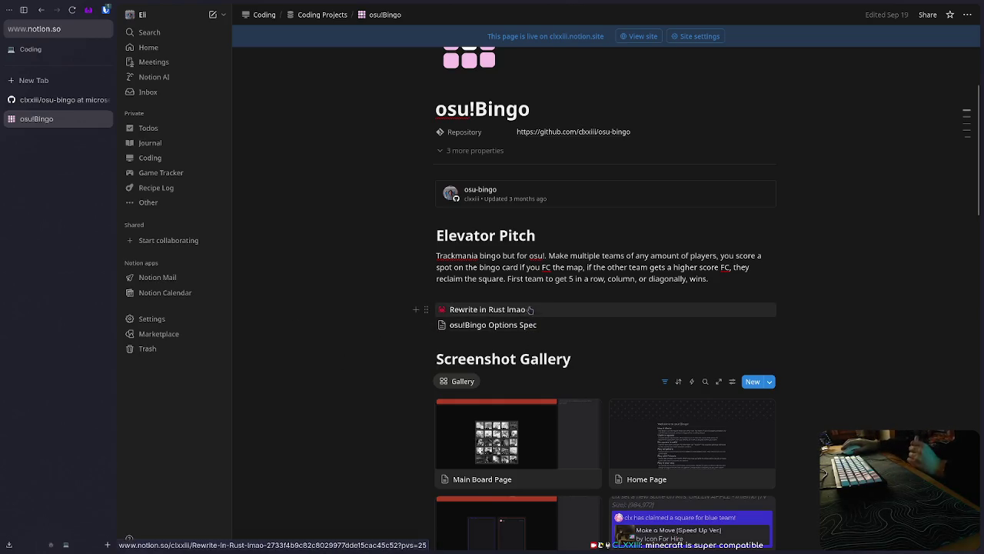
scroll(542, 307, down, 3)
scroll(549, 346, down, 2)
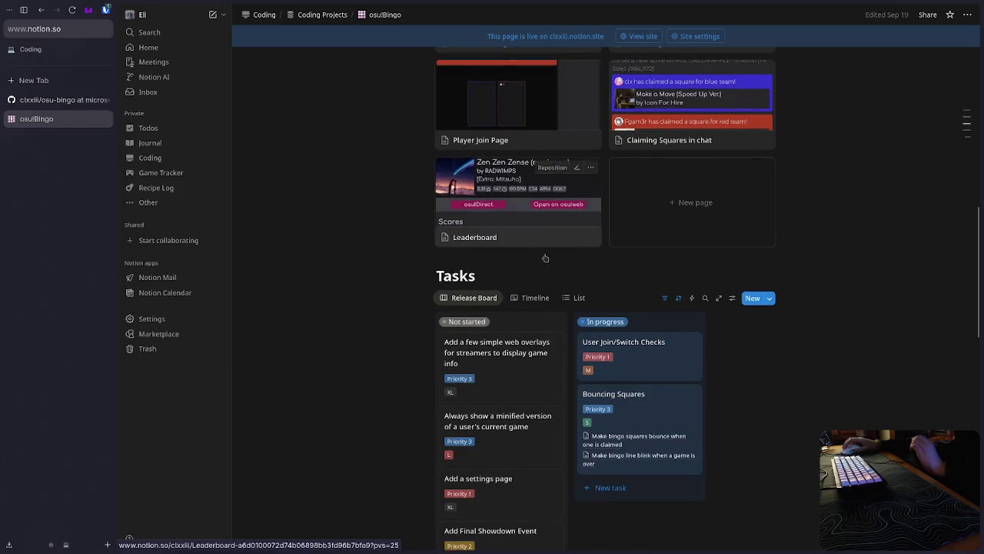
scroll(563, 399, up, 2)
scroll(564, 399, up, 3)
scroll(649, 356, up, 3)
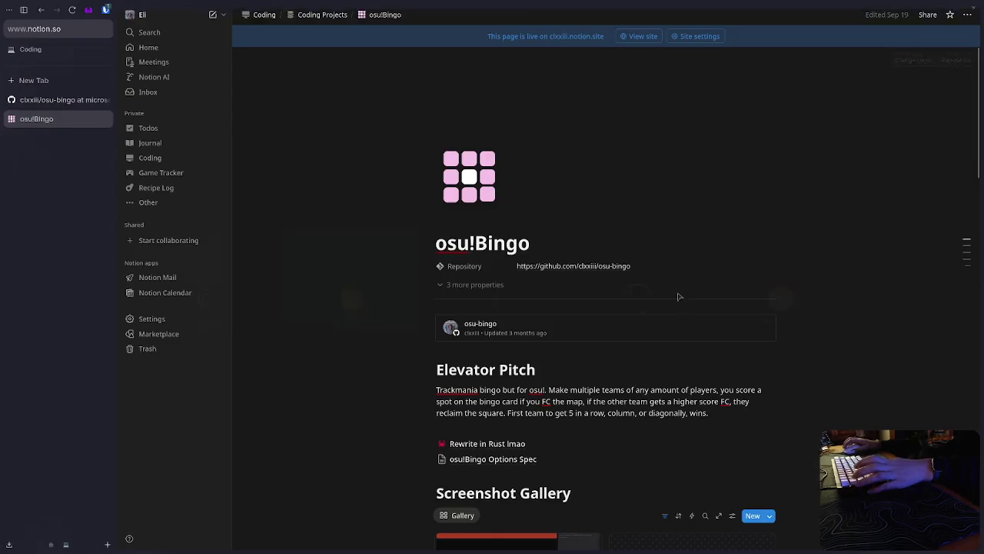
key(super+d)
key(alt+Tab)
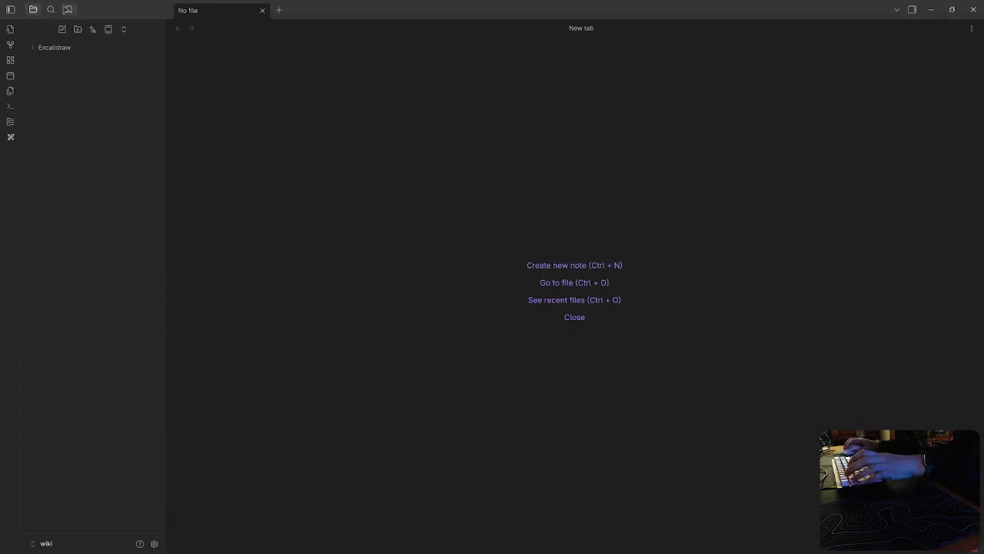
Step: Create a README note in the wiki vault and start its one-line vault description
click(62, 29)
text(README)
key(Return)
text(This is an obsidian vault)
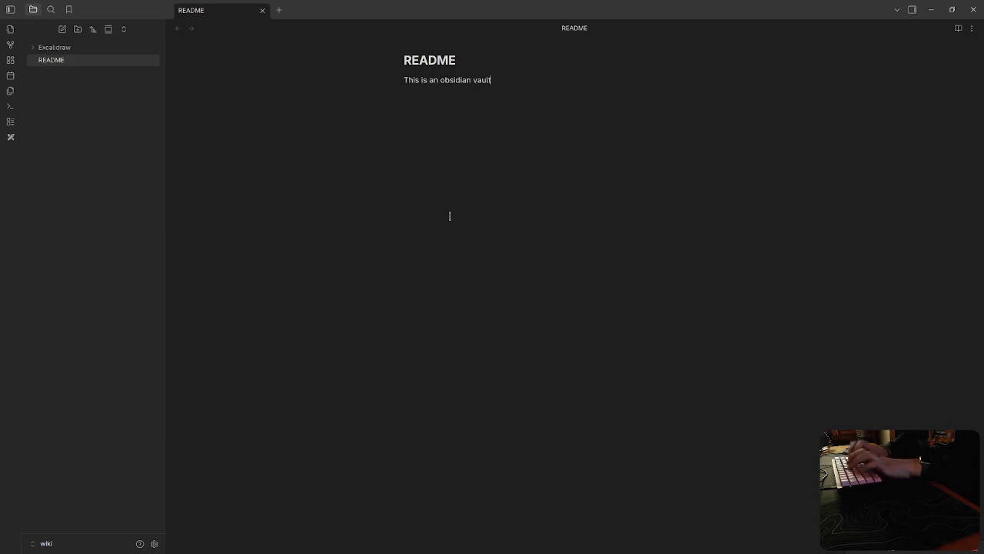
text(.)
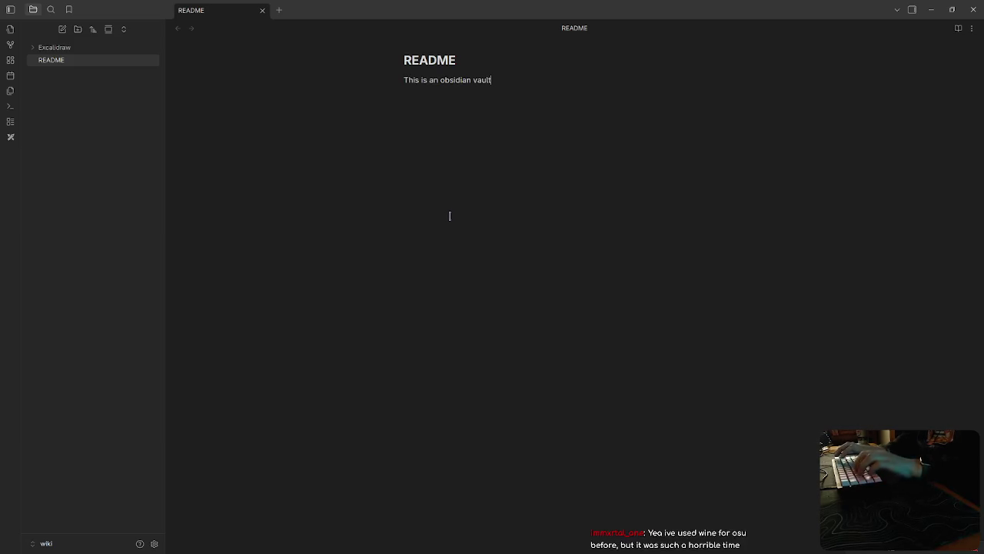
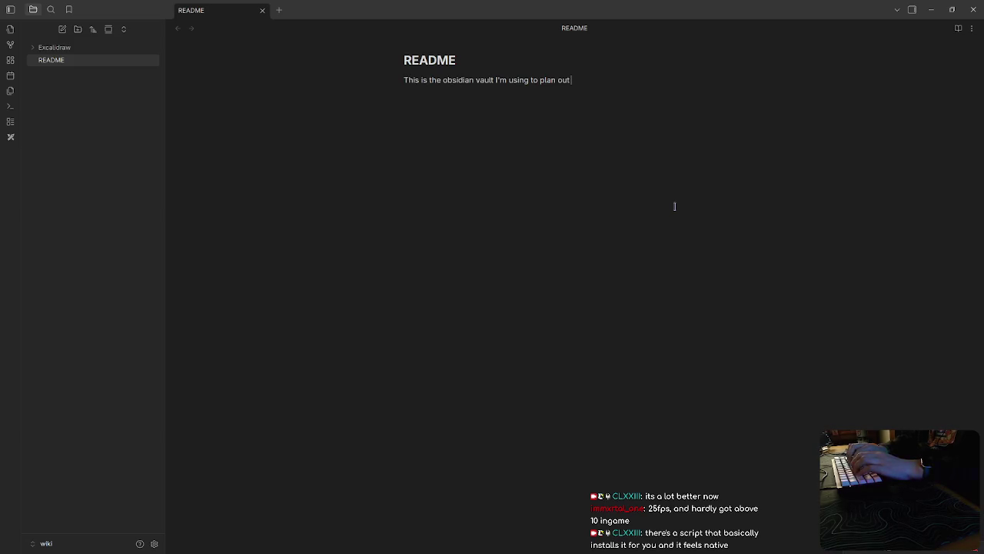
Step: Continue the README sentence about osu!bingo and slowly importing the notes I took from
text(osu!)
text(bingo! further. I'm s)
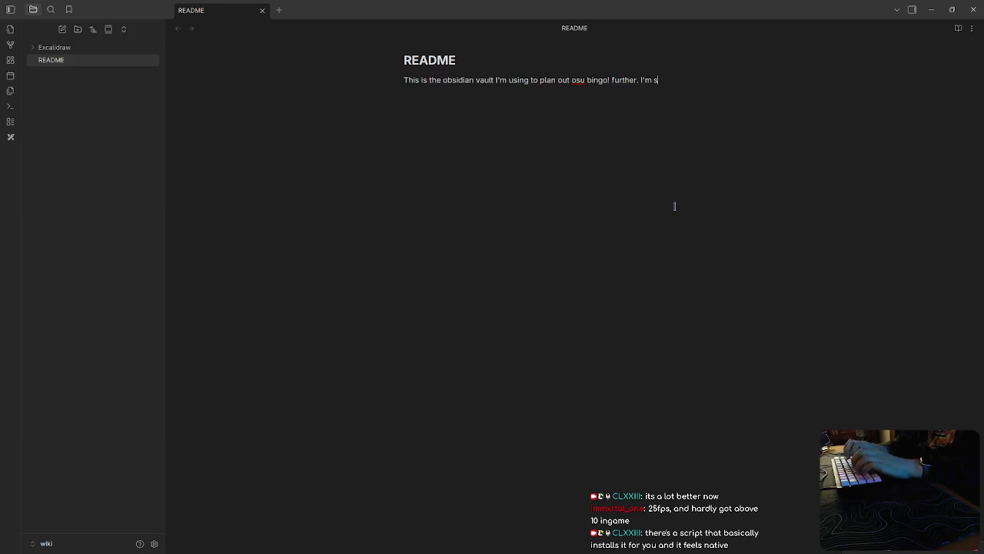
text(y importing th)
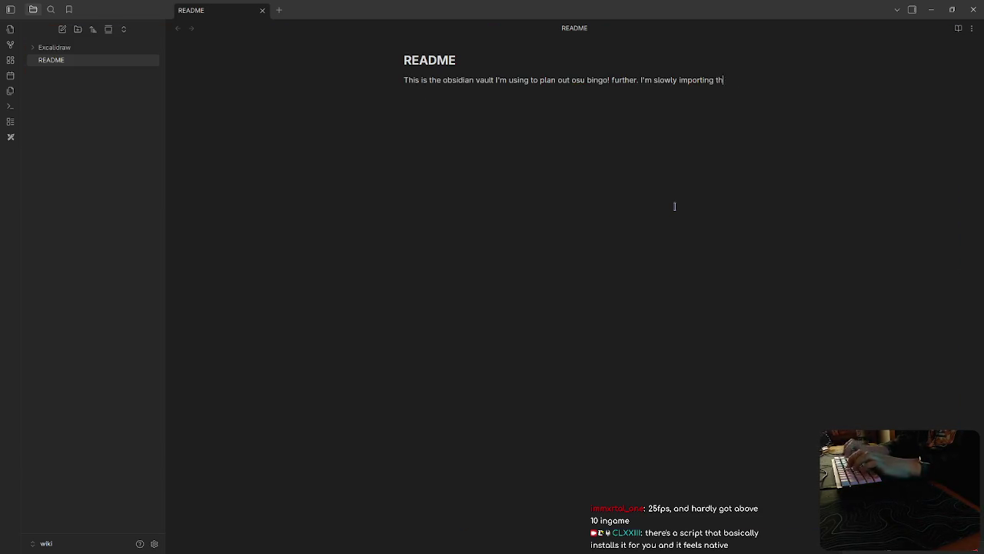
text(otes I g)
key(BackSpace)
text(took from)
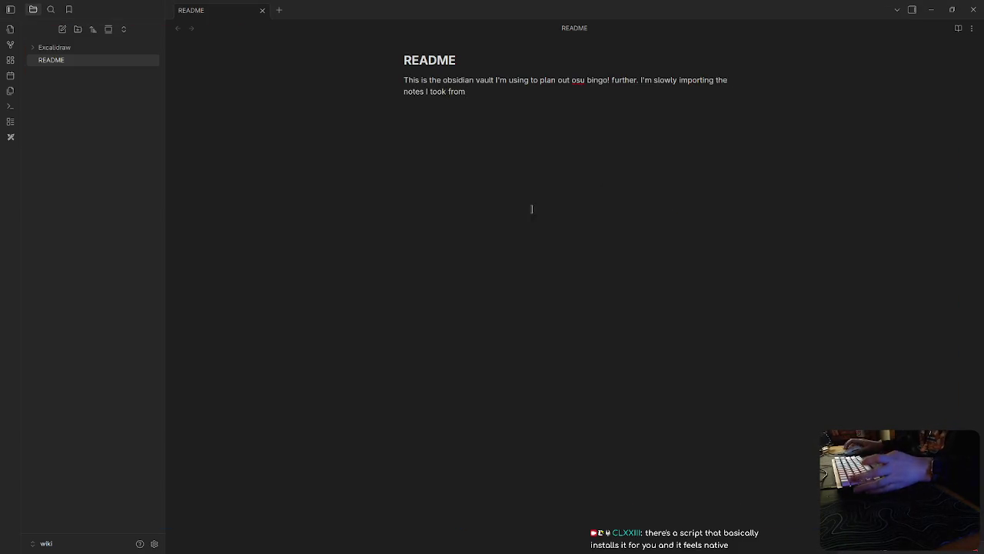
Step: Copy the osu!Bingo Notion page's web address from the browser and return to Obsidian
key(alt+Tab)
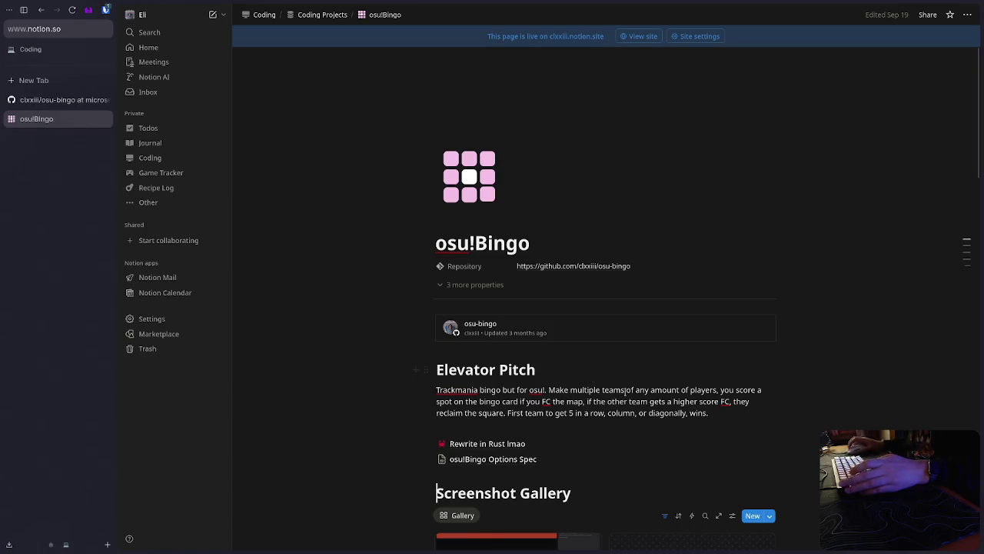
scroll(594, 379, down, 3)
scroll(593, 378, up, 3)
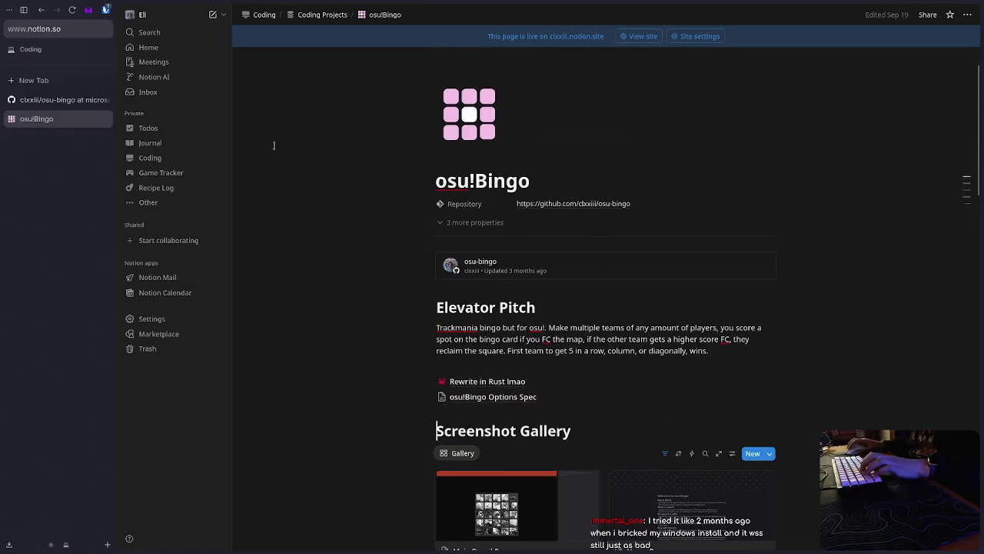
click(84, 31)
key(Escape)
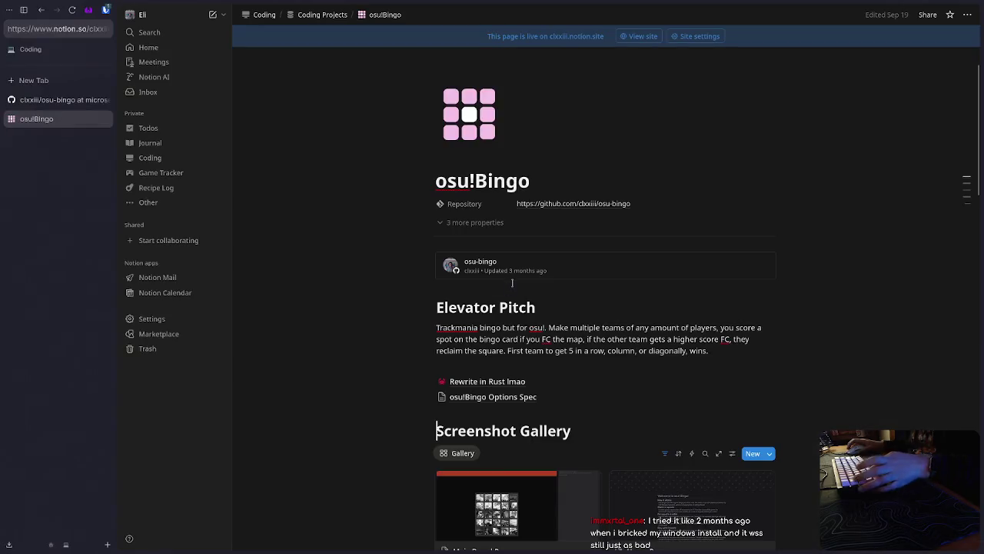
key(alt+Tab)
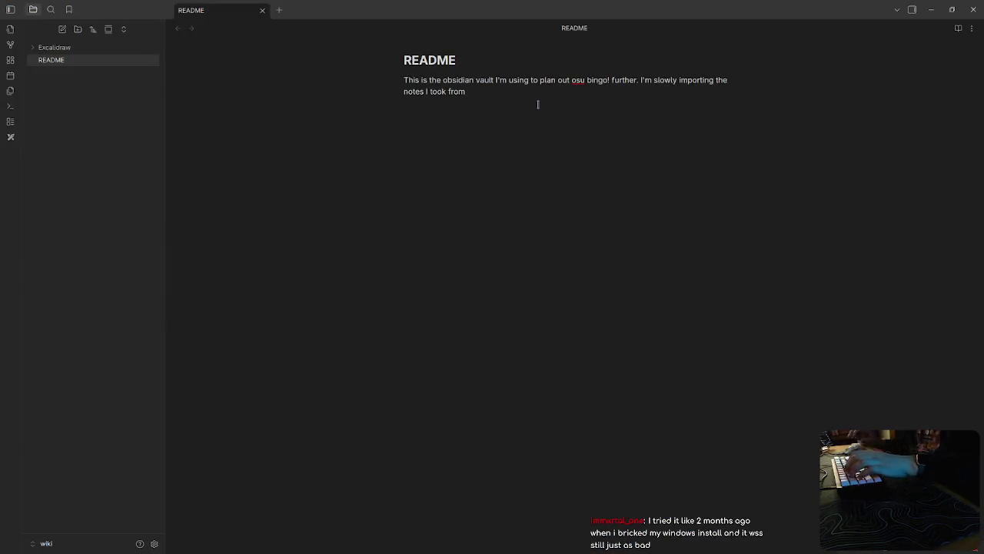
Step: End the README sentence with a markdown link labelled 'the notion page' to the Notion URL
text(https://www.notion.so/clxxiii/osu-Bingo-b91fcad9d1e44a38bf6649040dae77b6)
text((here))
key(ctrl+z)
key(ctrl+z)
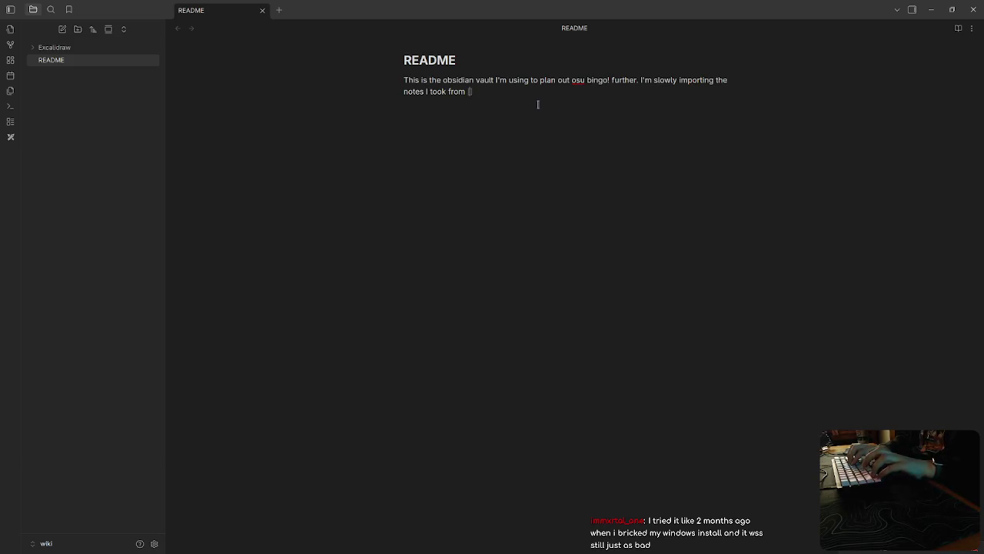
text([here)
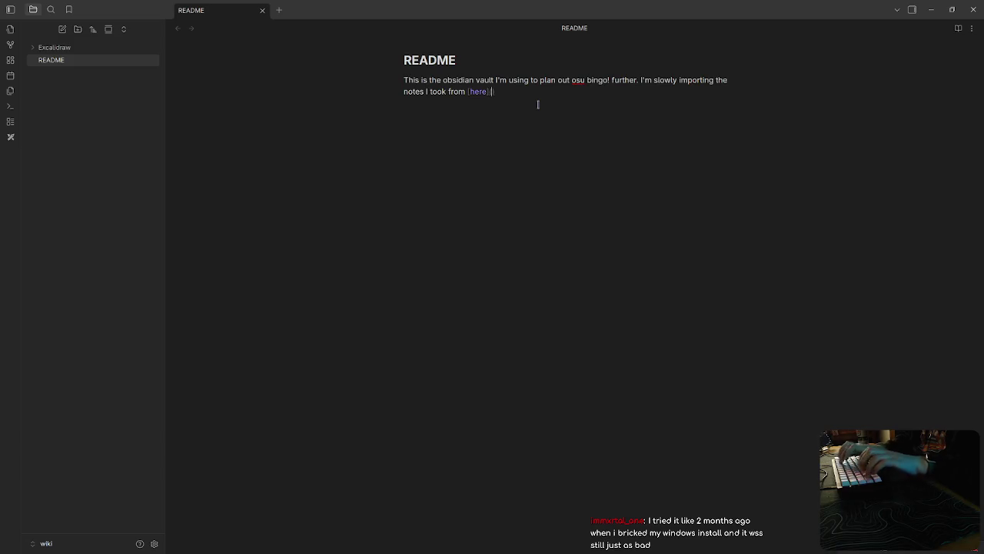
text(https://www.notion.so/clxxiii/osu-Bingo-b91fcad9d1e44a38bf6649040dae77a6)
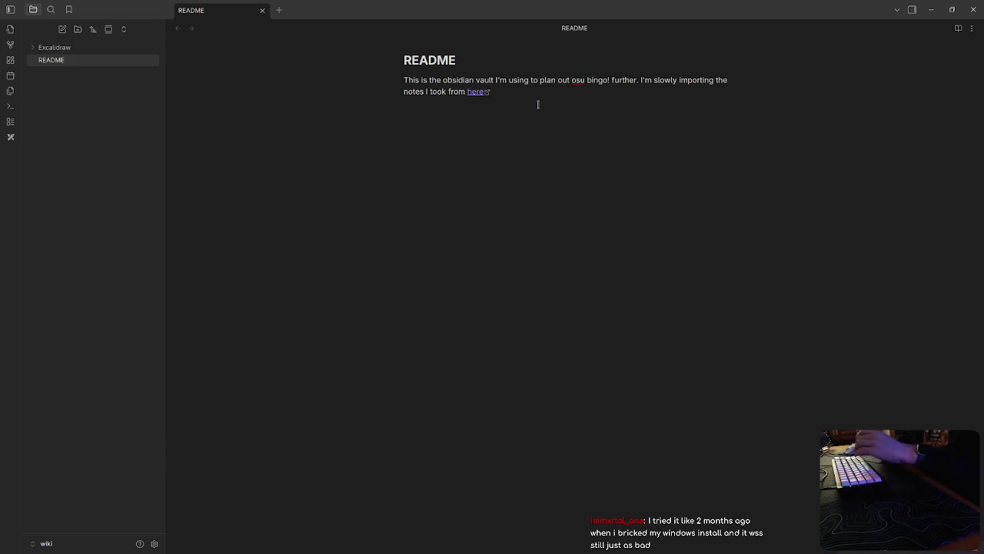
key(BackSpace)
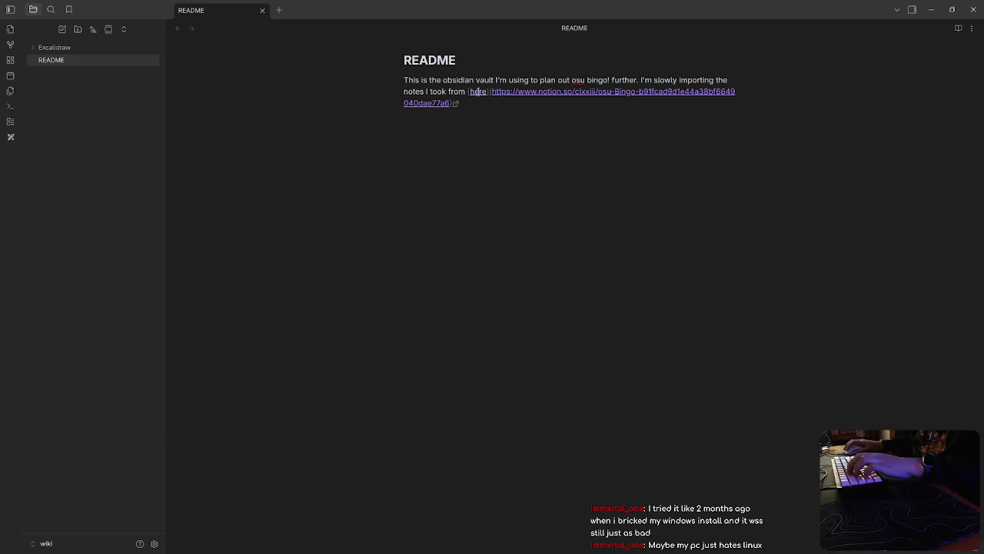
double_click(478, 91)
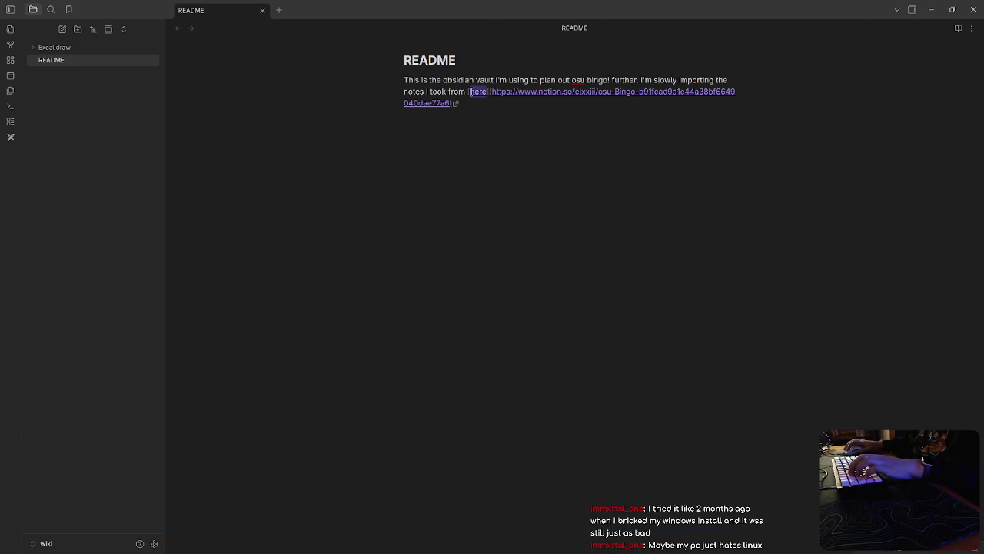
key(BackSpace)
text(the notion page)
click(553, 119)
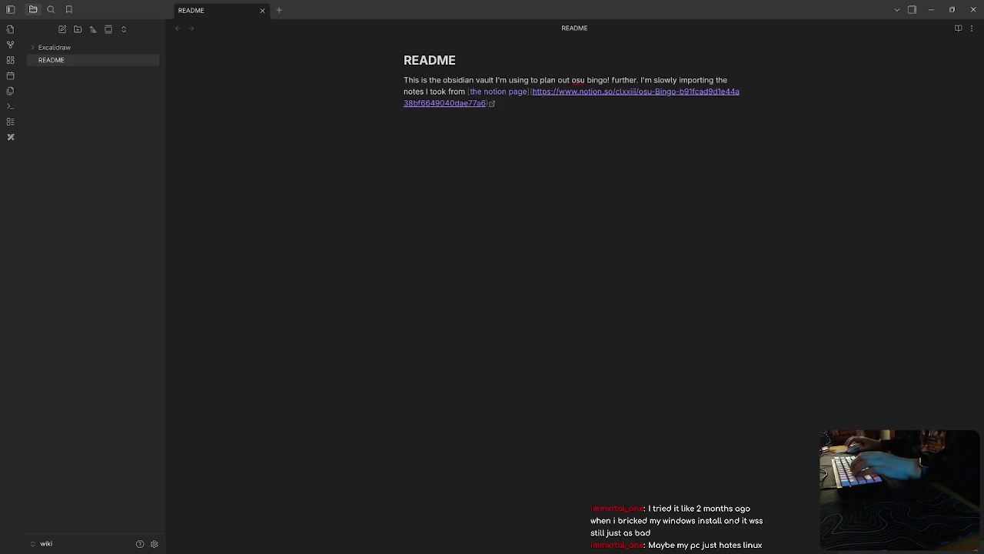
Step: Switch between windows and move off the link line so the link renders
key(alt+Tab)
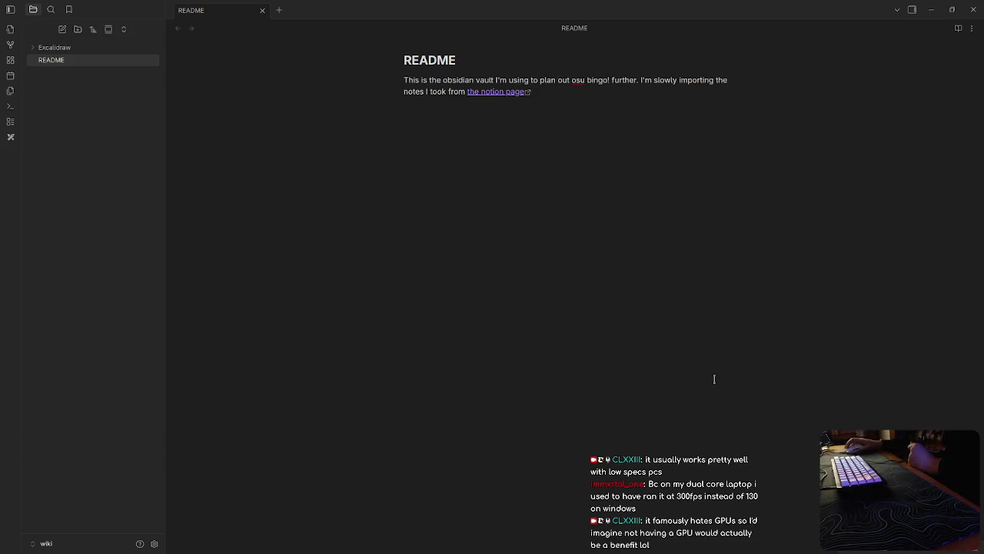
click(642, 261)
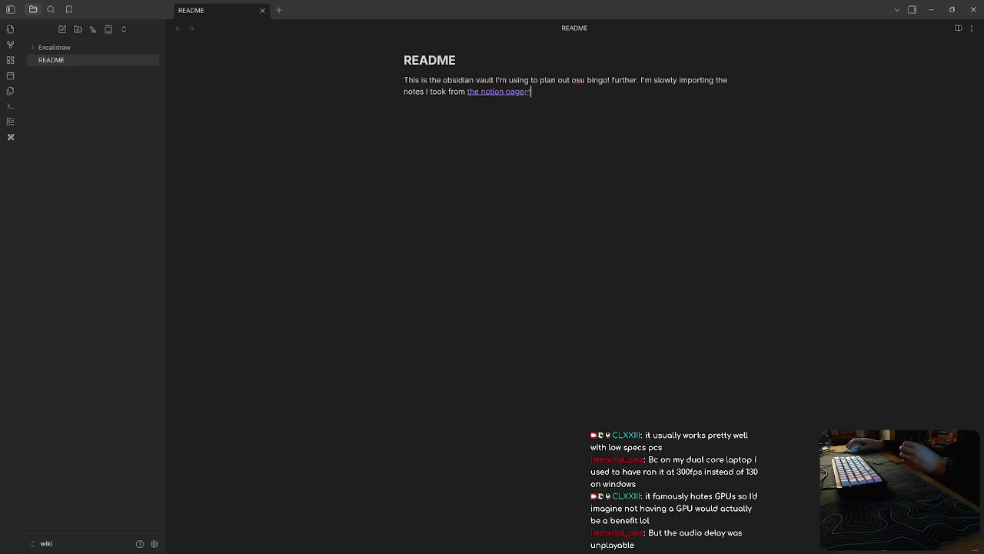
key(alt+Tab)
key(alt+Tab)
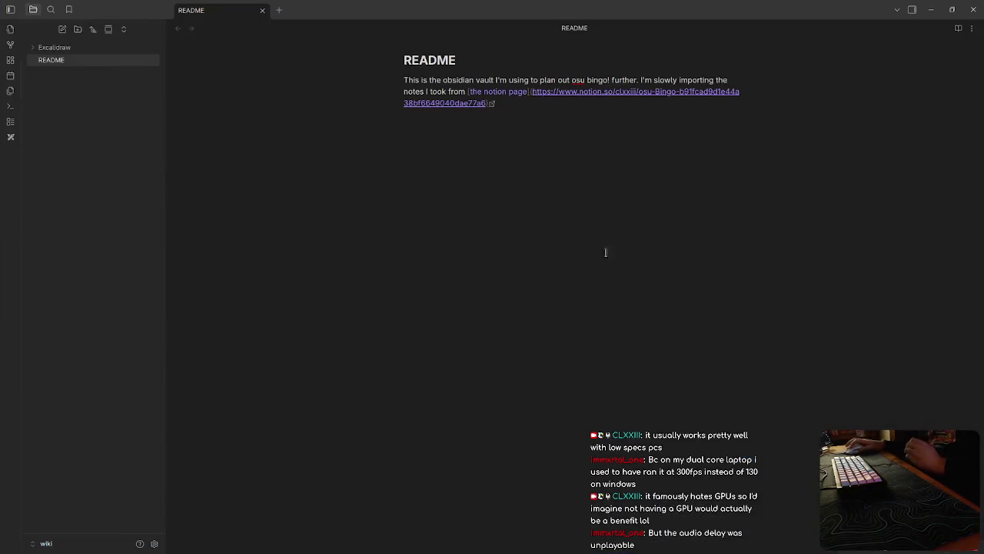
click(660, 141)
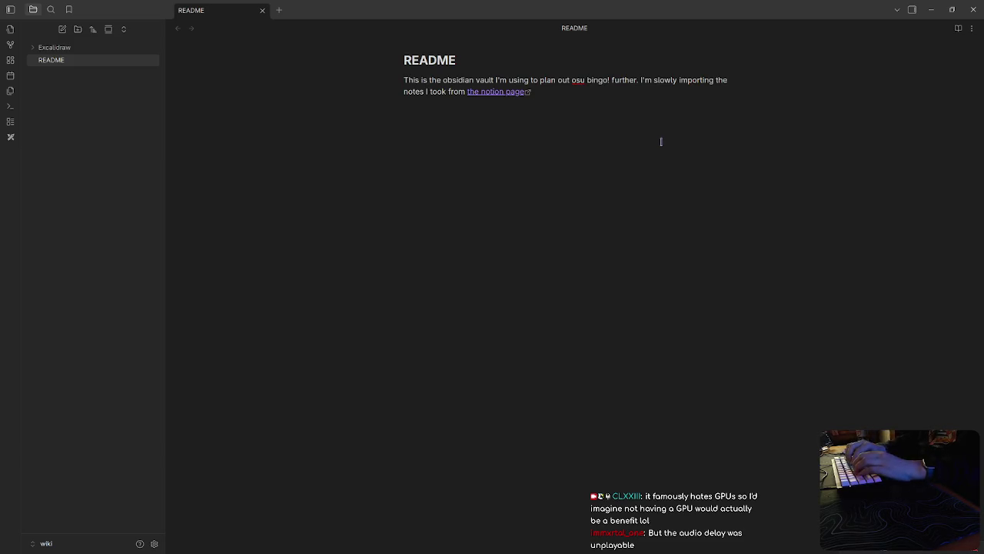
key(End)
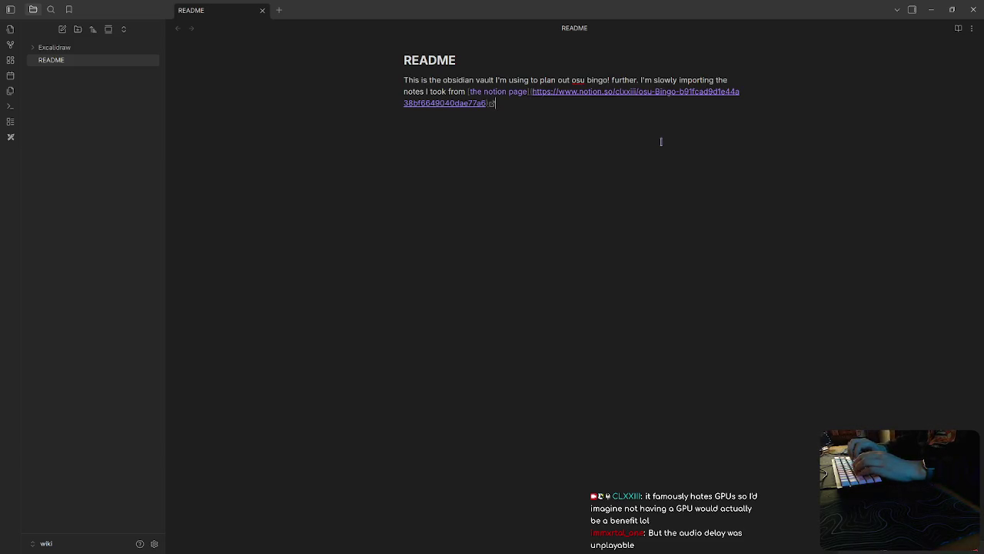
key(Home)
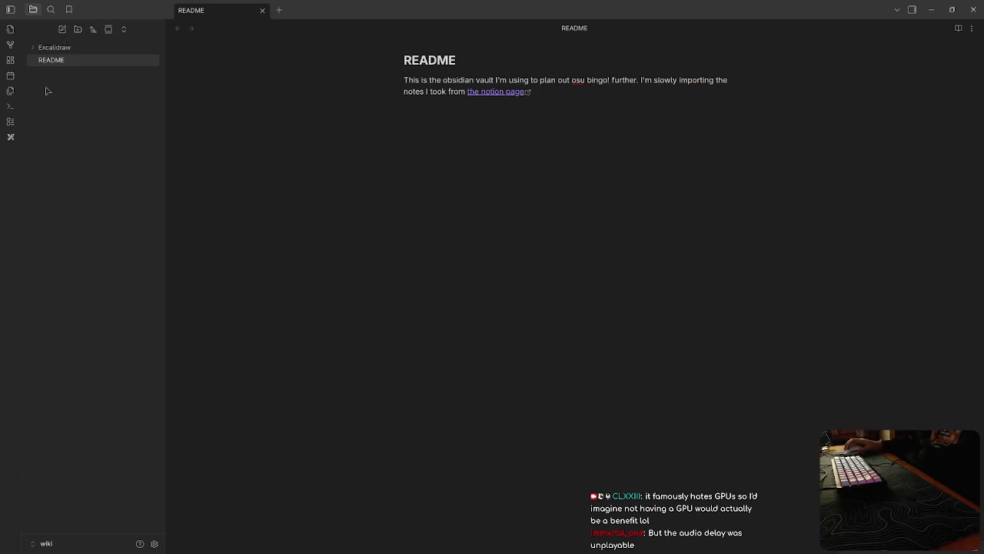
Step: Create a new blank canvas, trying out and removing a text card and an embedded file card
click(11, 60)
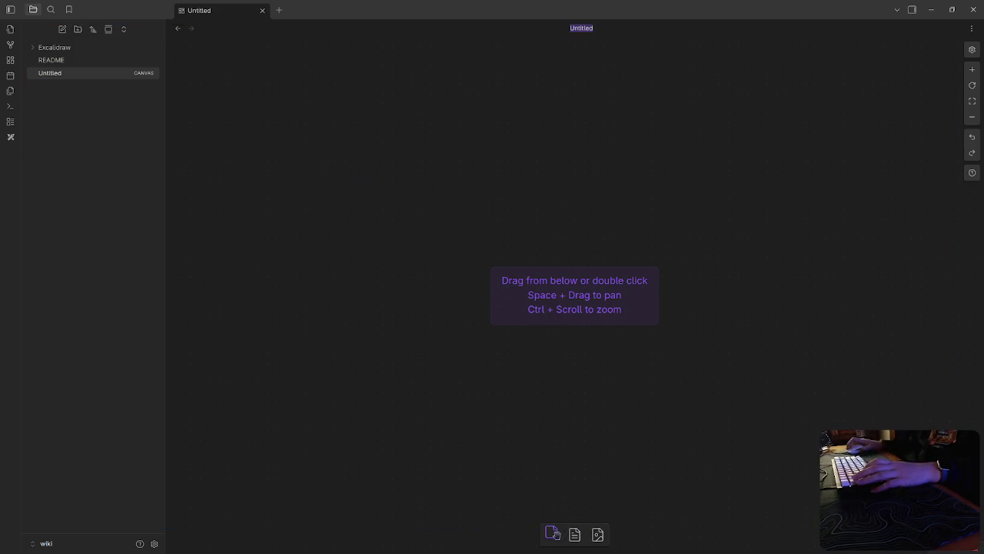
click(551, 533)
click(551, 269)
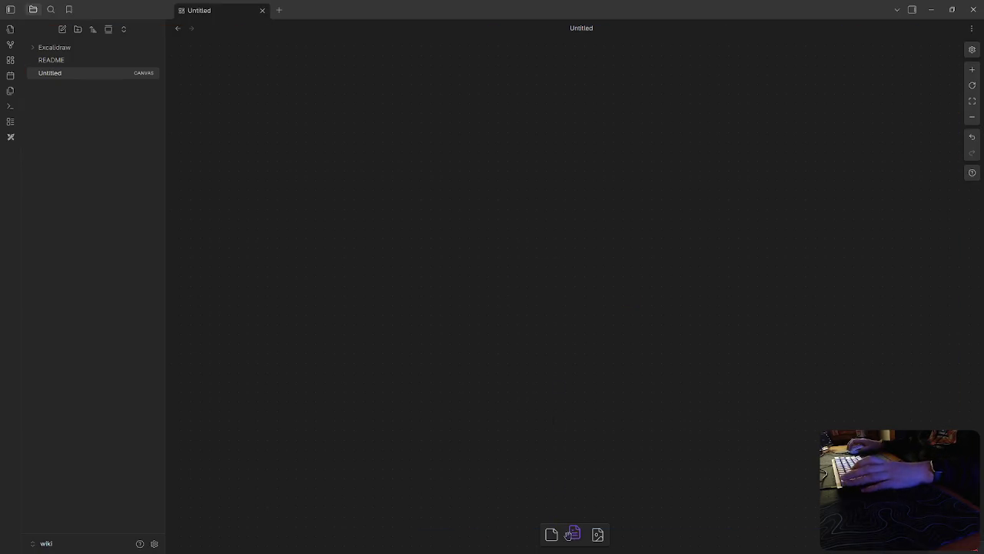
click(574, 534)
click(377, 93)
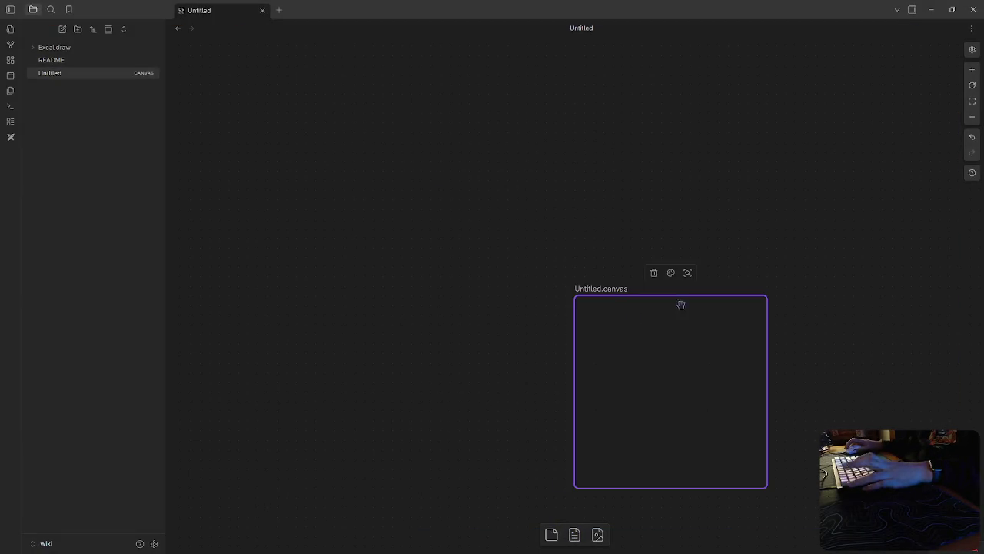
click(654, 271)
Step: Add a bulleted link to Untitled.canvas labelled 'Planning Doc' in the README
click(78, 61)
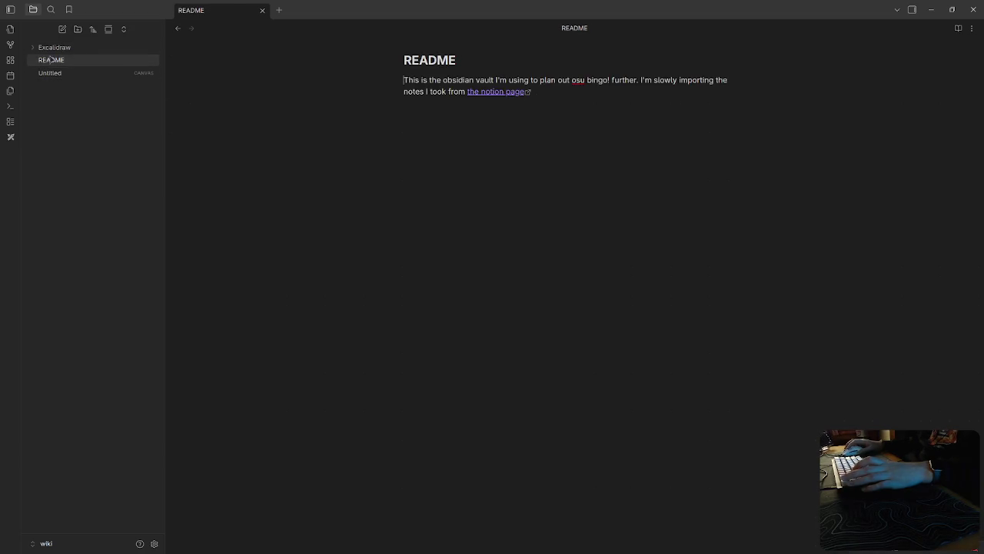
click(49, 73)
click(51, 61)
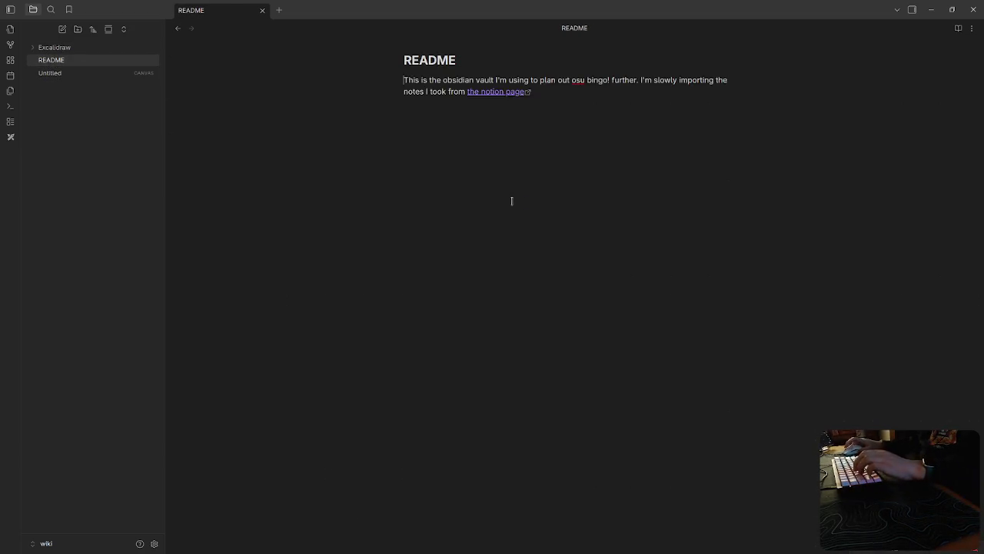
text(- [[)
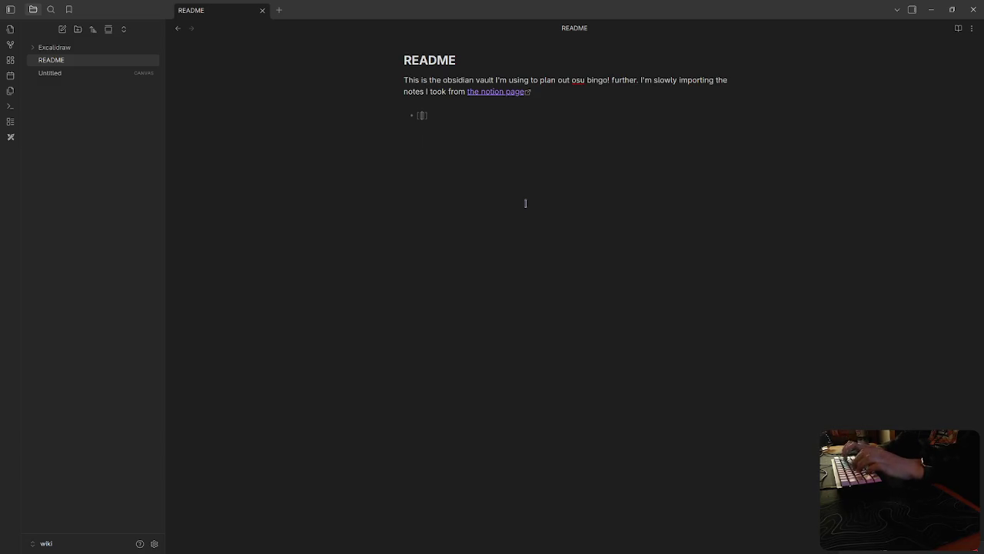
click(484, 135)
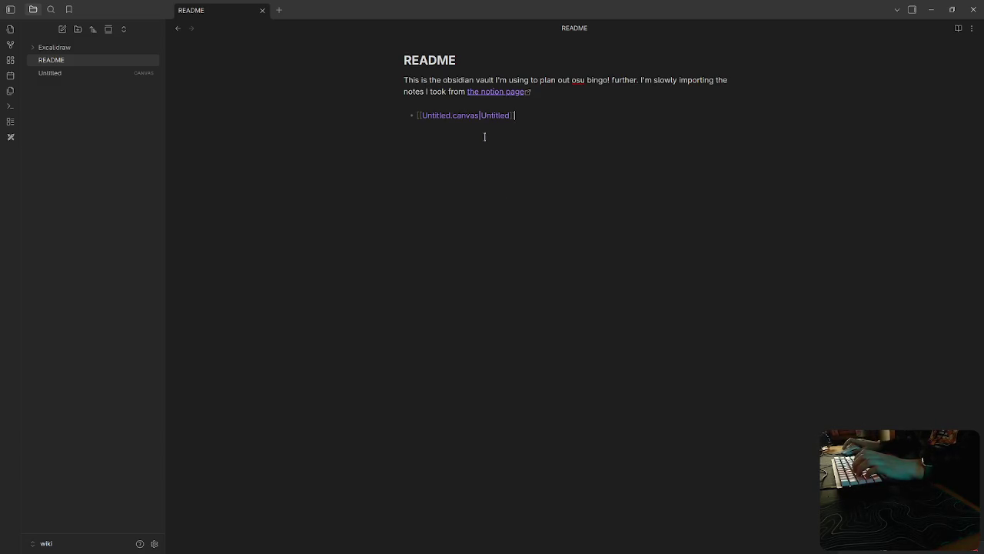
key(ctrl+shift+Right)
text(Plann)
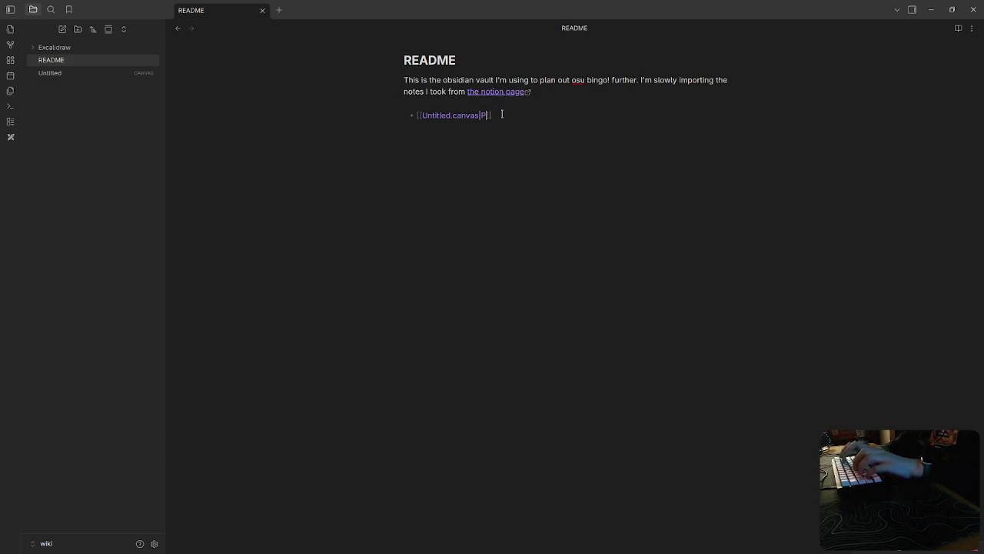
text(ing Doc)
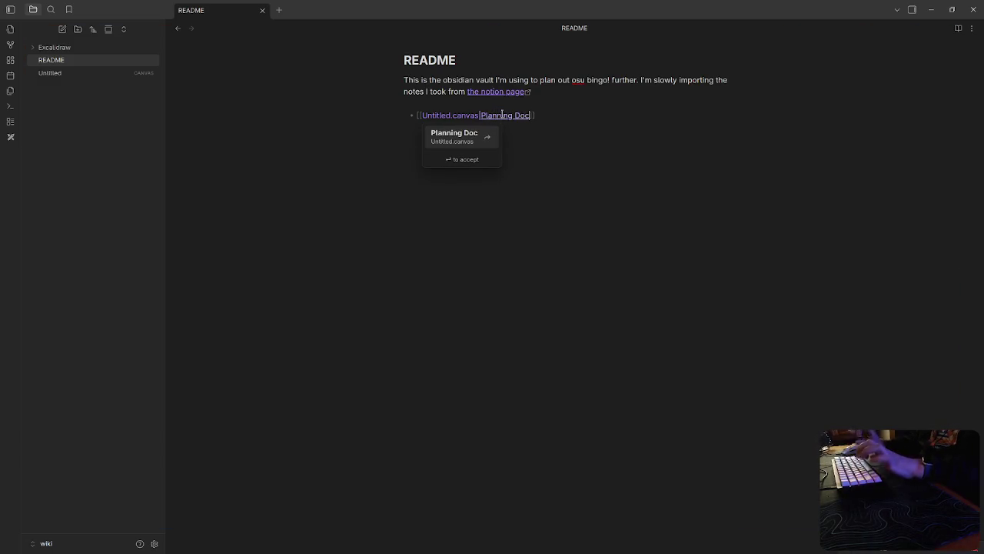
key(Escape)
Step: Rename the Untitled canvas to 'Planning', updating the README link to match
click(76, 73)
right_click(73, 74)
click(117, 271)
text(Planning)
key(Return)
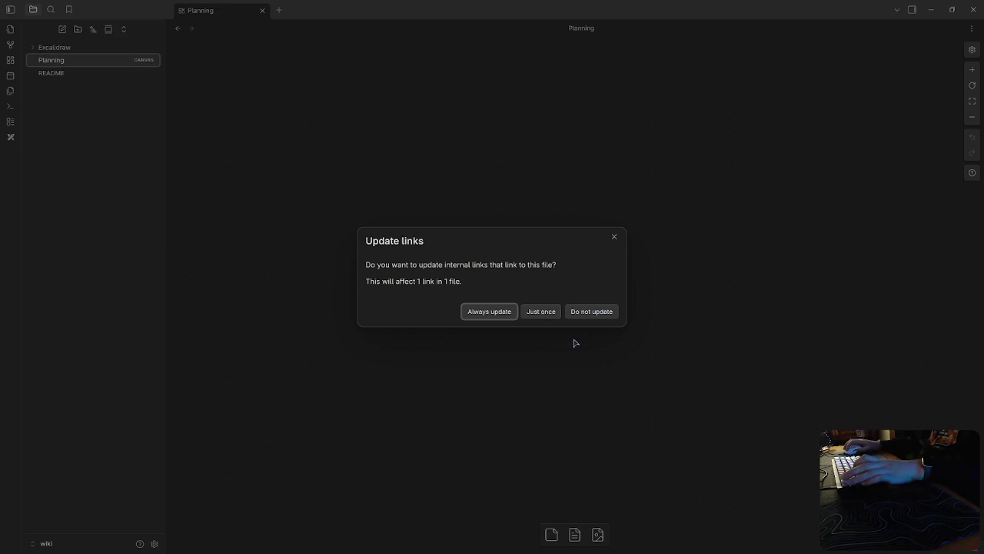
click(515, 311)
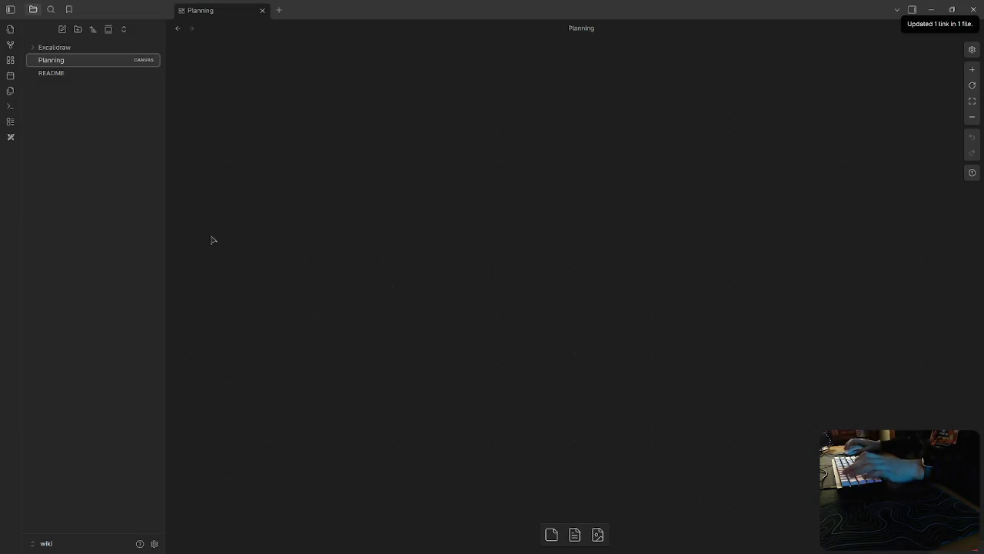
click(70, 74)
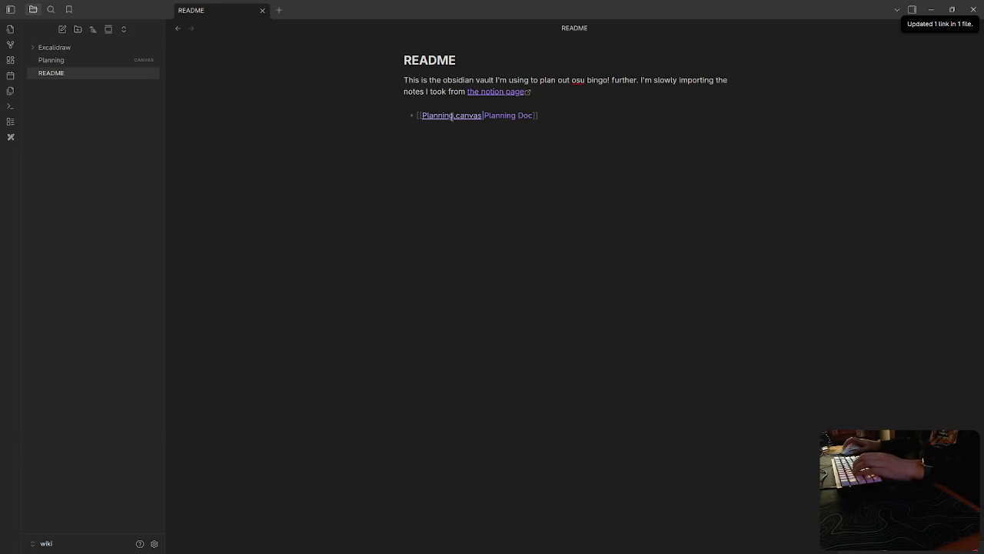
click(556, 80)
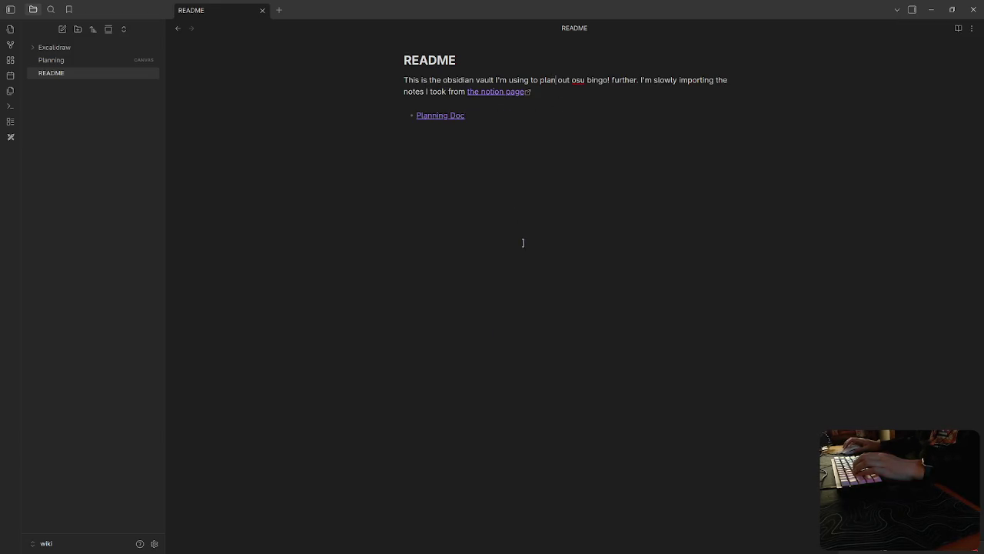
Step: Open the Planning canvas, expand the Excalidraw folder, and launch Dolphin
click(50, 60)
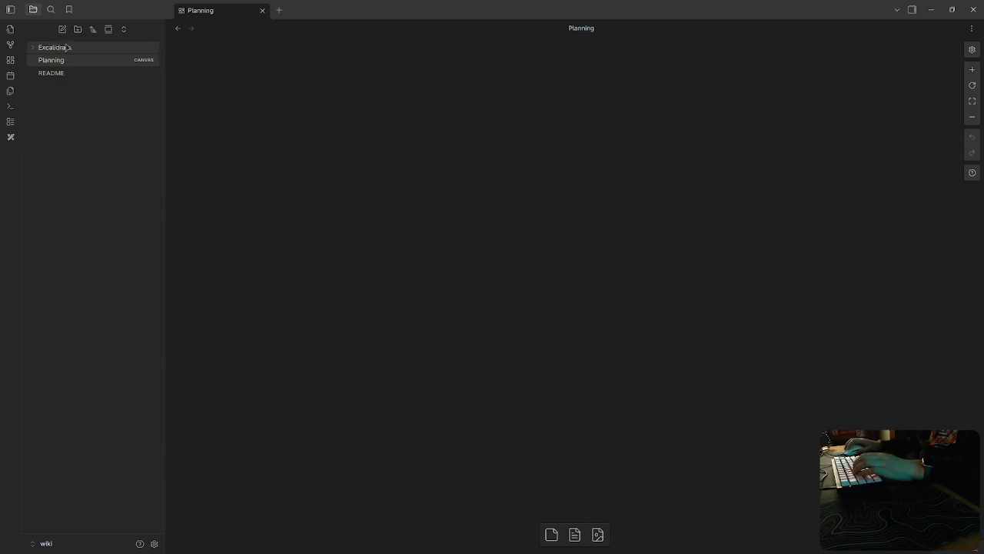
click(35, 48)
mouse_move(52, 60)
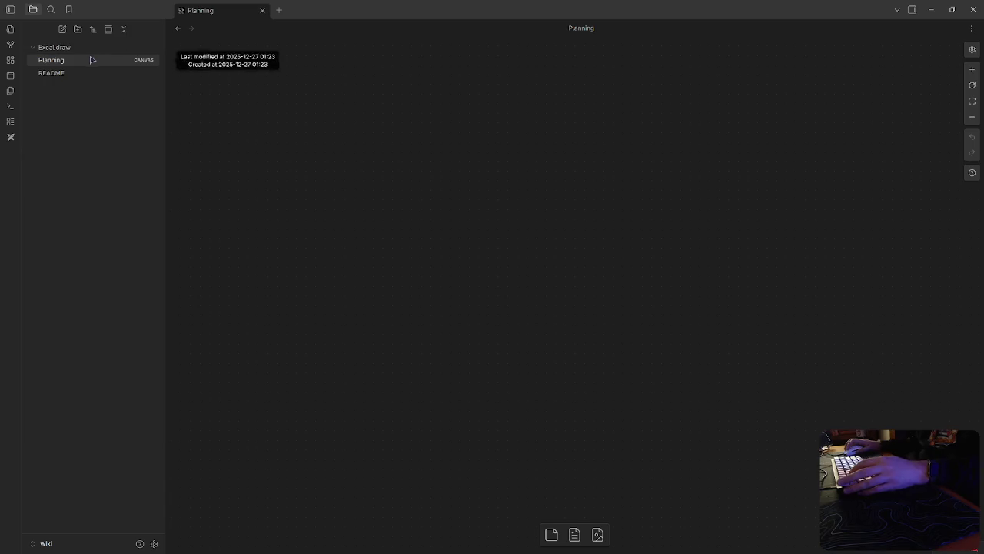
key(super+w)
key(super+e)
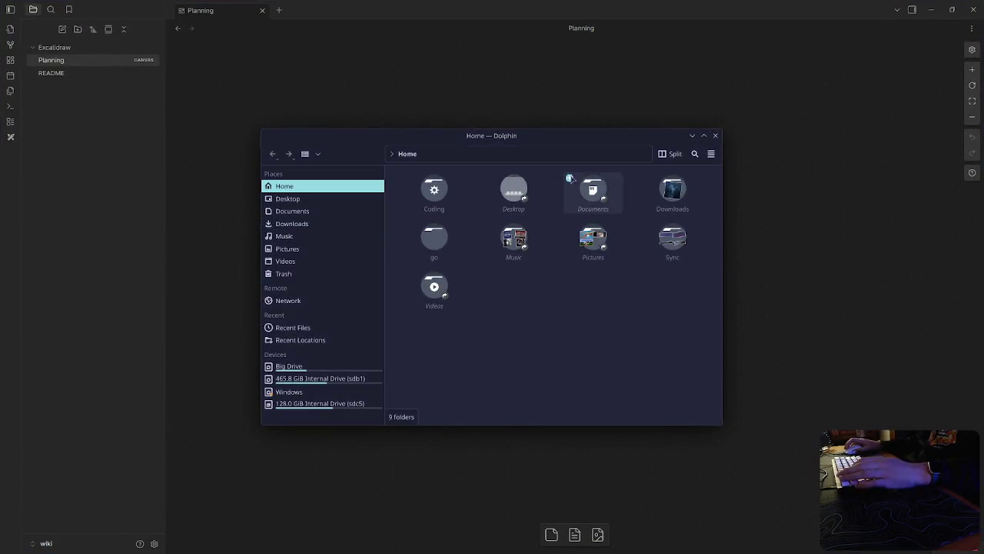
Step: Drag Untitled-2025-10-16-2324.excalidraw from Dolphin's Desktop into the vault's Excalidraw folder and open it
click(715, 136)
key(super+e)
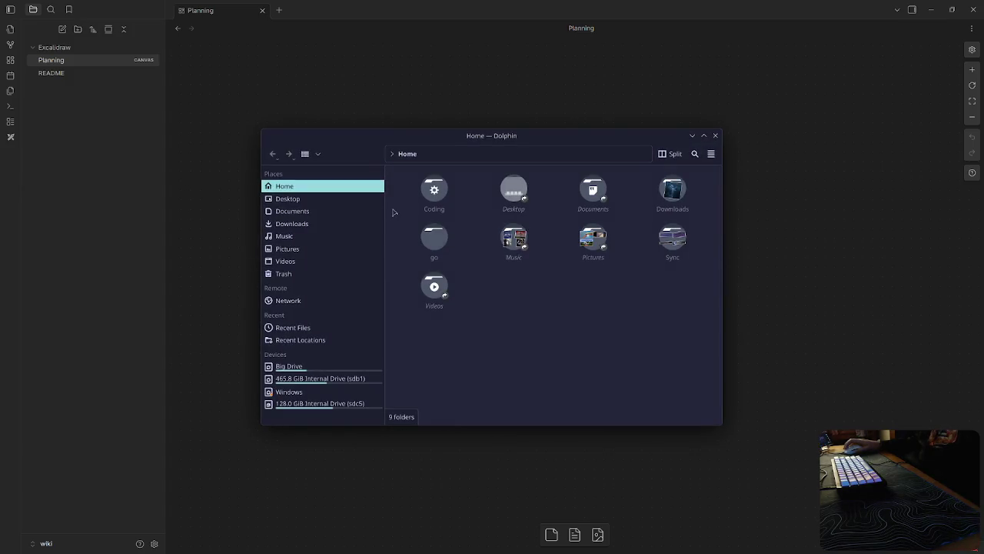
click(290, 198)
drag(498, 214, 99, 47)
key(alt+Tab)
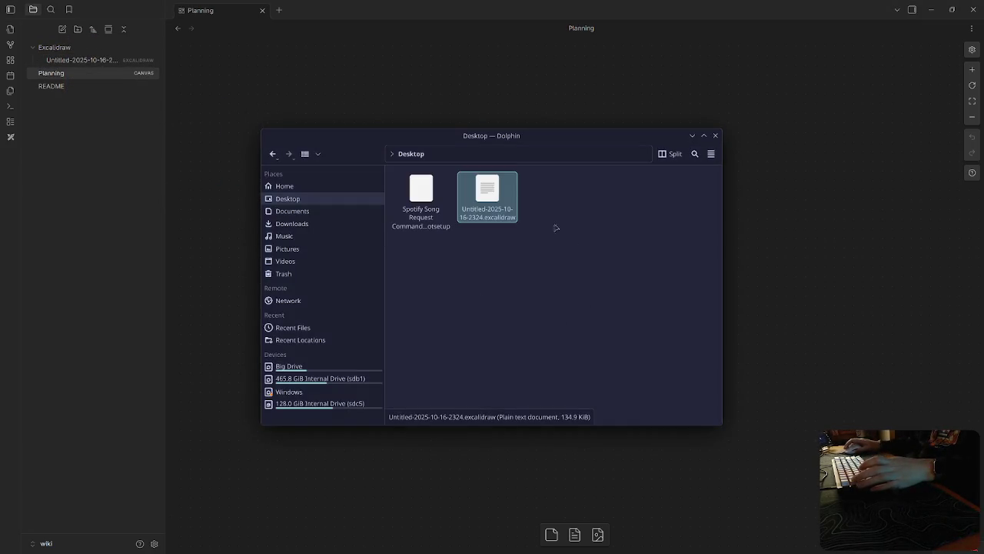
click(81, 60)
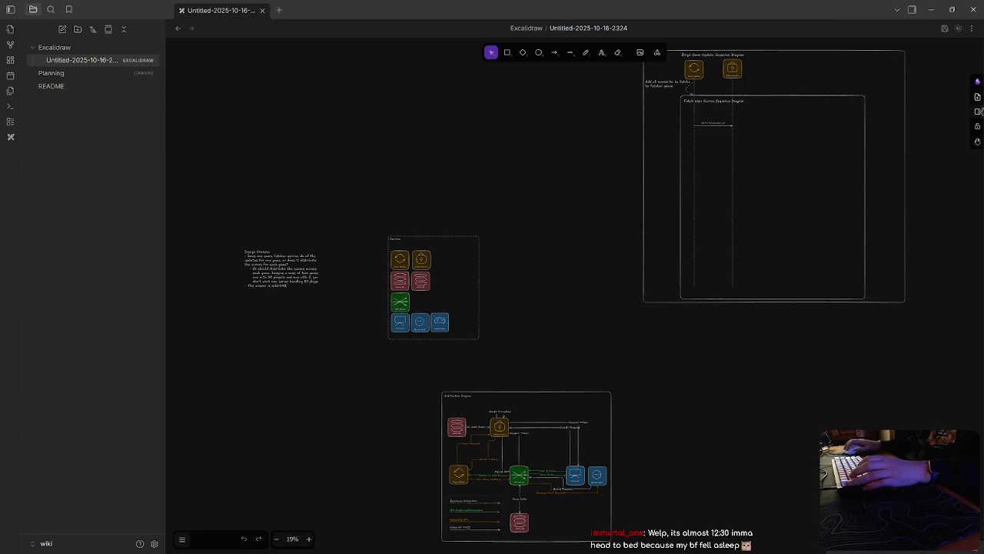
Step: Browse the drawing's tools panel and script library, then save the drawing
click(977, 81)
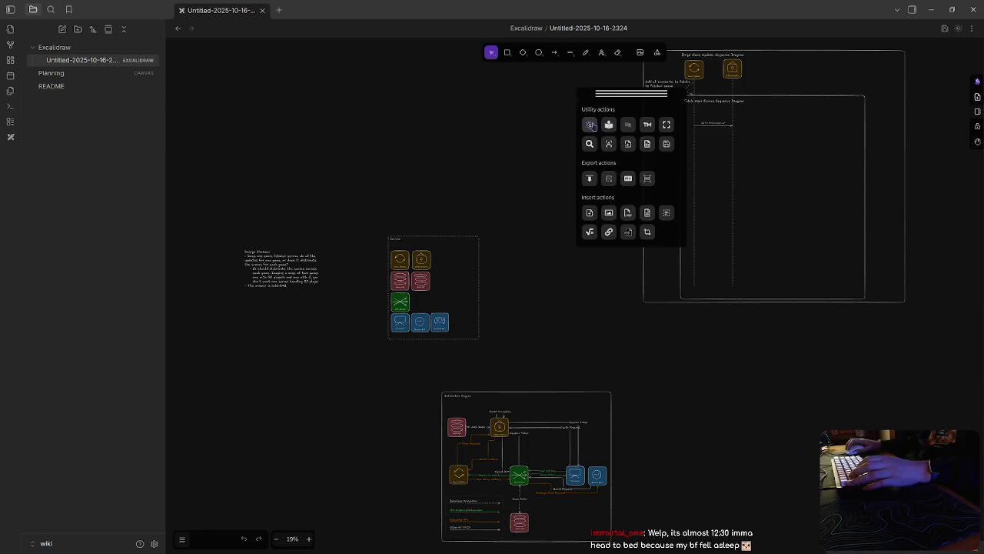
click(590, 125)
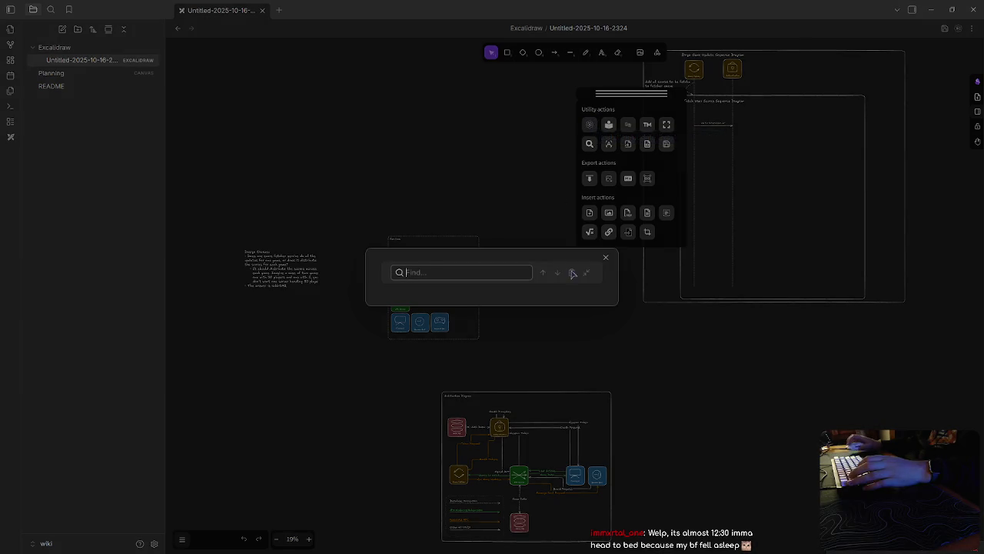
key(Escape)
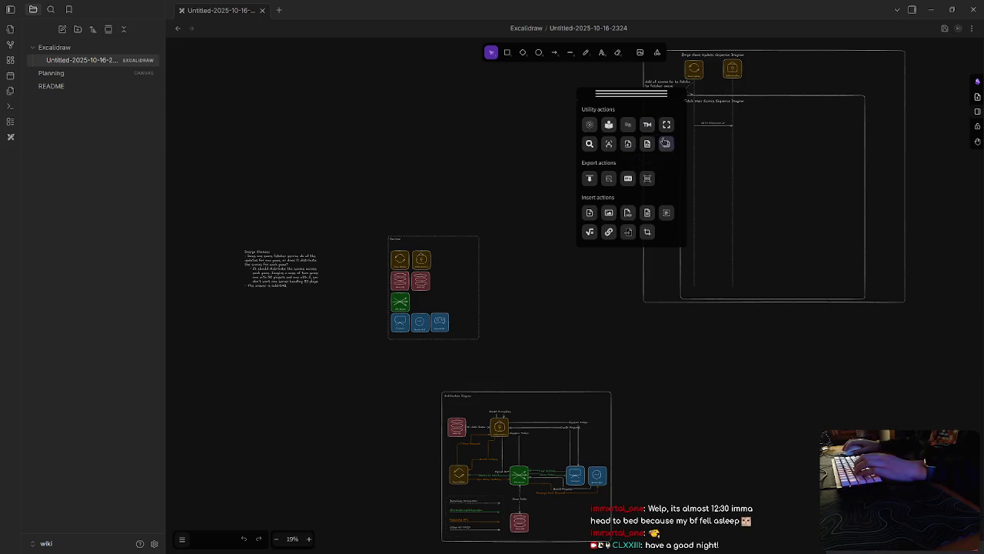
click(667, 145)
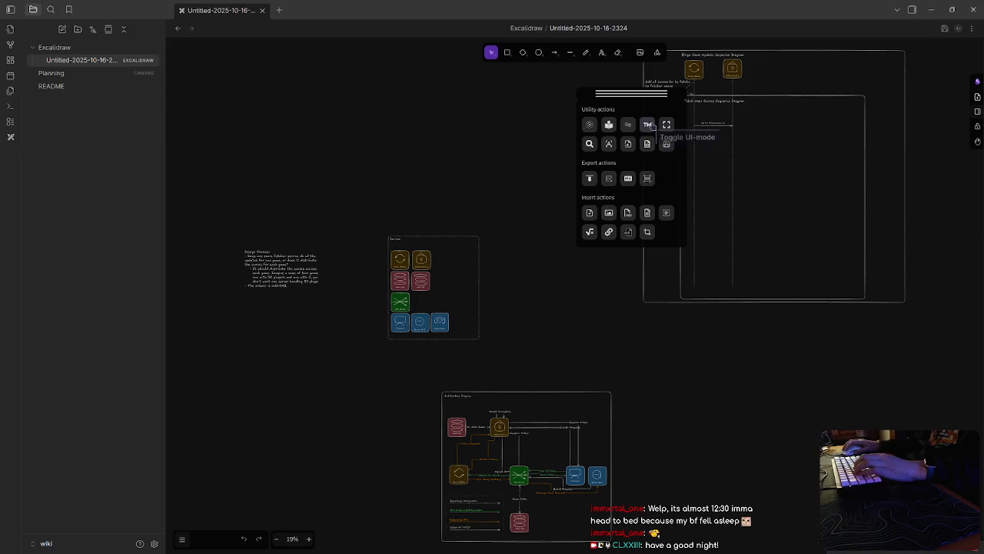
Step: Convert the drawing to the new file format and reopen it to view its diagrams
click(649, 126)
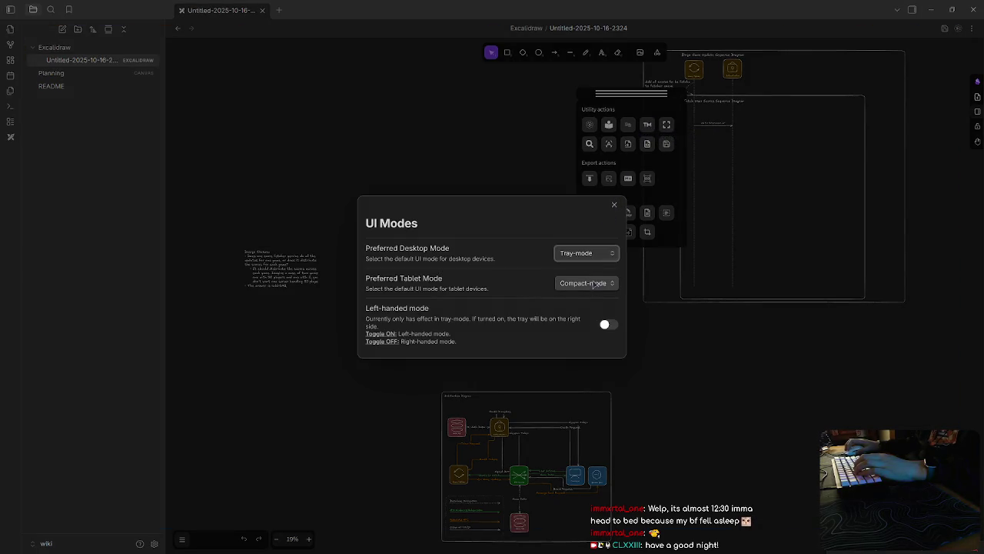
click(615, 204)
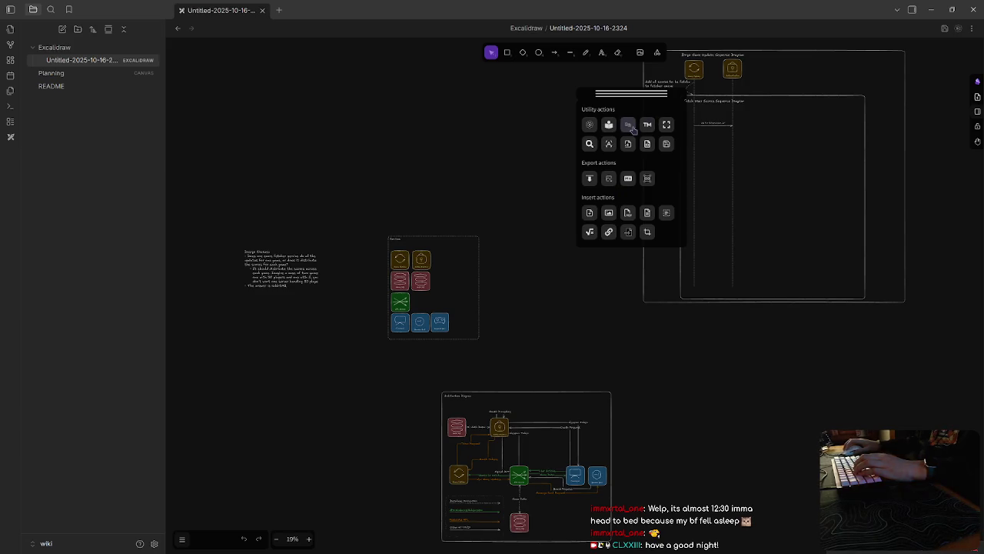
click(630, 128)
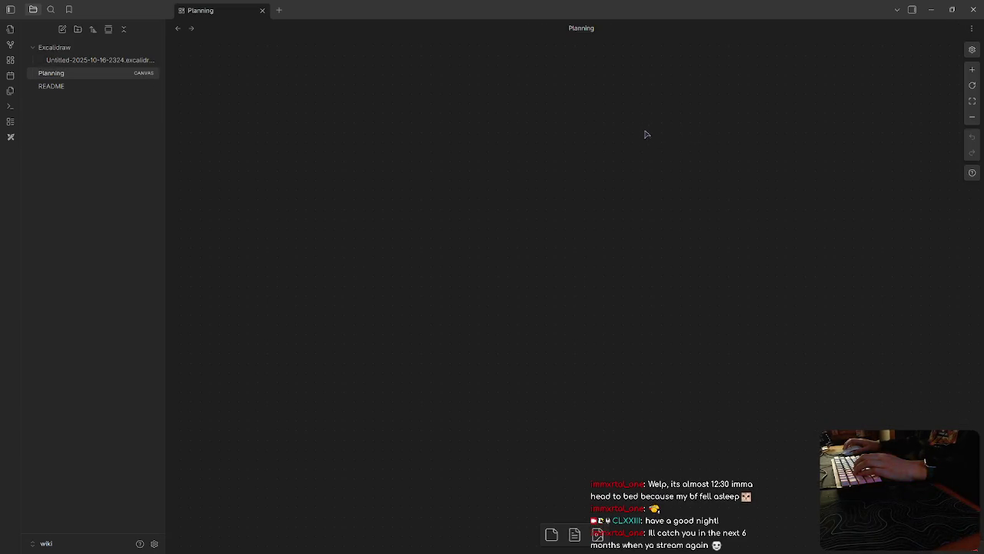
click(93, 60)
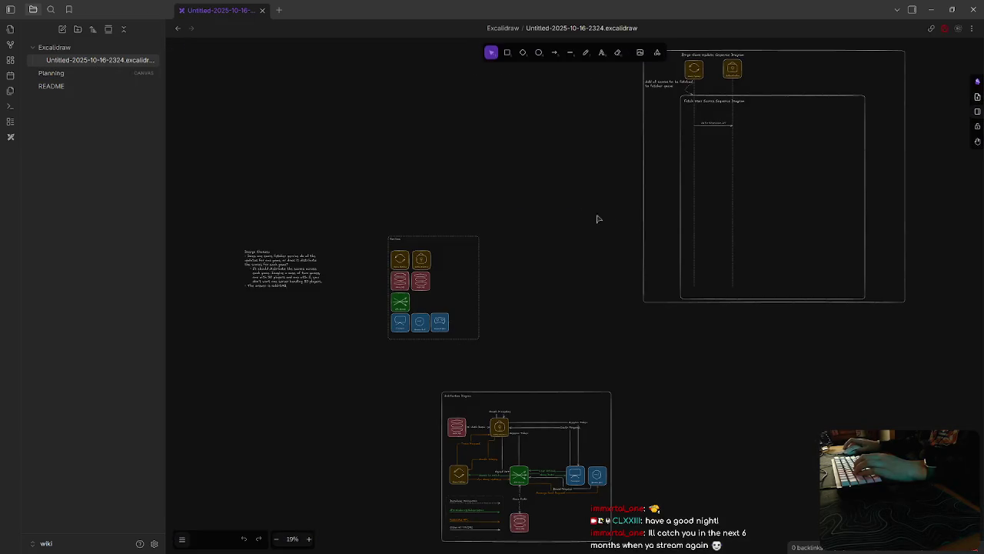
scroll(477, 284, down, 3)
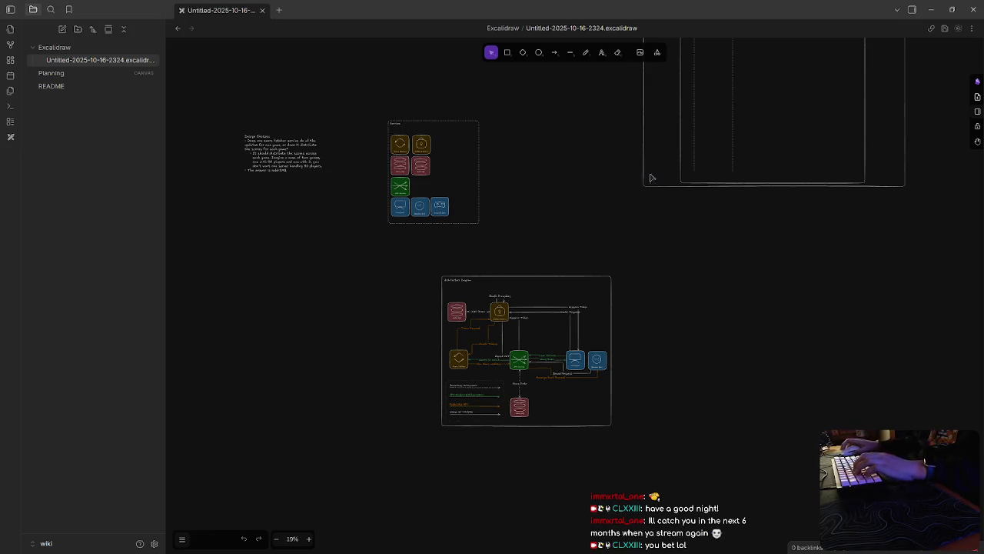
scroll(681, 323, up, 3)
scroll(672, 310, down, 5)
scroll(454, 340, left, 5)
Step: Create a new Excalidraw drawing with a dark-mode canvas and bring up the Excalidraw plugin settings
scroll(462, 338, right, 5)
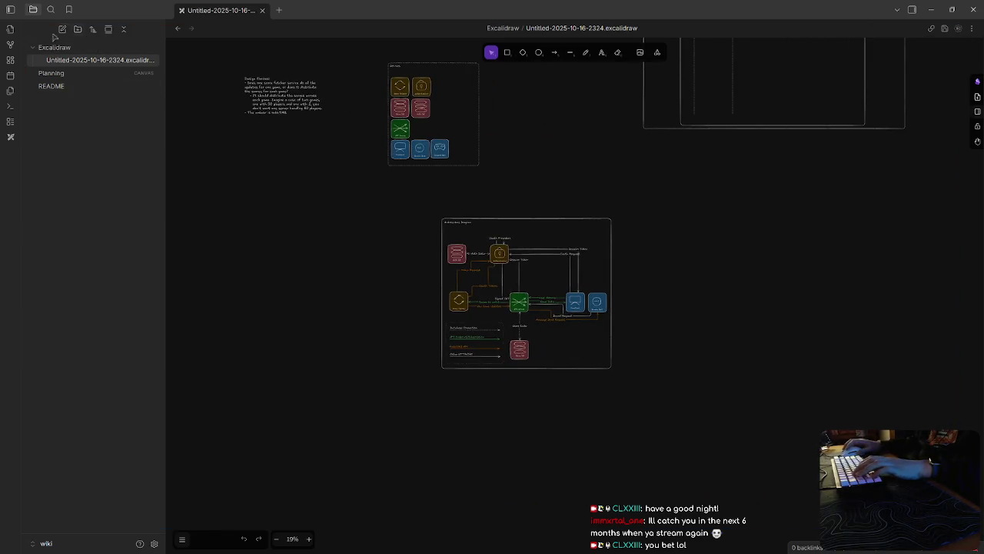
click(10, 138)
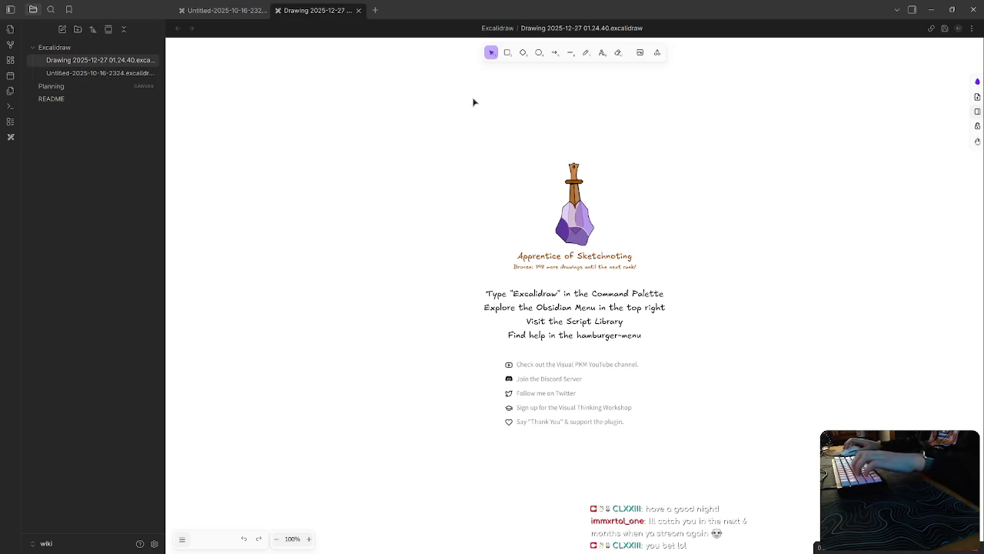
click(182, 538)
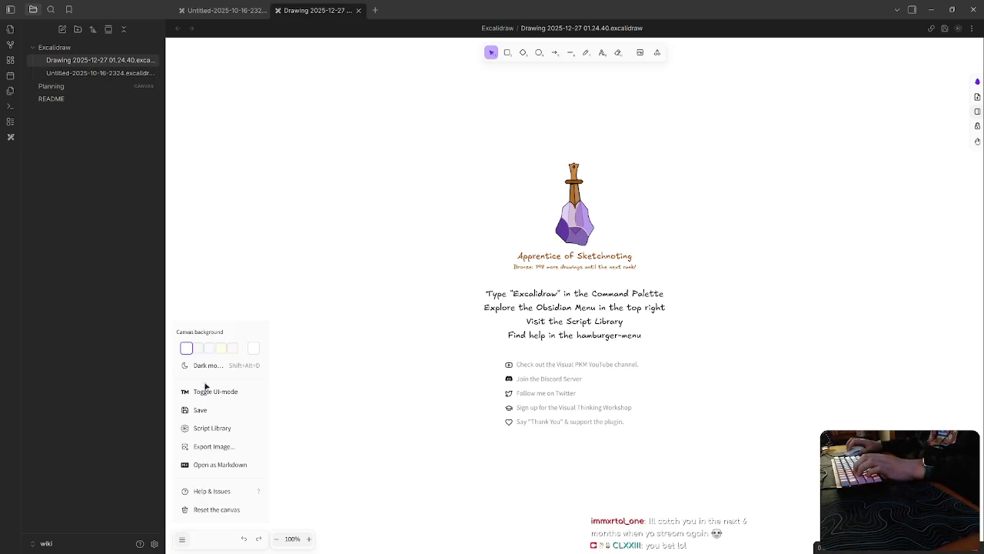
click(206, 387)
key(Escape)
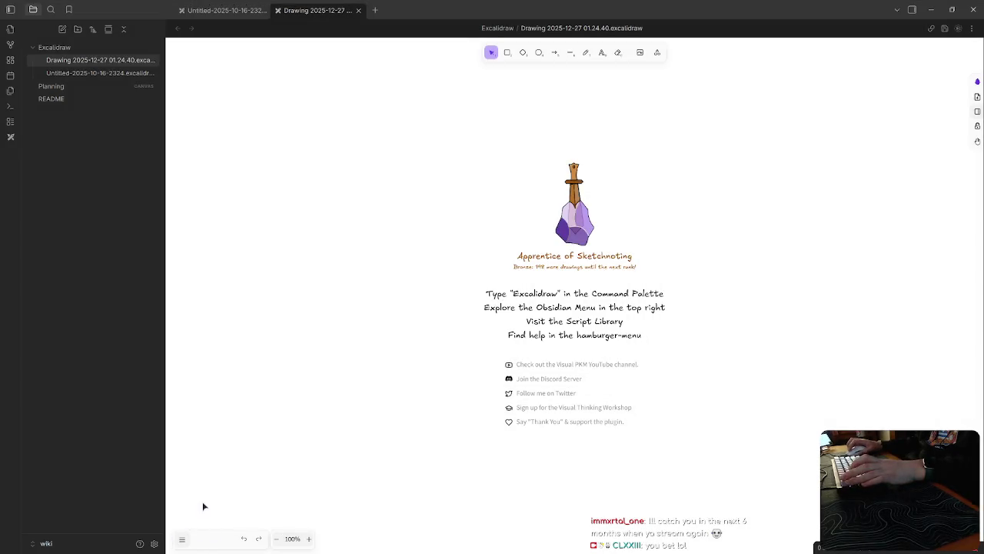
click(183, 538)
click(211, 389)
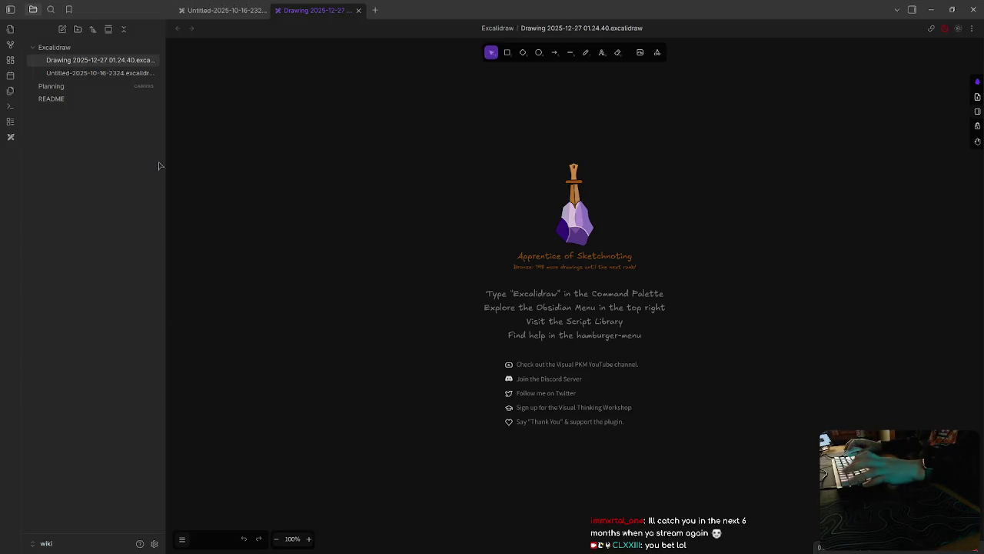
click(154, 543)
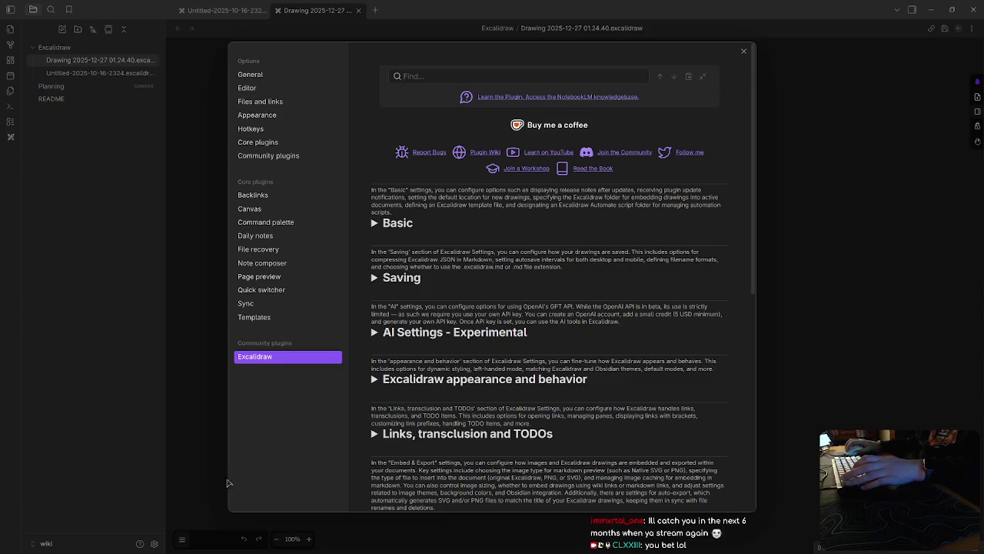
Step: Browse the appearance and behavior, UI Modes, and AI Settings sections of Excalidraw settings
scroll(369, 421, down, 1)
click(379, 321)
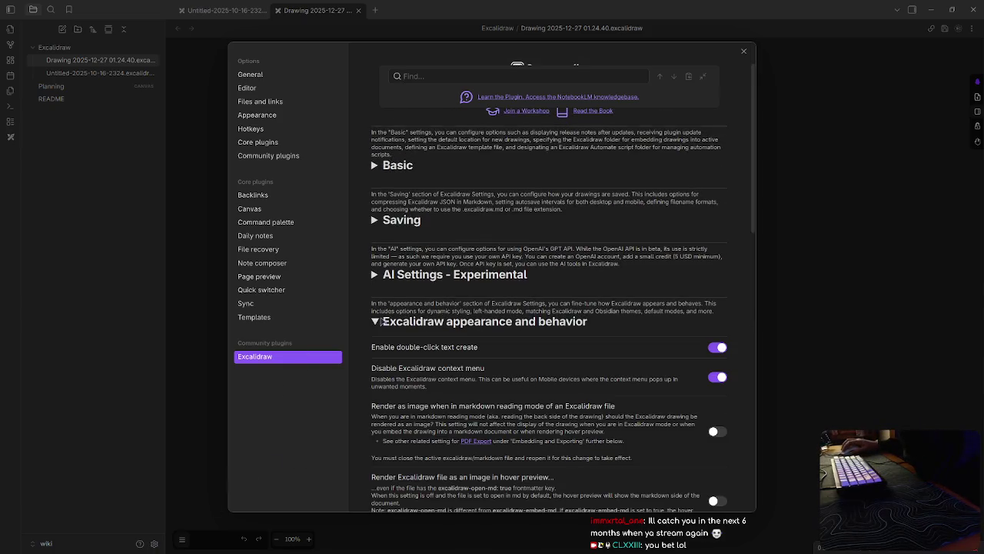
scroll(623, 370, down, 1)
scroll(573, 393, down, 2)
click(375, 377)
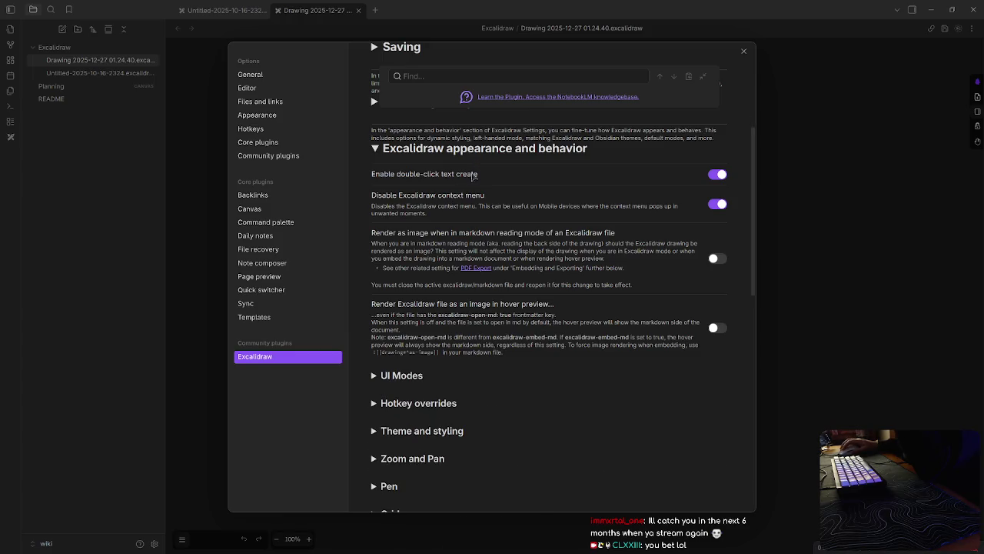
scroll(468, 332, up, 2)
click(406, 266)
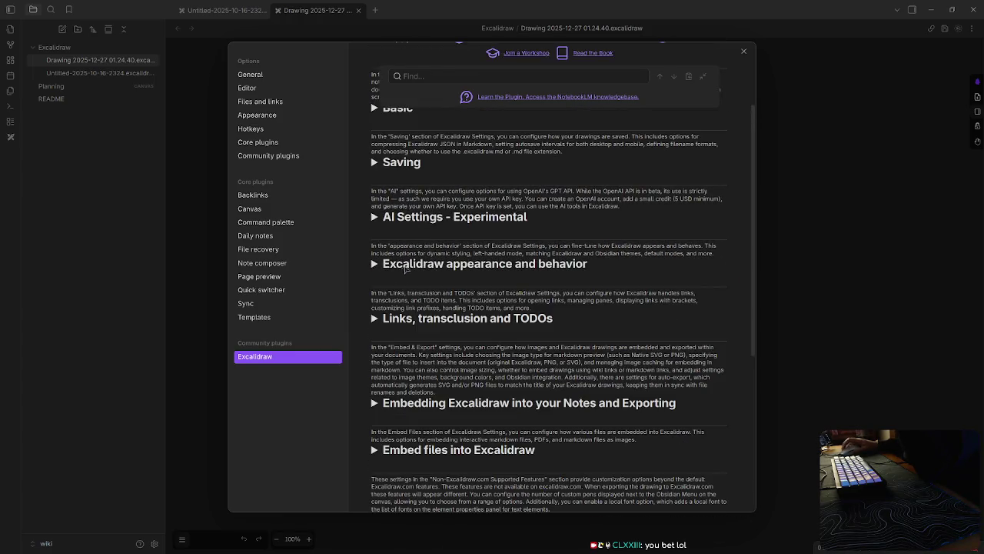
click(444, 218)
click(472, 219)
Step: Look through the Saving and Basic settings sections, collapsing each afterwards
scroll(415, 283, up, 2)
click(415, 282)
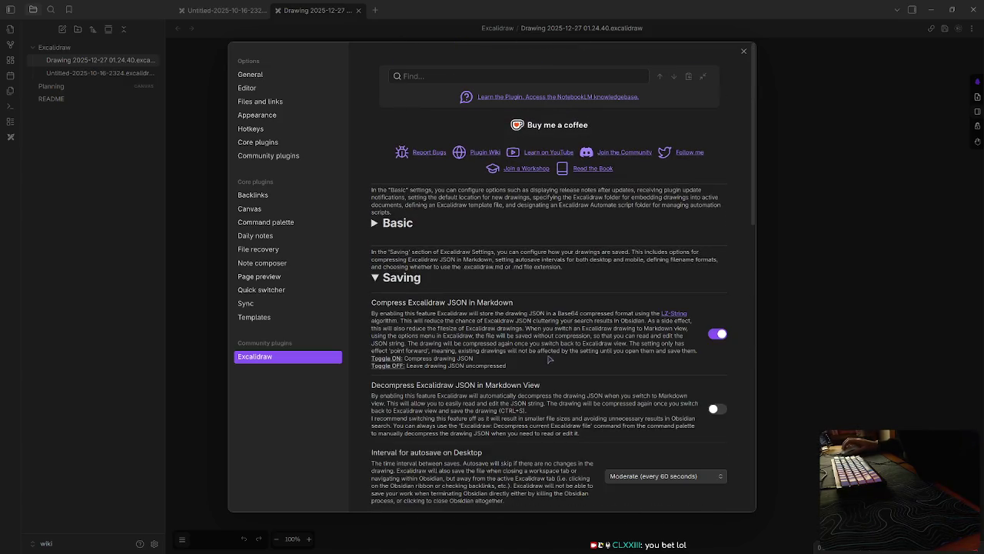
scroll(547, 363, down, 2)
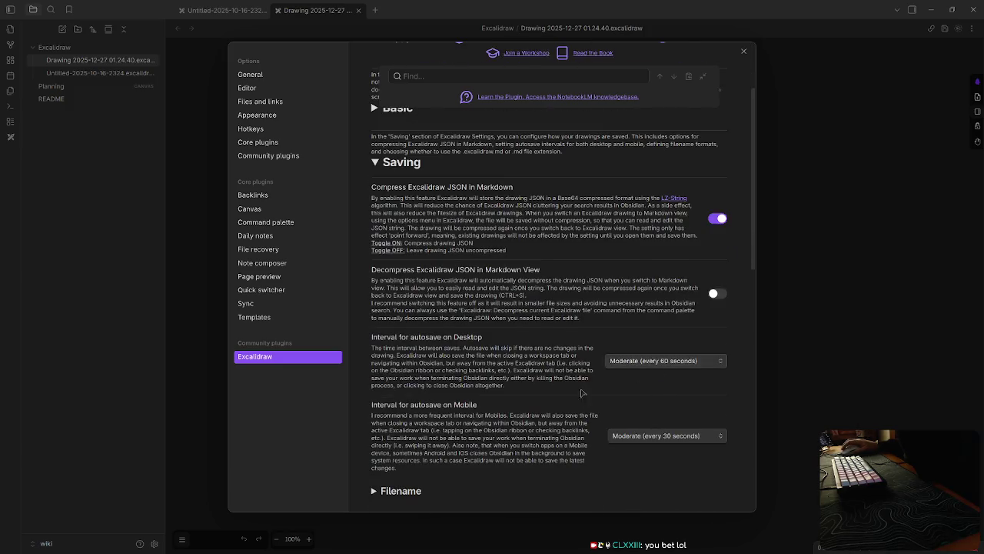
scroll(496, 410, down, 2)
scroll(400, 291, up, 3)
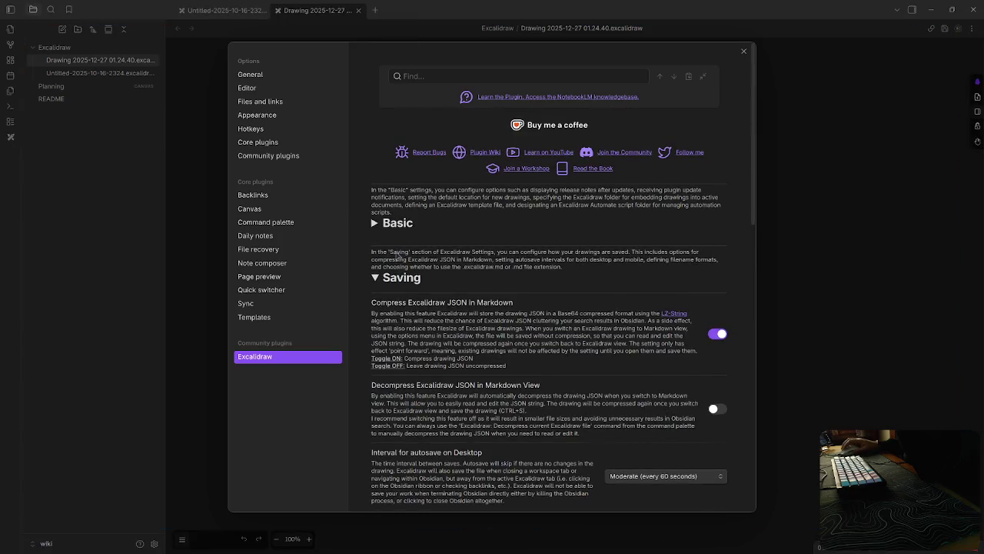
click(399, 277)
click(405, 225)
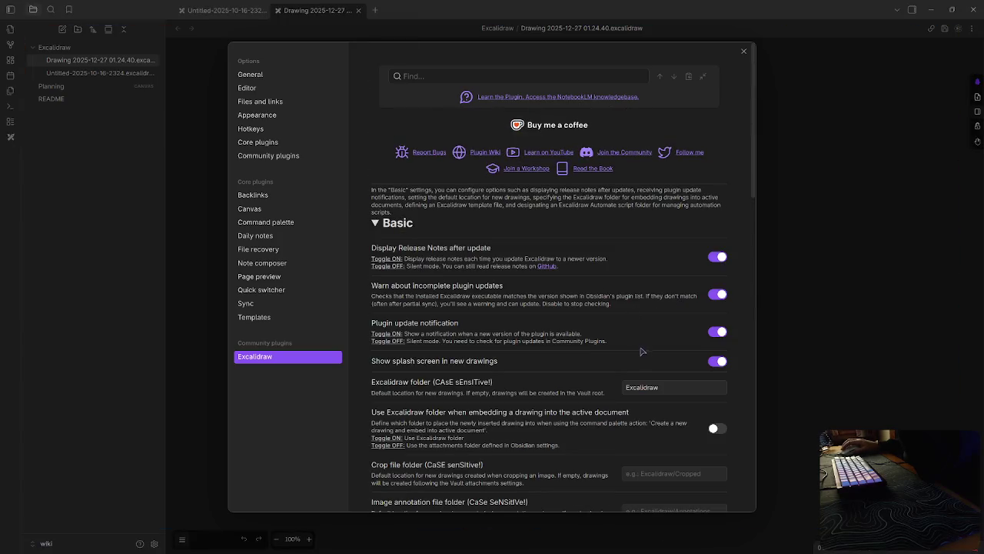
scroll(627, 359, down, 2)
scroll(611, 363, down, 2)
scroll(611, 363, down, 2)
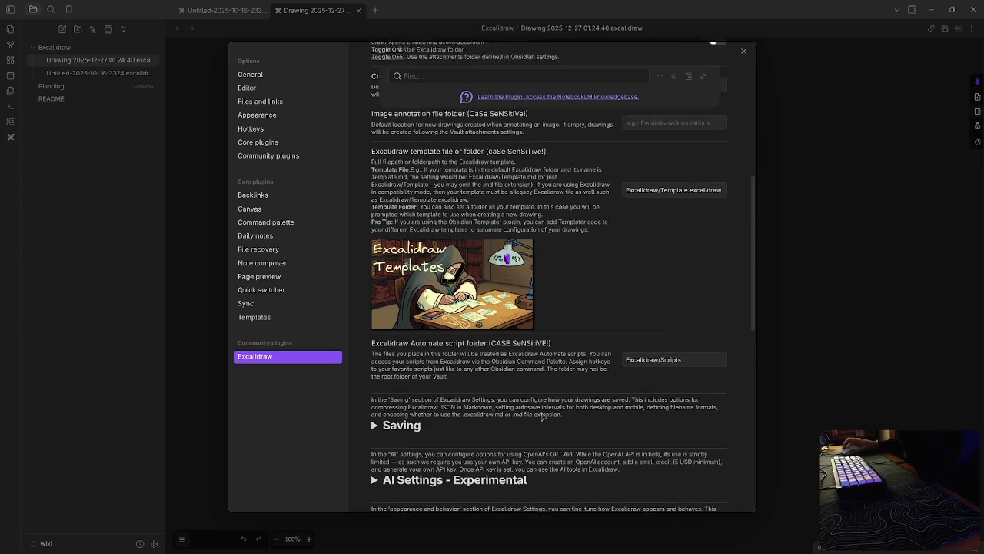
scroll(439, 281, up, 5)
click(398, 224)
Step: Inspect the Fonts section and its Local font options, then collapse Fonts
scroll(442, 367, down, 1)
scroll(475, 394, down, 3)
scroll(475, 395, down, 1)
scroll(476, 394, down, 1)
click(384, 330)
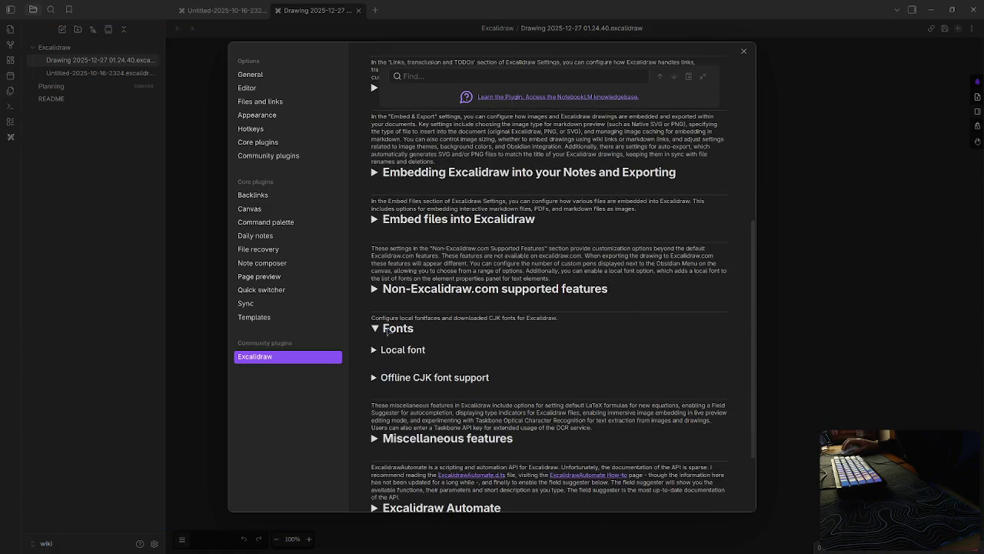
click(400, 330)
click(406, 352)
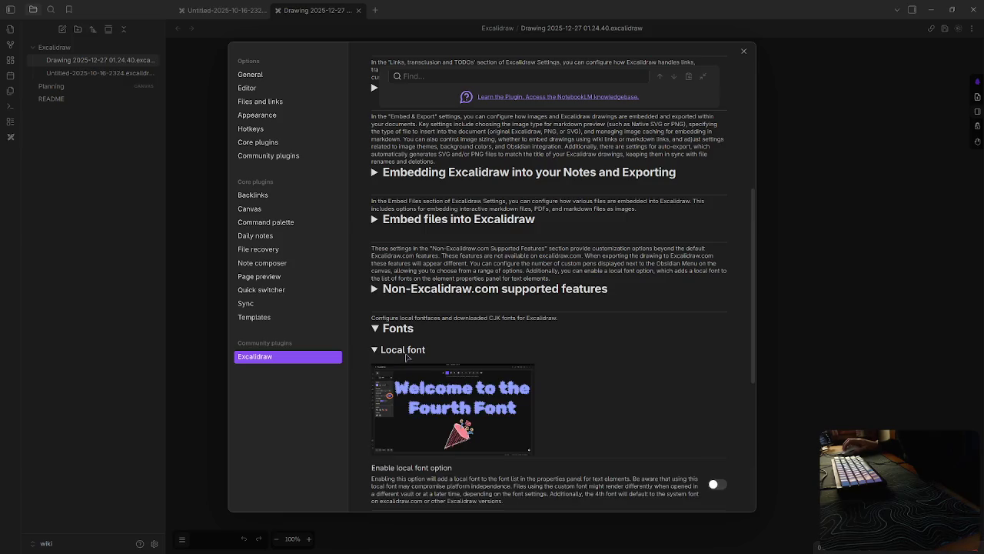
scroll(514, 382, down, 4)
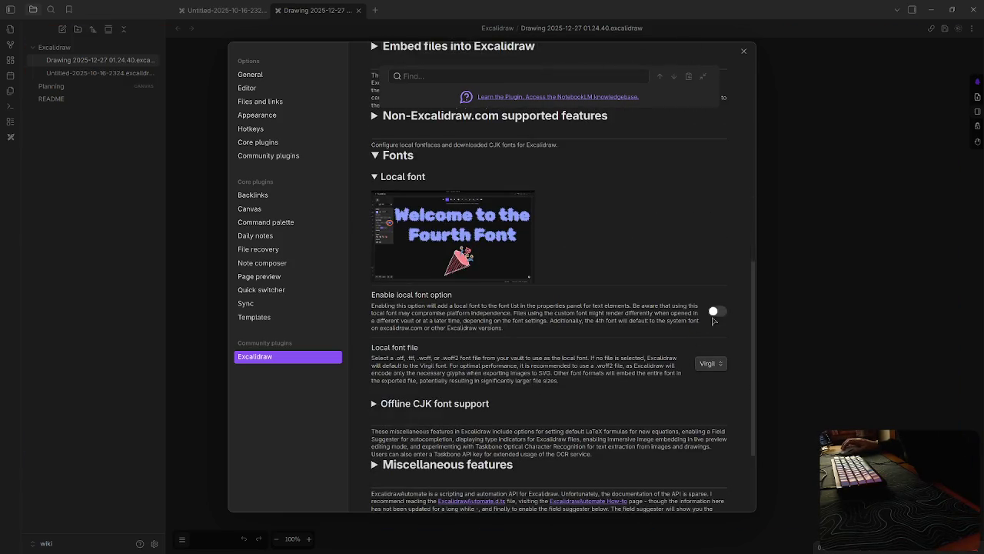
click(409, 159)
Step: Expand Compatibility features, then close Settings to return to the dark drawing
click(455, 465)
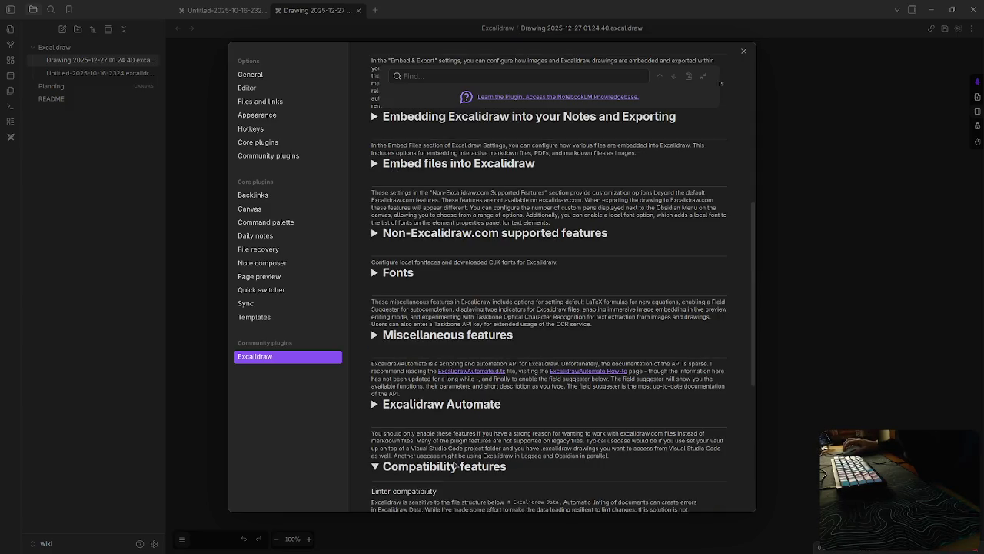
scroll(446, 377, down, 5)
scroll(432, 218, up, 10)
scroll(538, 230, up, 10)
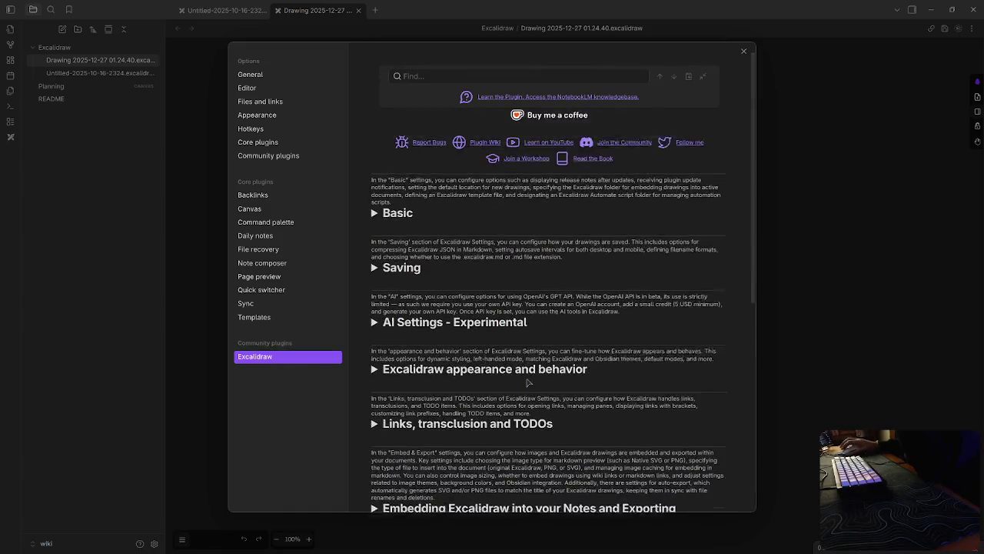
click(743, 52)
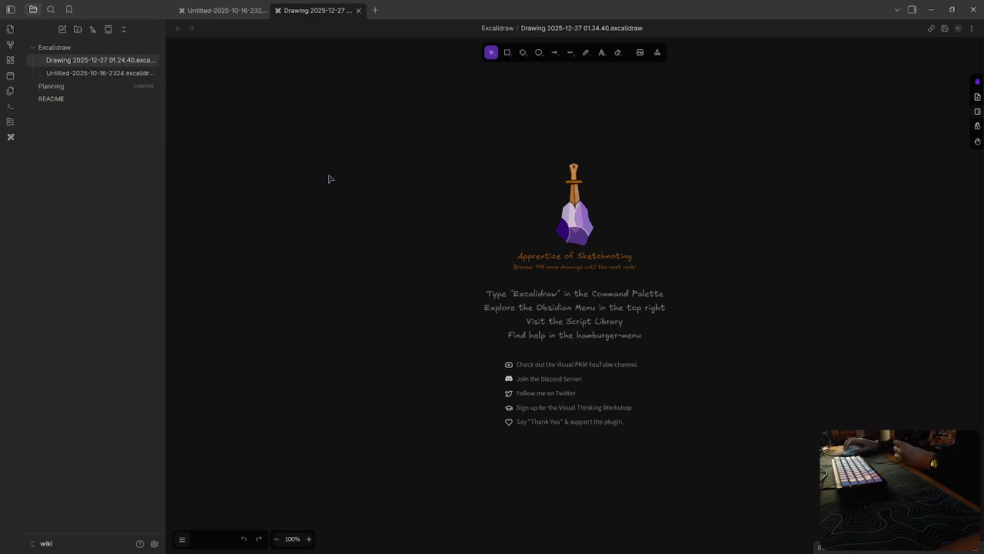
Step: Rename the Drawing 2025-12-27 01.24.40 file to Architecture
right_click(85, 63)
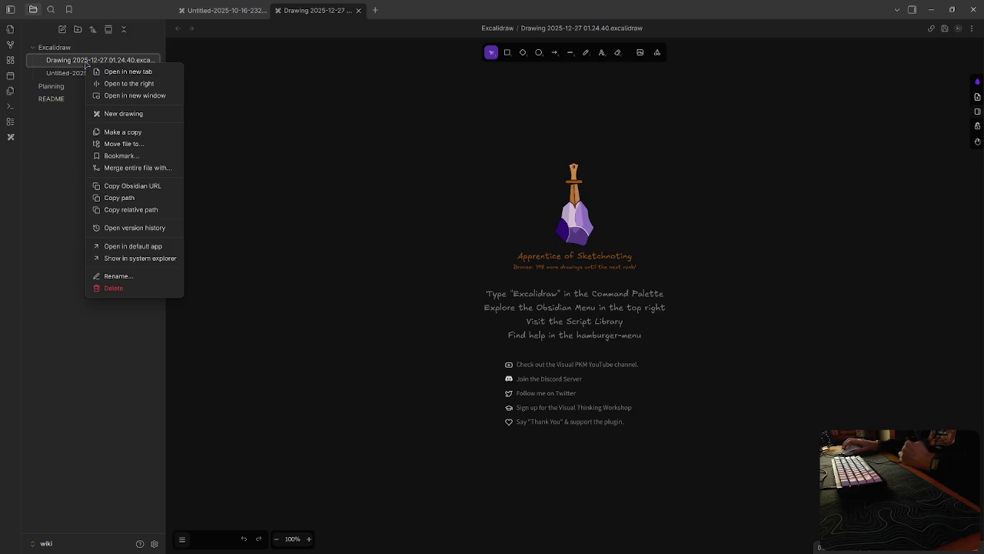
click(117, 275)
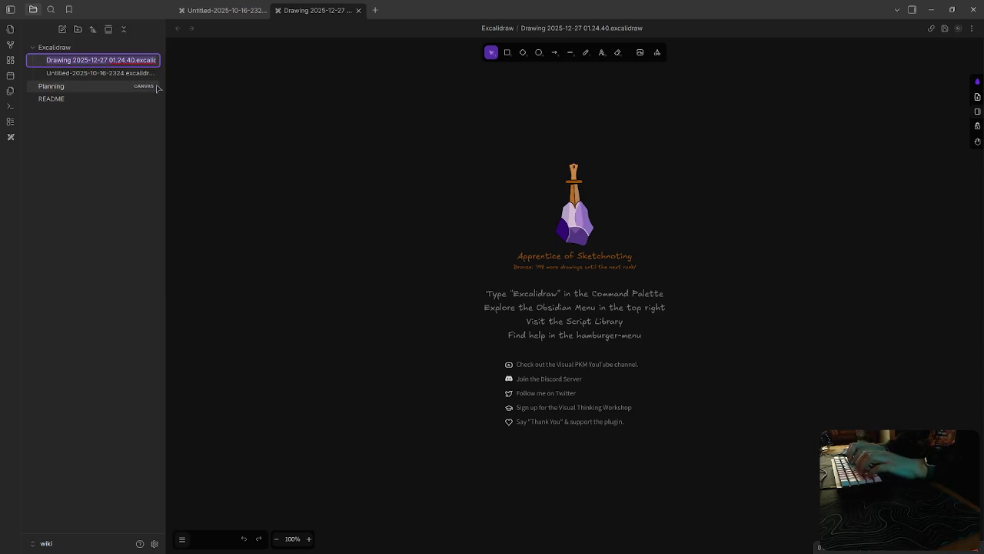
text(Architecture)
key(Return)
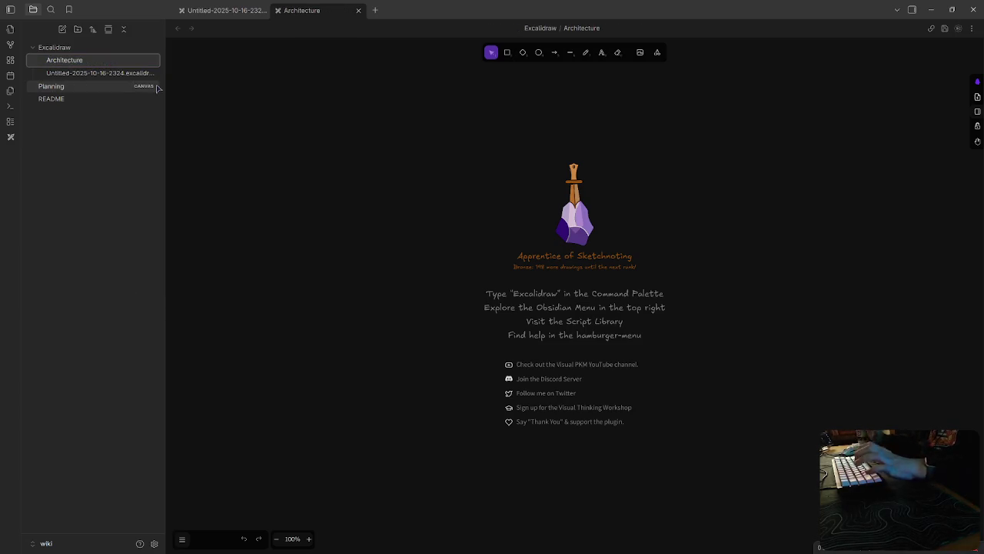
Step: Copy the architecture diagram frame from the Untitled drawing into the Architecture drawing
click(100, 73)
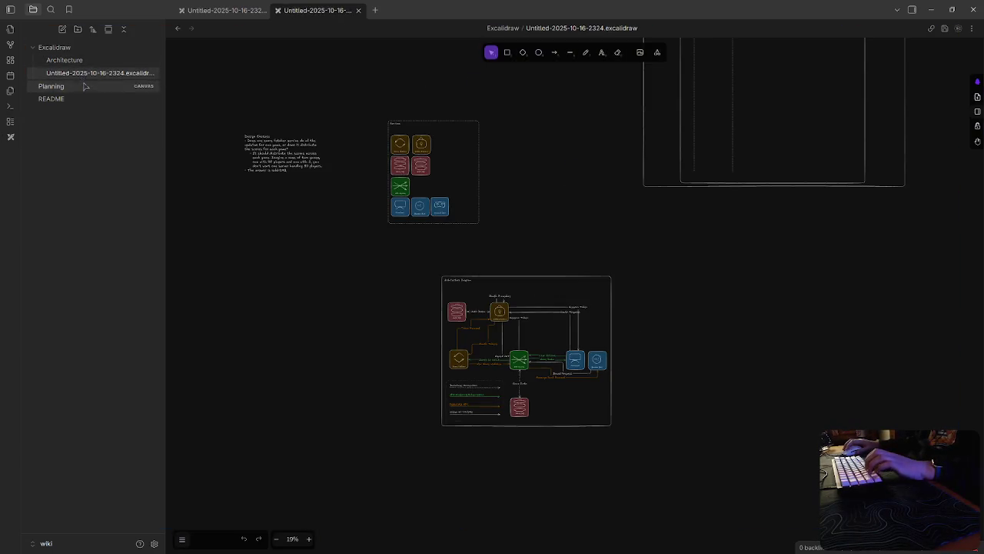
drag(393, 257, 689, 472)
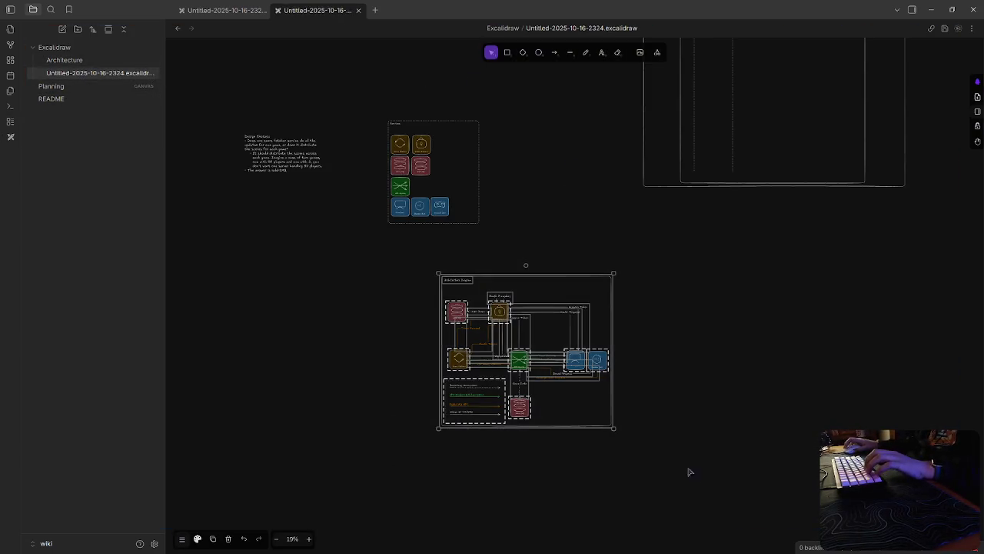
click(64, 60)
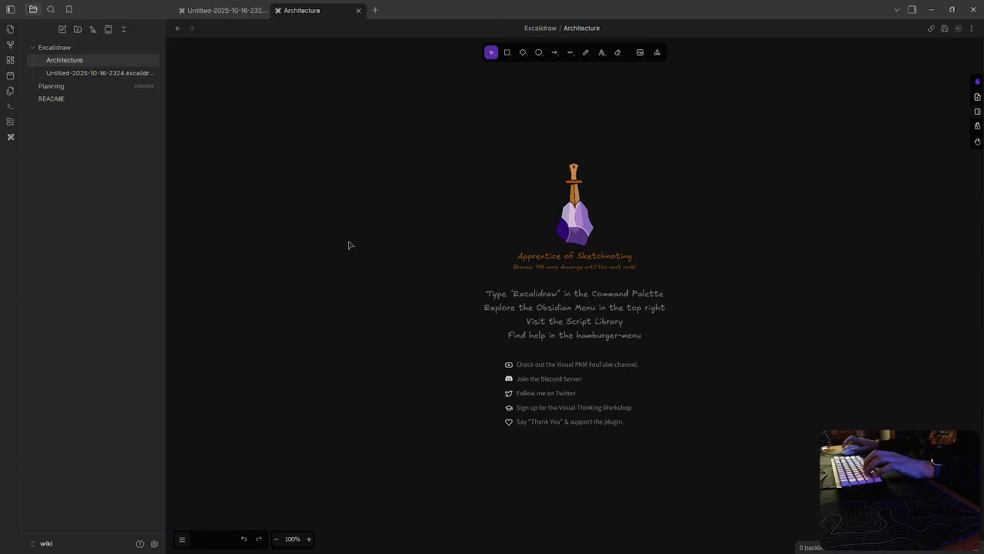
key(ctrl+v)
ctrl+scroll(433, 279, down, 8)
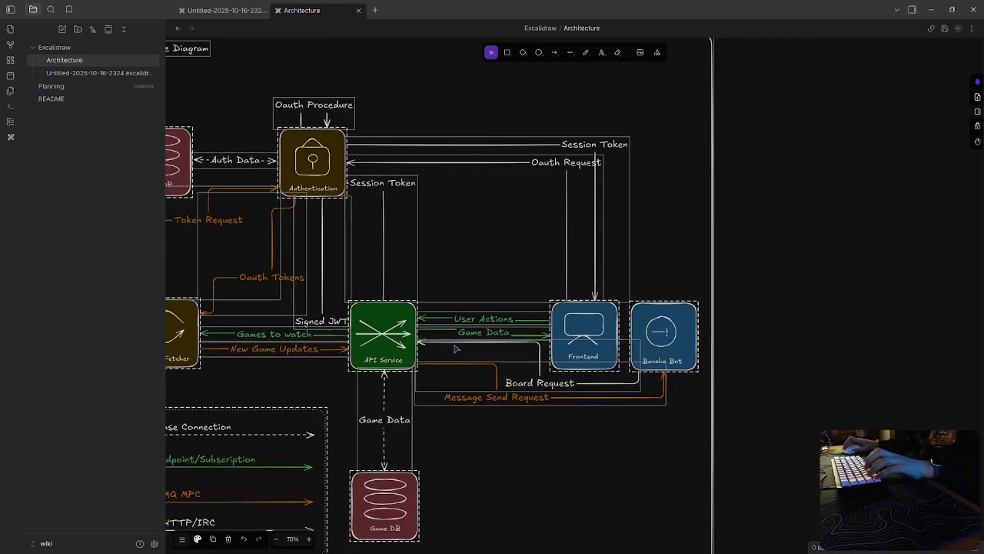
click(760, 346)
scroll(759, 346, left, 3)
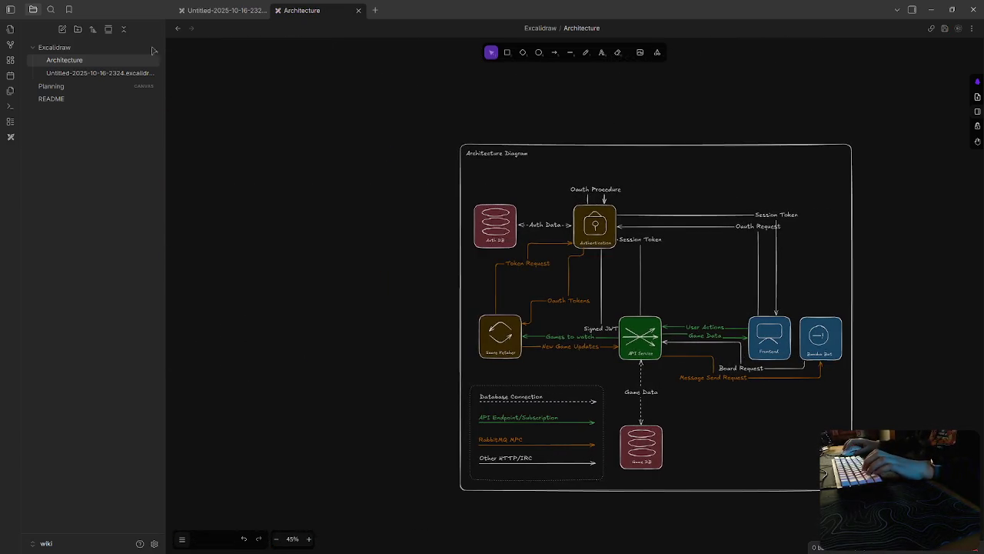
Step: Rename the file to Architecture.excalidraw and save it
right_click(83, 63)
click(131, 271)
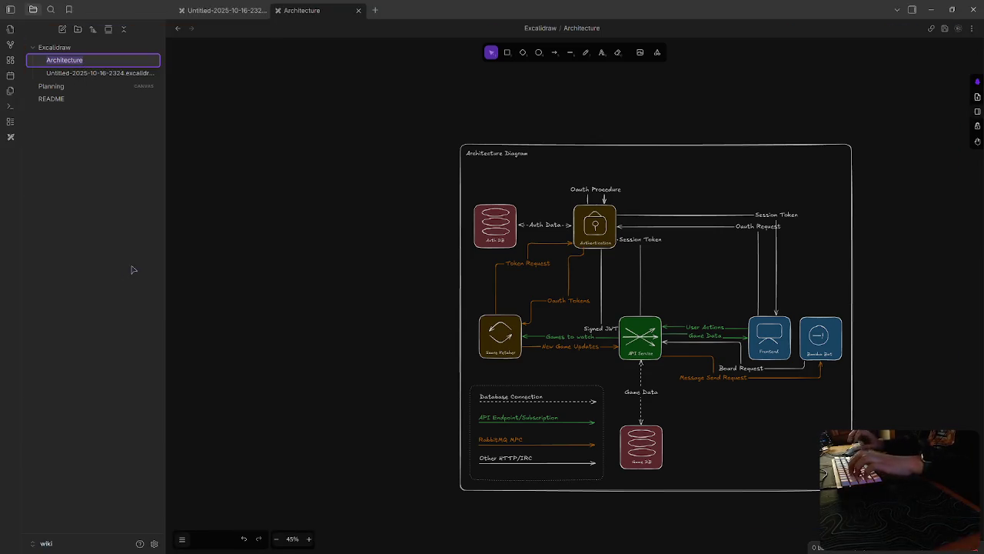
click(107, 59)
text(.excalid)
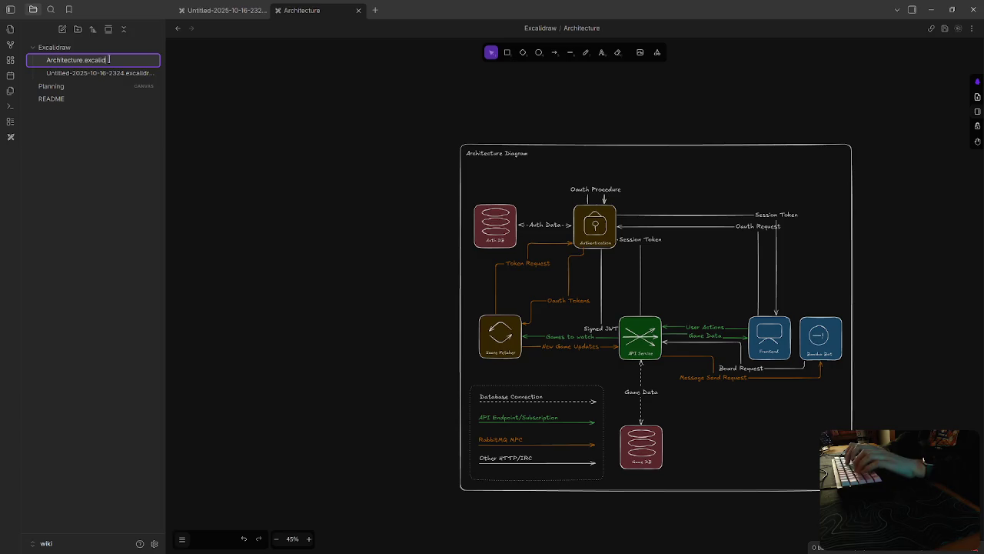
text(raw)
key(Return)
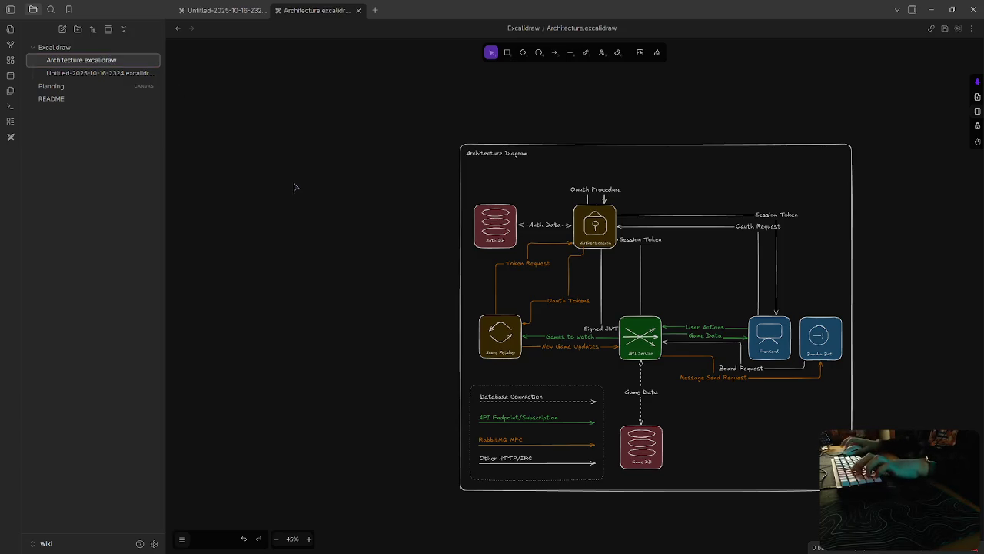
key(ctrl+s)
Step: Open the Planning canvas and bring up the vault file picker to add a file
key(Down)
key(Down)
key(Down)
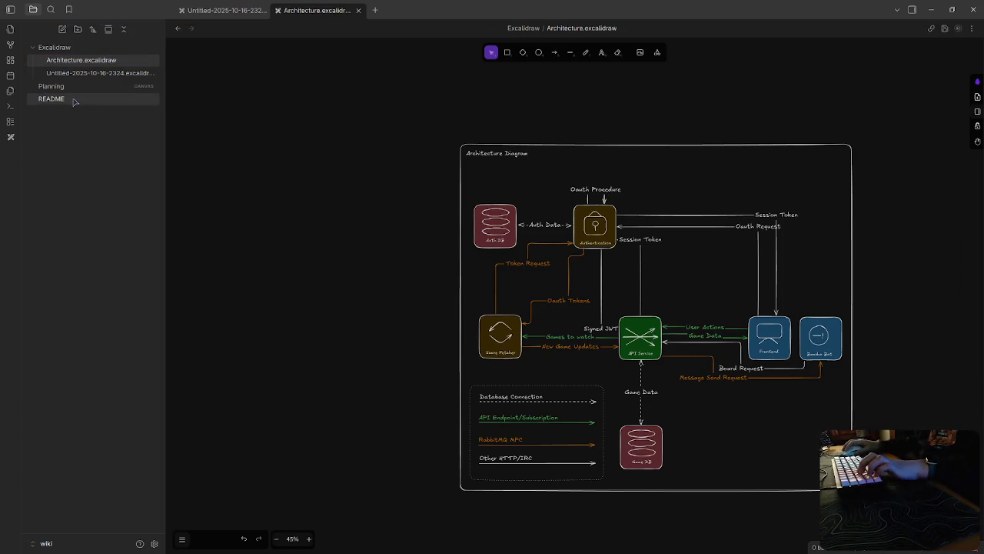
key(Return)
key(Up)
key(Return)
key(ctrl+o)
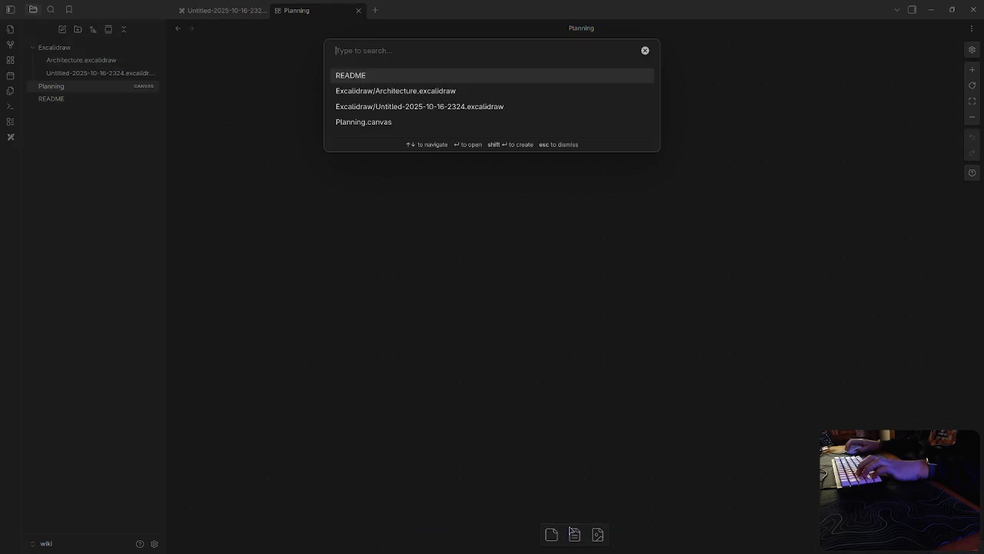
Step: Add the Architecture.excalidraw drawing as an embedded card on the Planning canvas
click(415, 99)
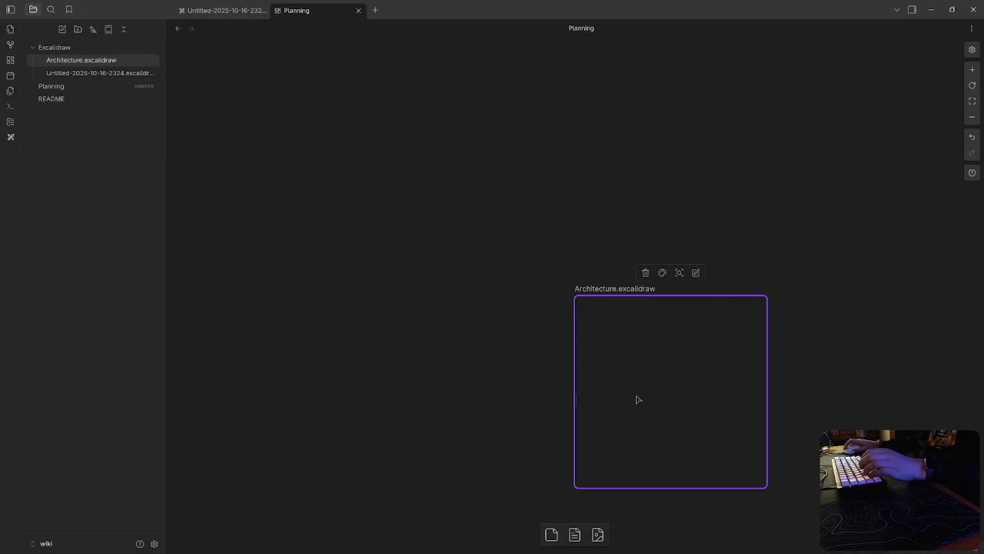
key(Escape)
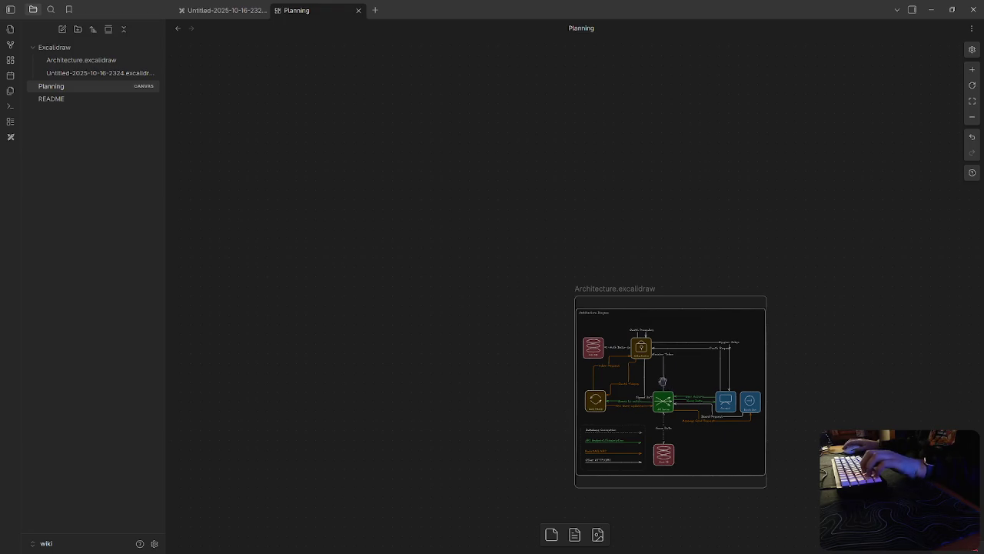
scroll(631, 338, right, 5)
scroll(461, 362, left, 2)
scroll(352, 373, down, 3)
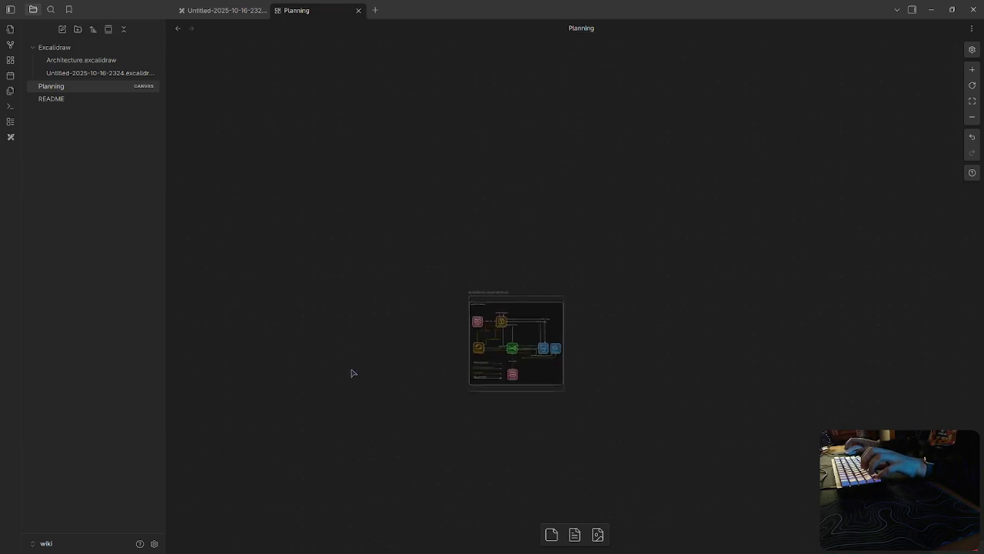
scroll(352, 373, up, 5)
right_click(746, 241)
click(747, 228)
drag(782, 392, 429, 417)
scroll(429, 416, right, 2)
scroll(358, 446, up, 1)
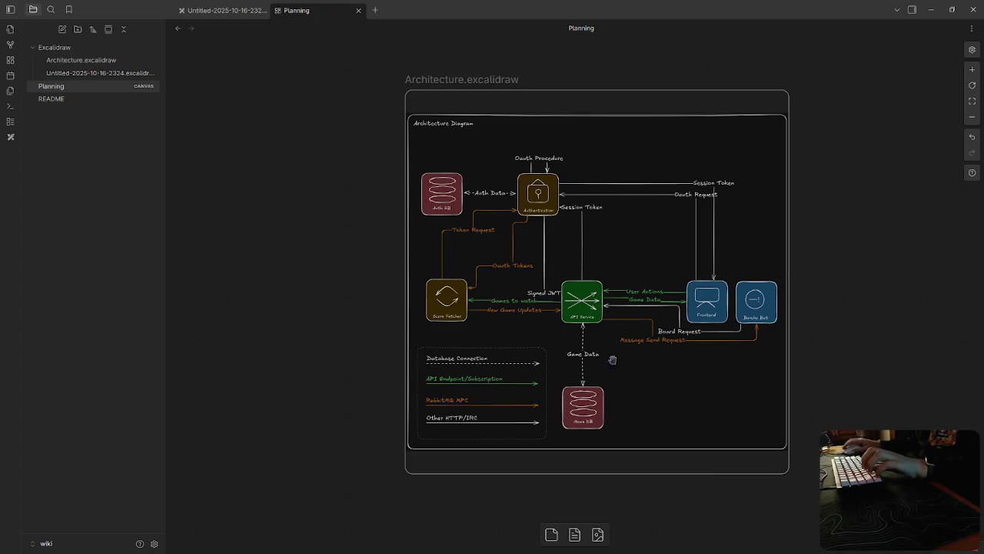
Step: Look over the Architecture.excalidraw and Untitled drawings, then return to the Planning canvas
click(81, 59)
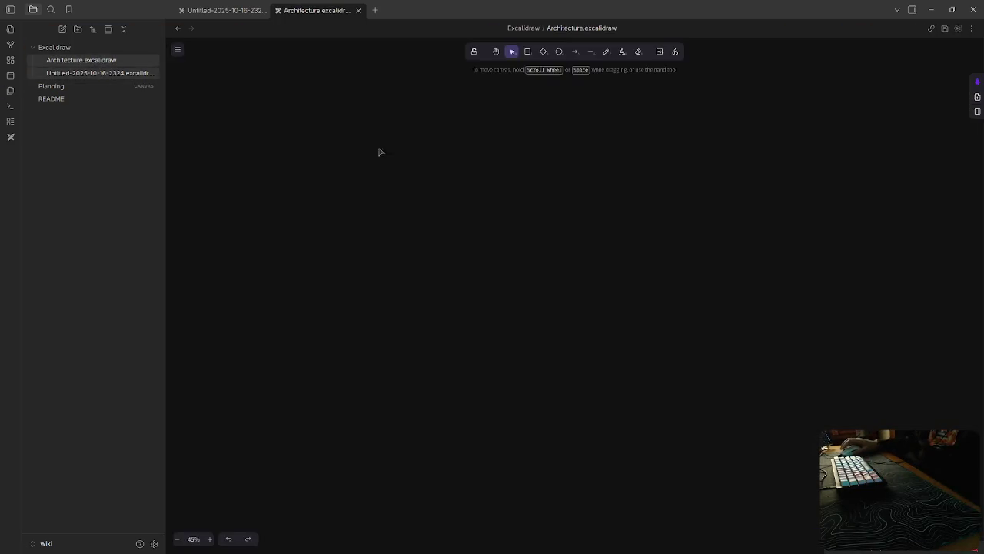
click(853, 79)
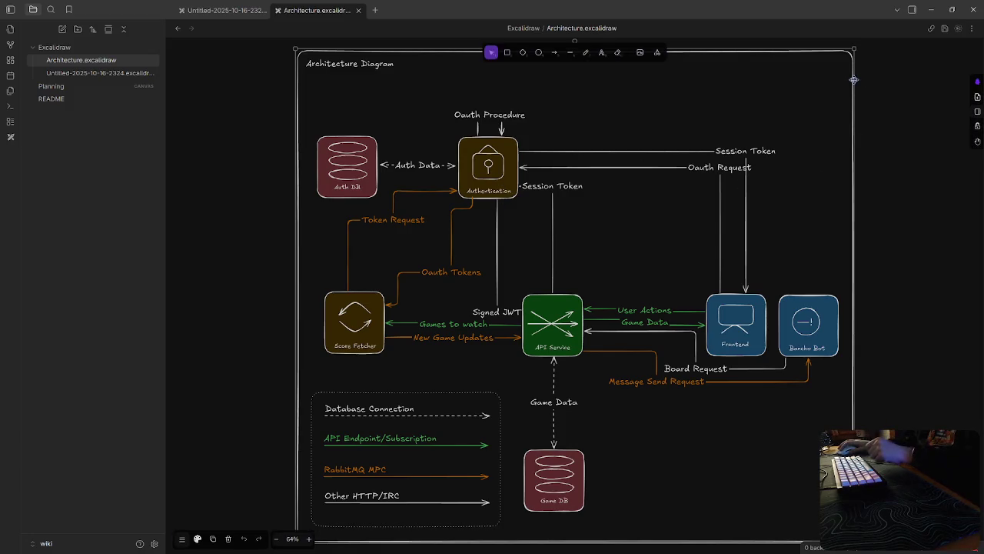
click(810, 123)
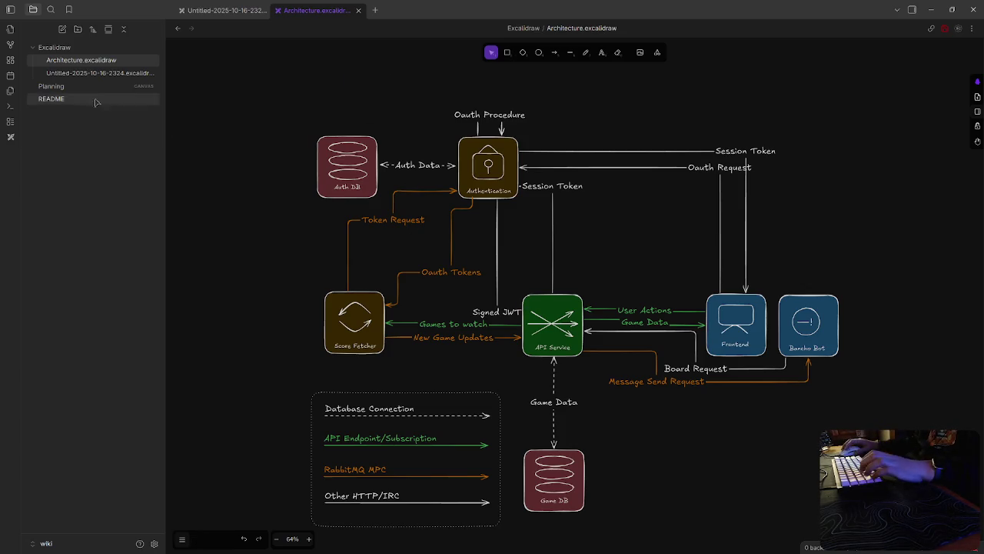
click(92, 72)
click(73, 85)
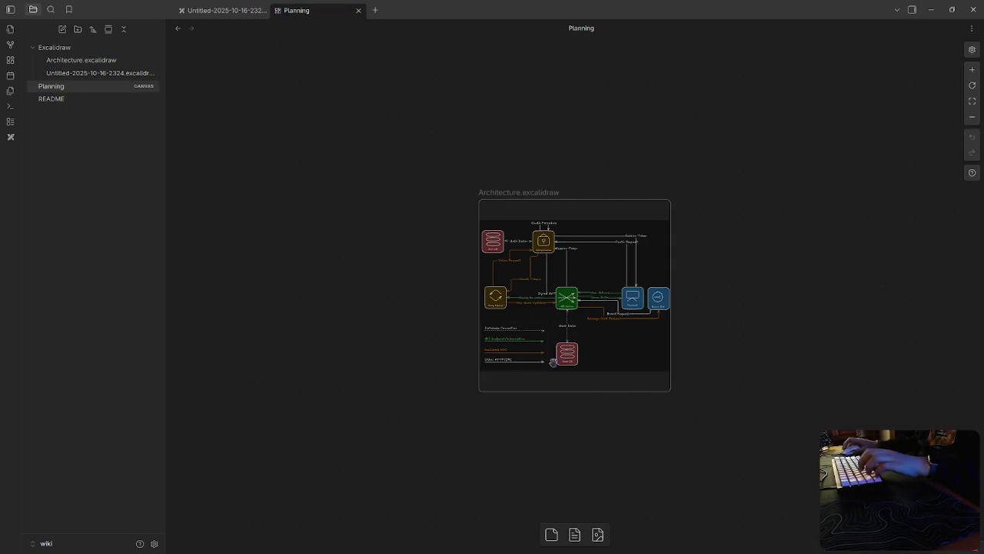
Step: Resize the Architecture card on the canvas to make it shorter
click(594, 326)
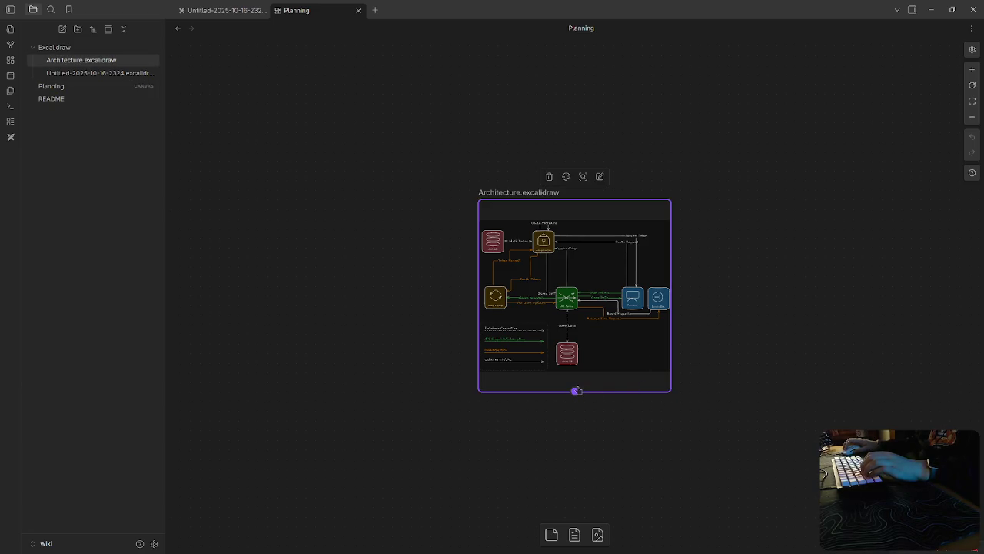
drag(577, 393, 577, 401)
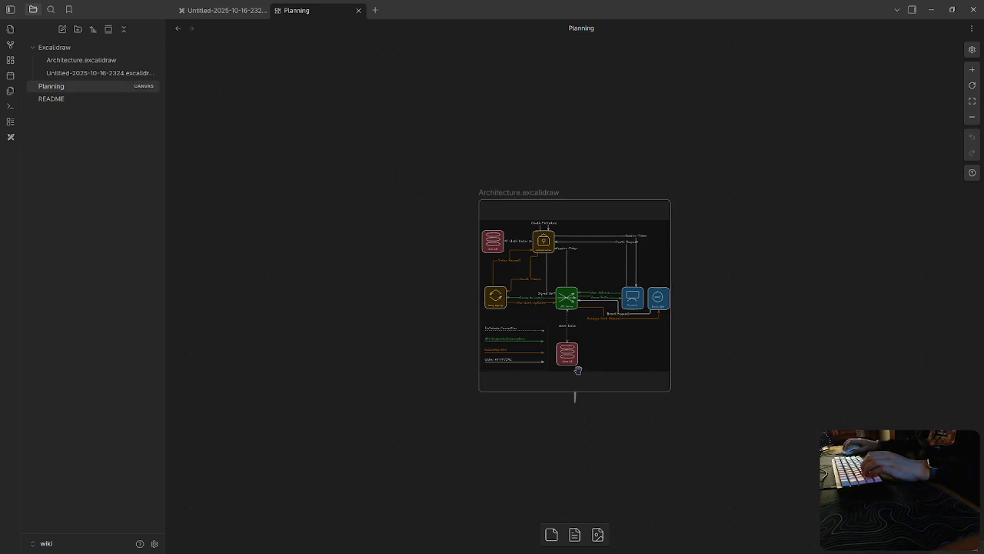
click(664, 384)
mouse_move(664, 392)
mouse_down()
mouse_move(666, 356)
mouse_move(883, 516)
mouse_up()
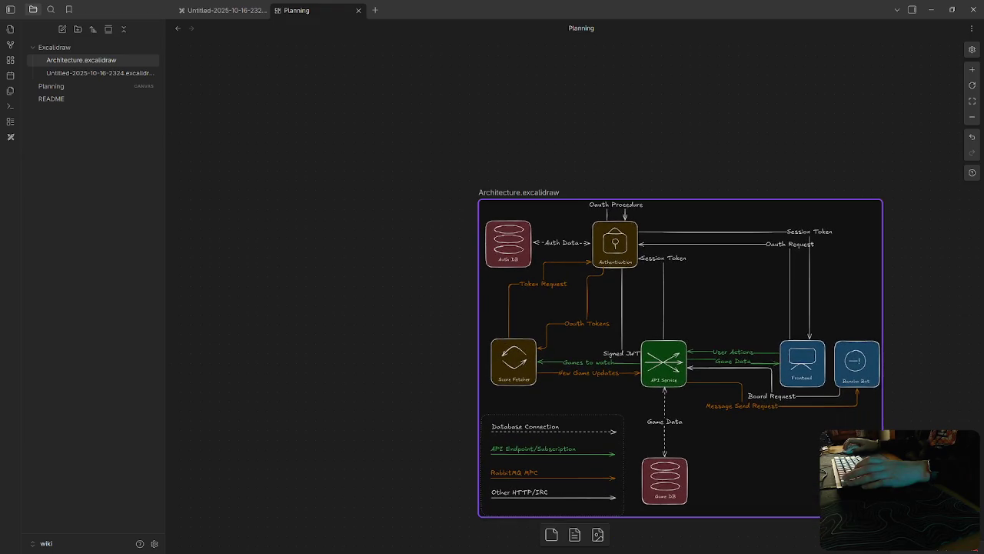
click(612, 163)
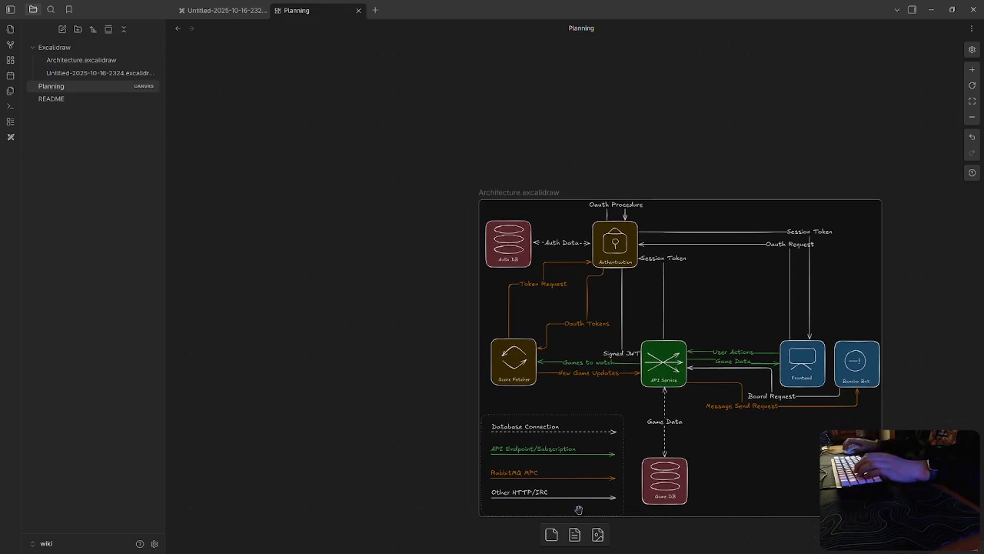
Step: Add an 'Architecture' heading text card and place it above the diagram
click(552, 534)
text(chitecture)
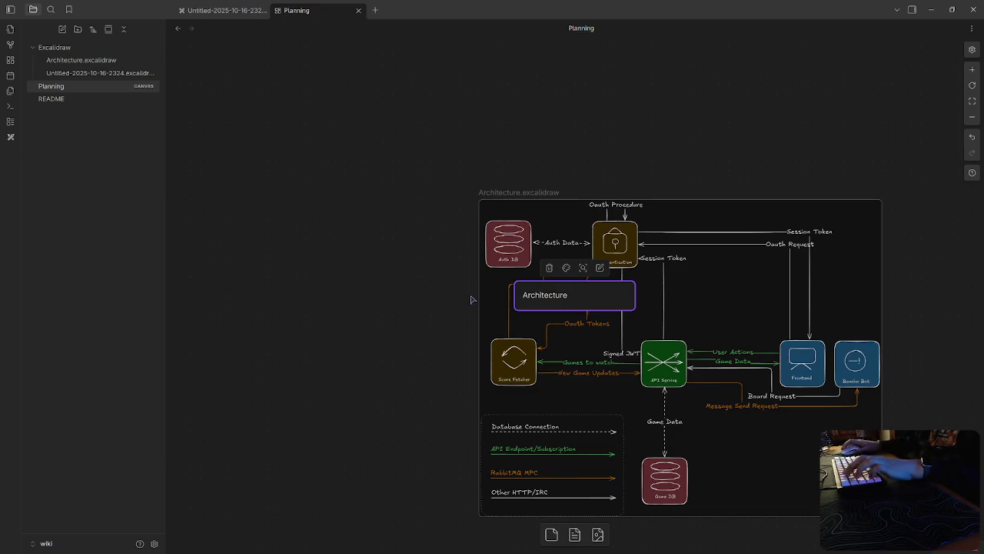
text(#)
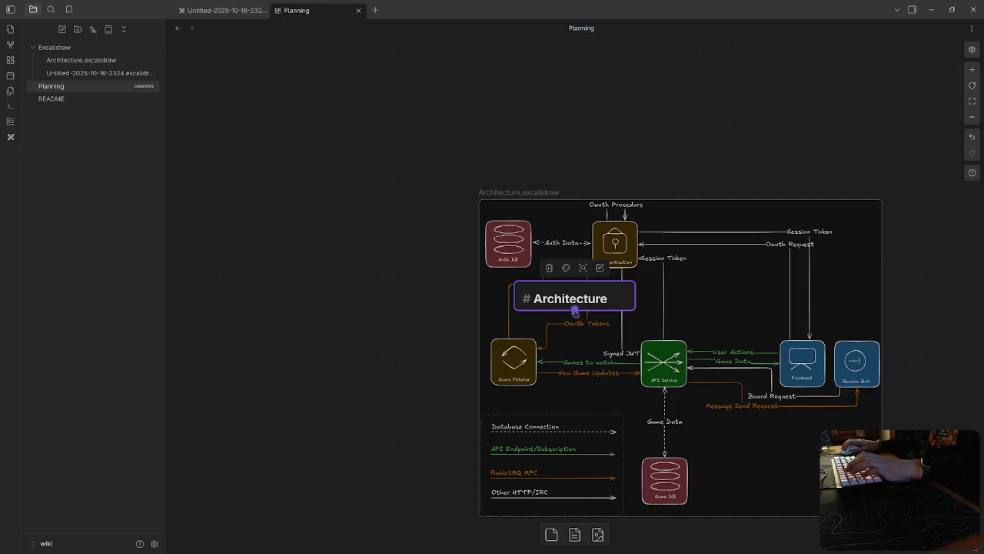
click(575, 316)
drag(584, 296, 547, 147)
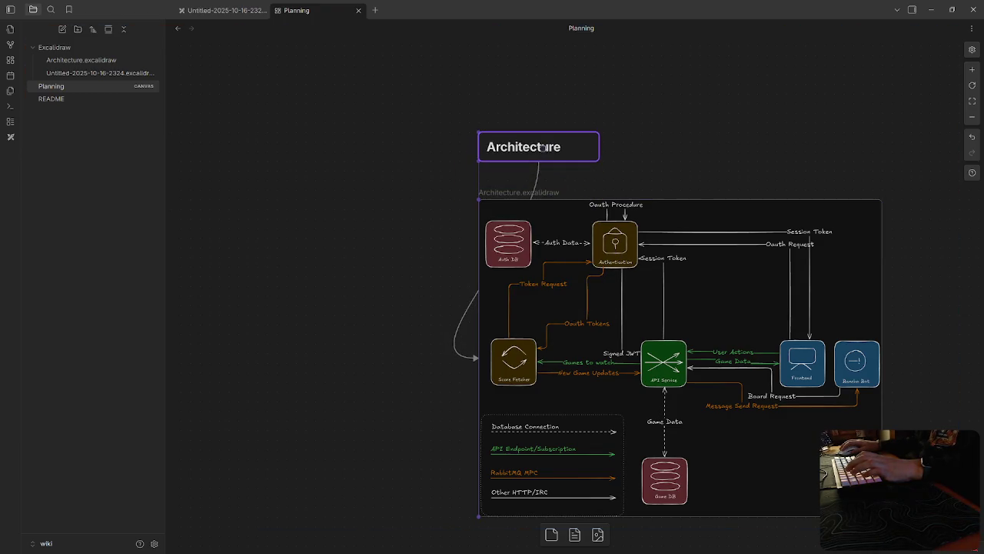
Step: Delete the connector into the diagram and nudge the Architecture card down slightly
click(469, 353)
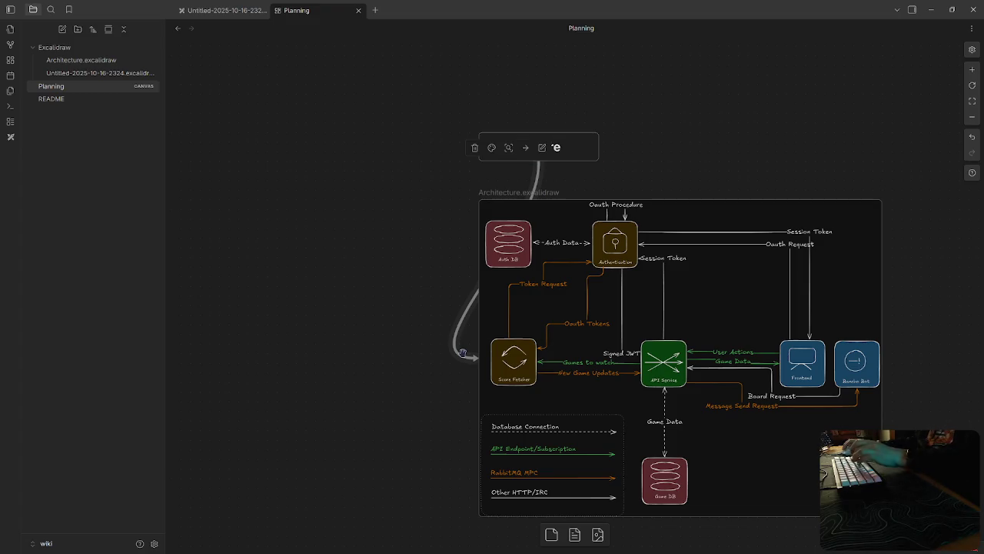
key(Delete)
drag(531, 148, 529, 167)
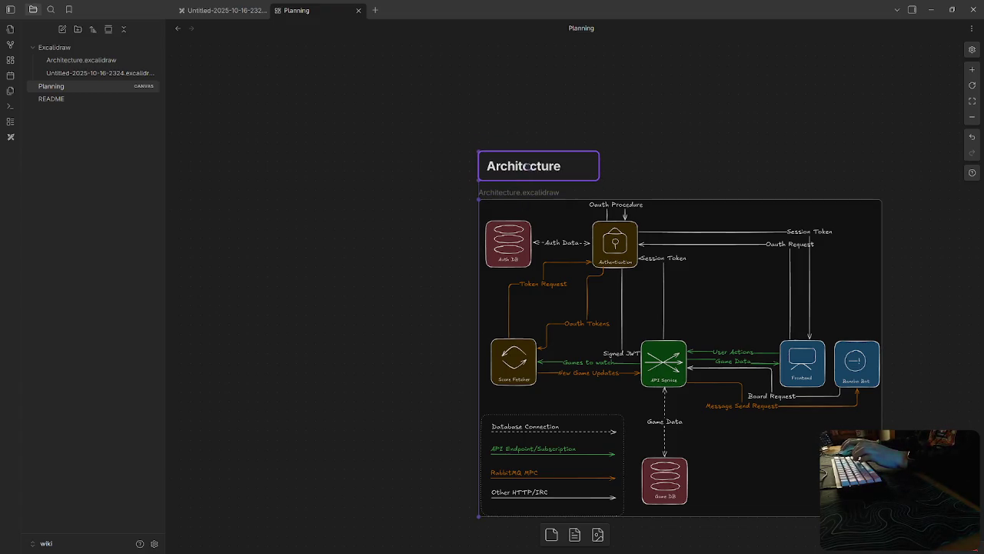
click(392, 299)
scroll(451, 435, right, 5)
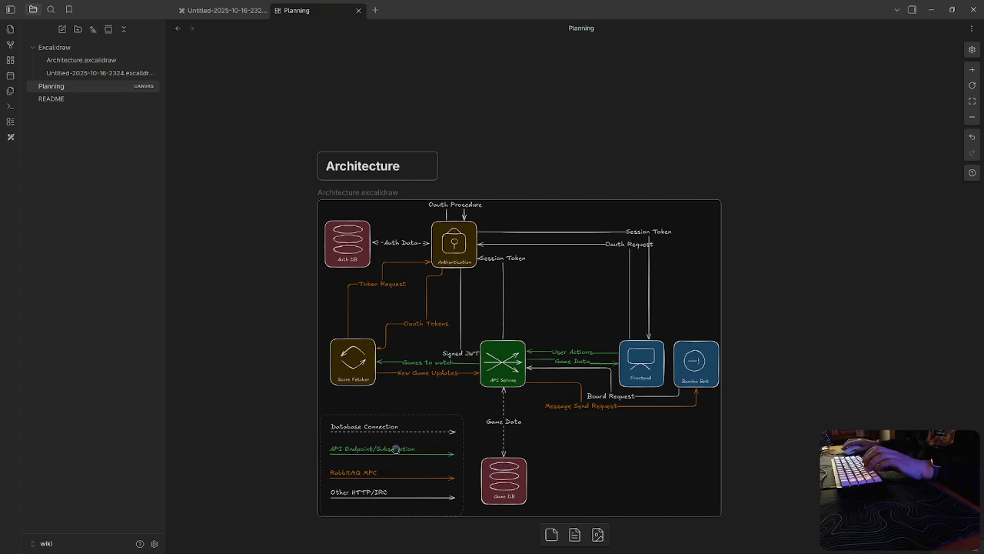
click(629, 478)
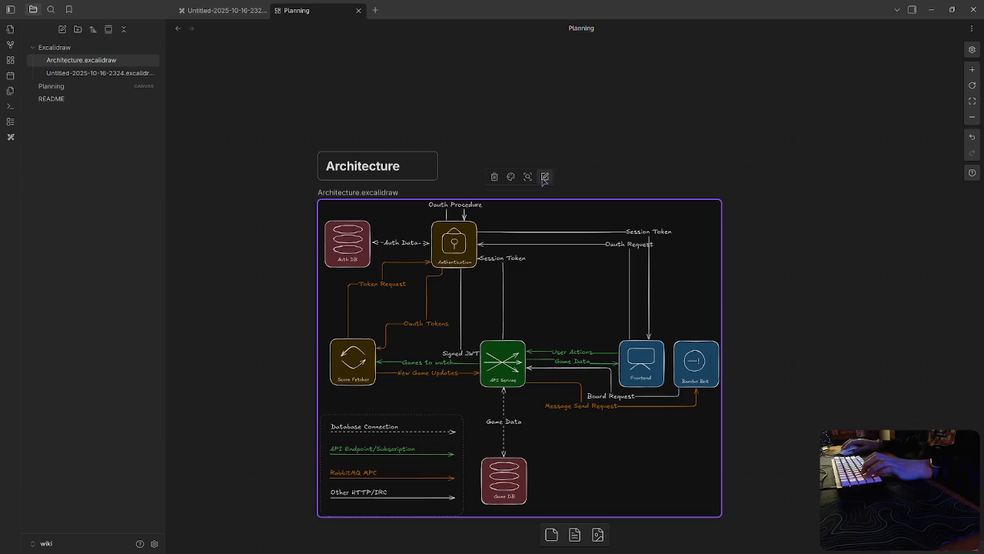
click(629, 173)
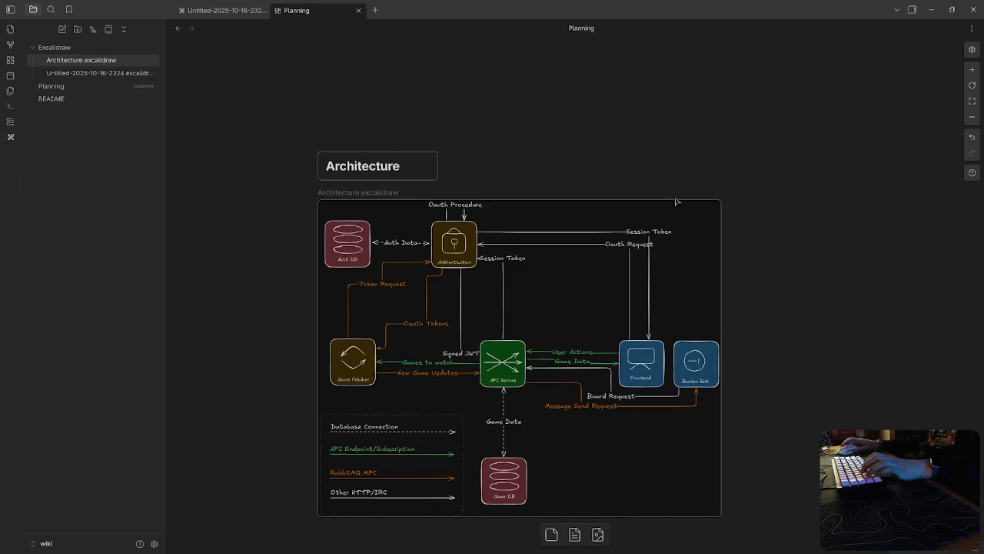
scroll(461, 332, left, 5)
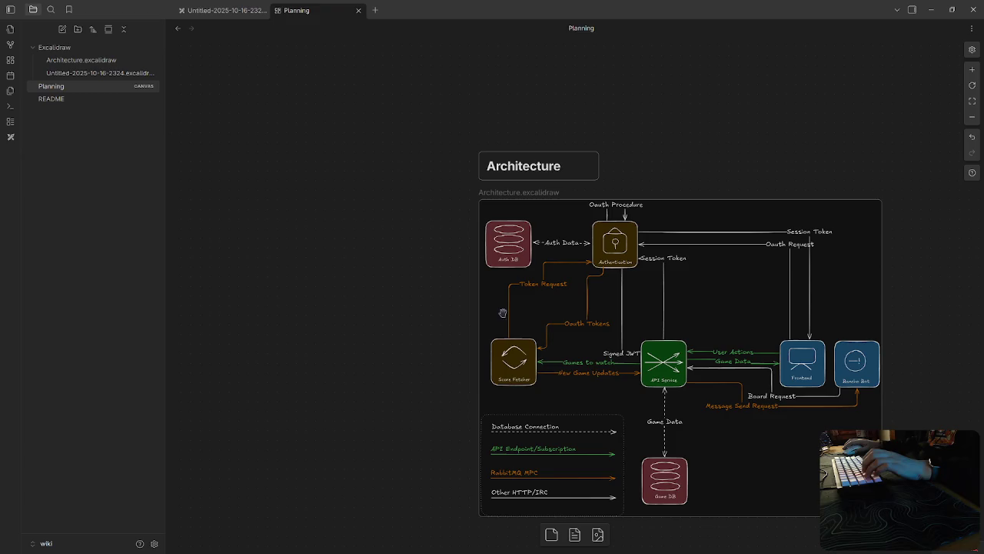
scroll(778, 429, down, 2)
scroll(638, 411, down, 1)
scroll(638, 410, up, 2)
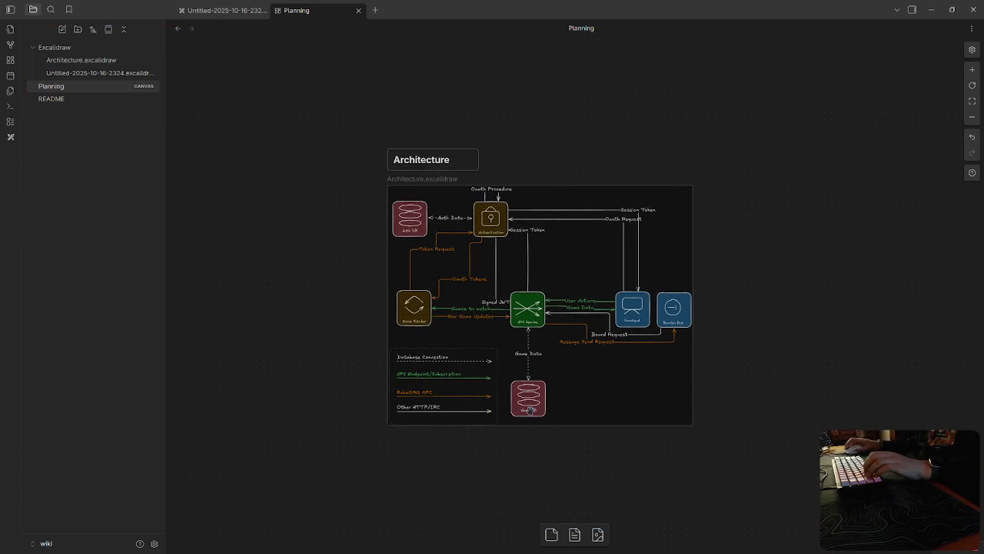
click(81, 60)
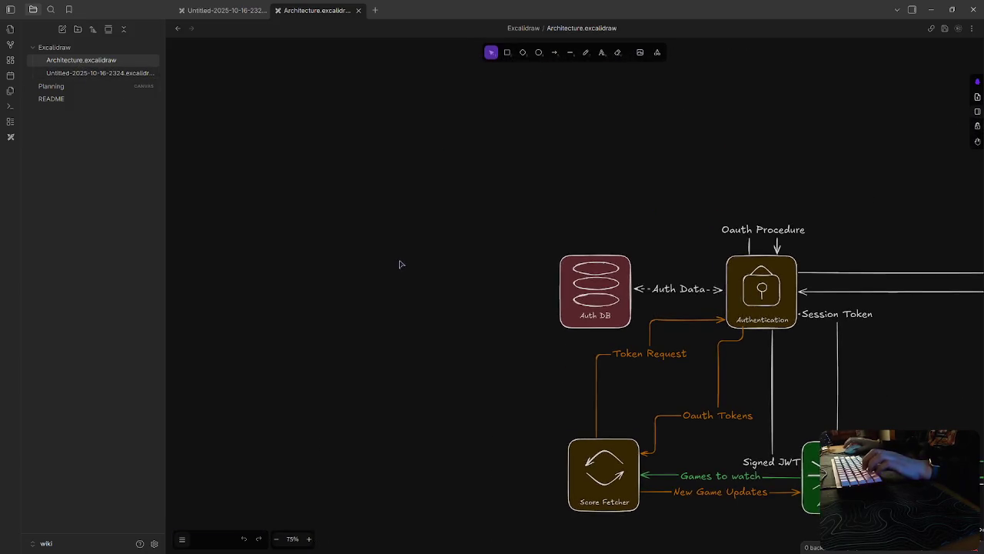
click(77, 73)
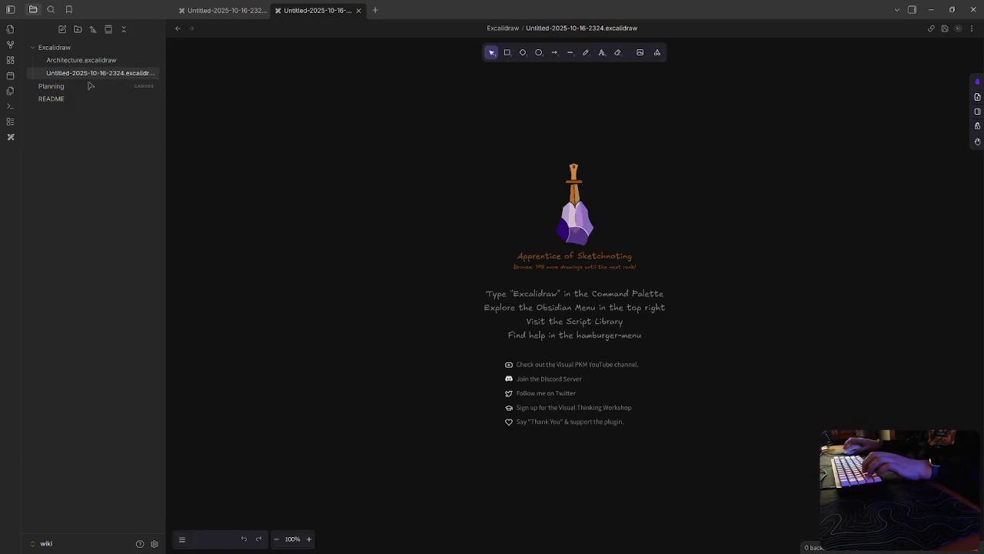
scroll(360, 240, up, 3)
click(293, 332)
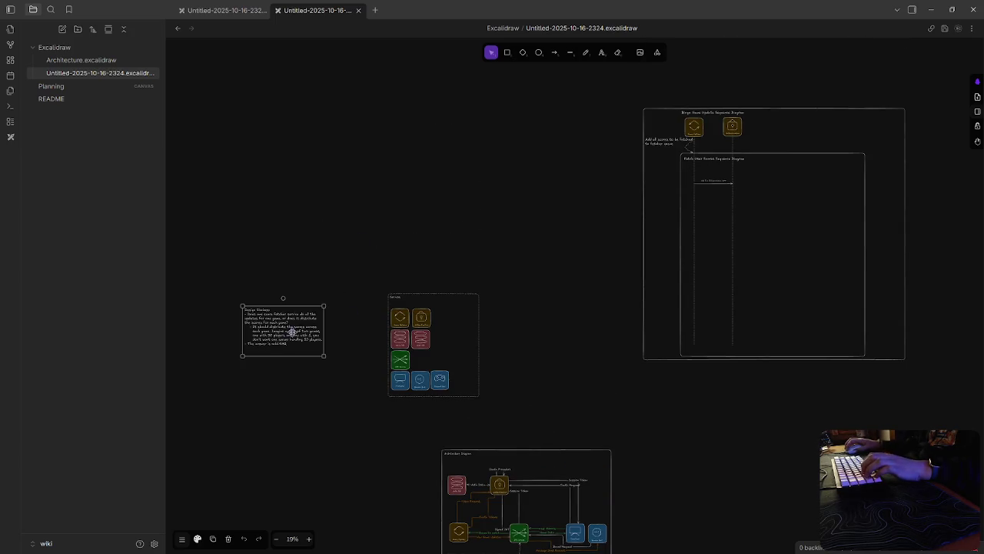
Step: Create a 'Design Decisions' note, paste the text, and remove the 'Design Choices:' line
click(63, 29)
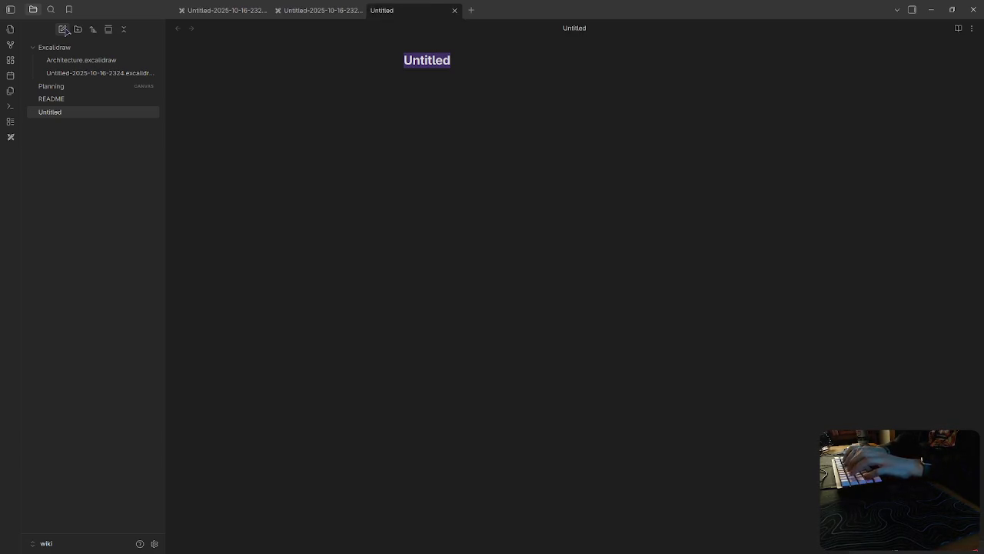
text(Design D)
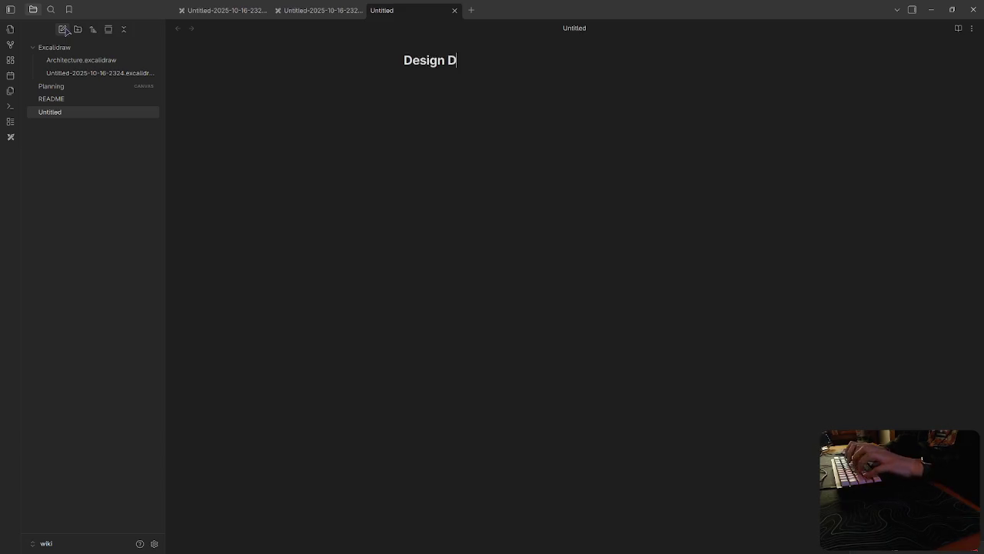
text(ecisions)
key(Return)
key(ctrl+v)
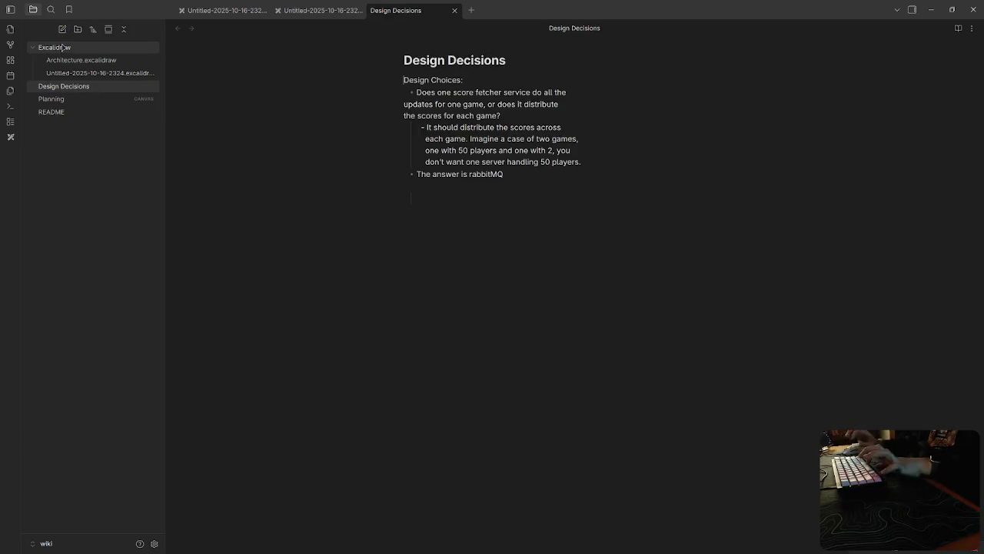
drag(492, 75, 281, 73)
key(BackSpace)
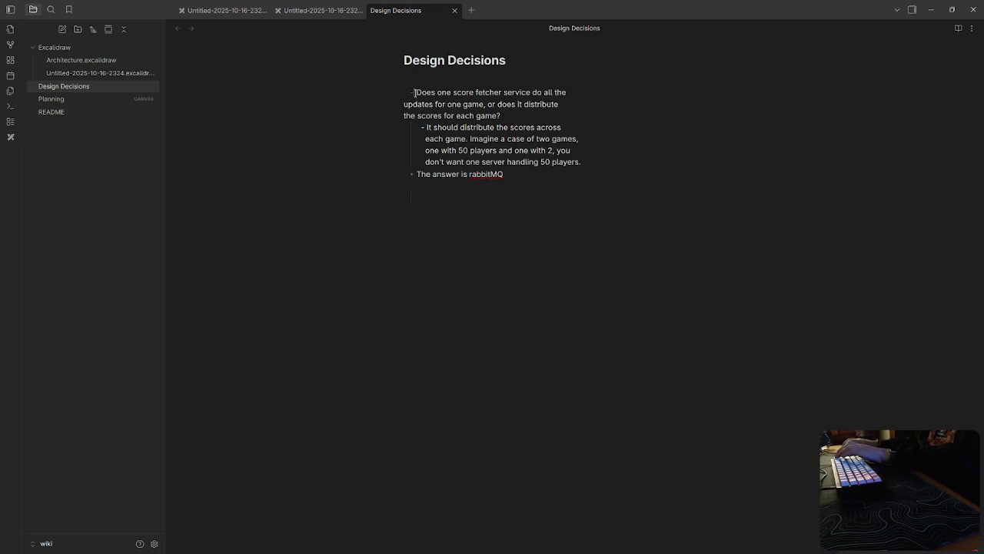
key(Delete)
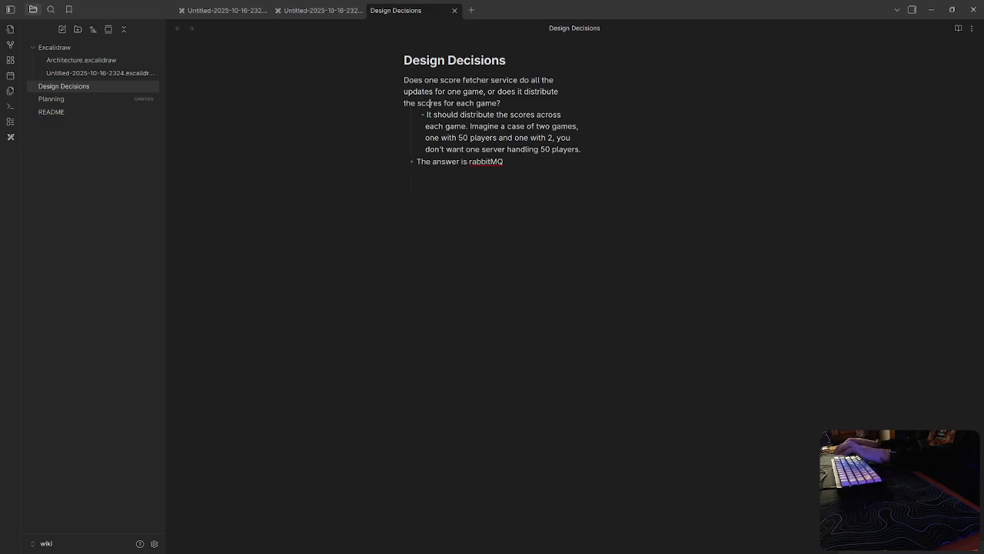
key(Return)
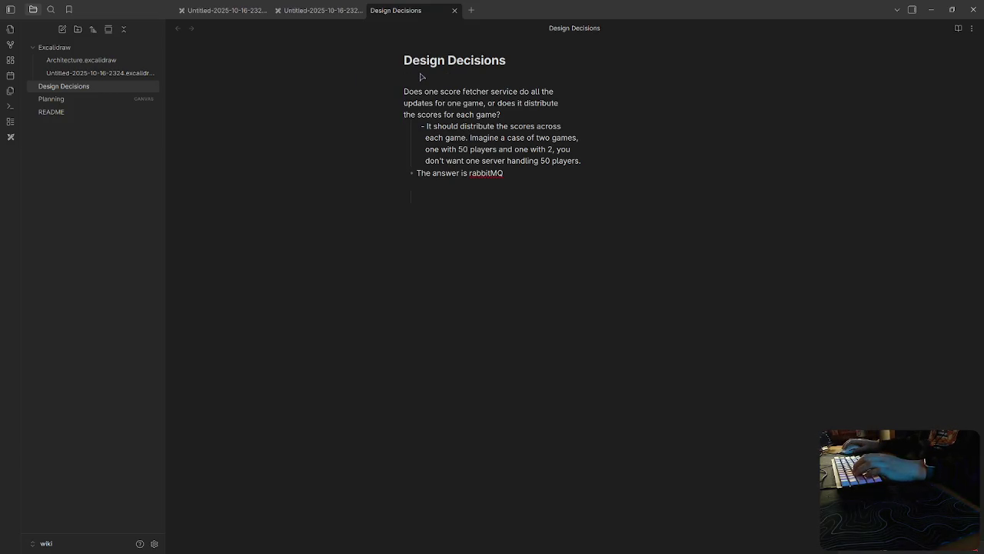
Step: Insert a question callout titled with the score-fetcher distribution question
right_click(422, 78)
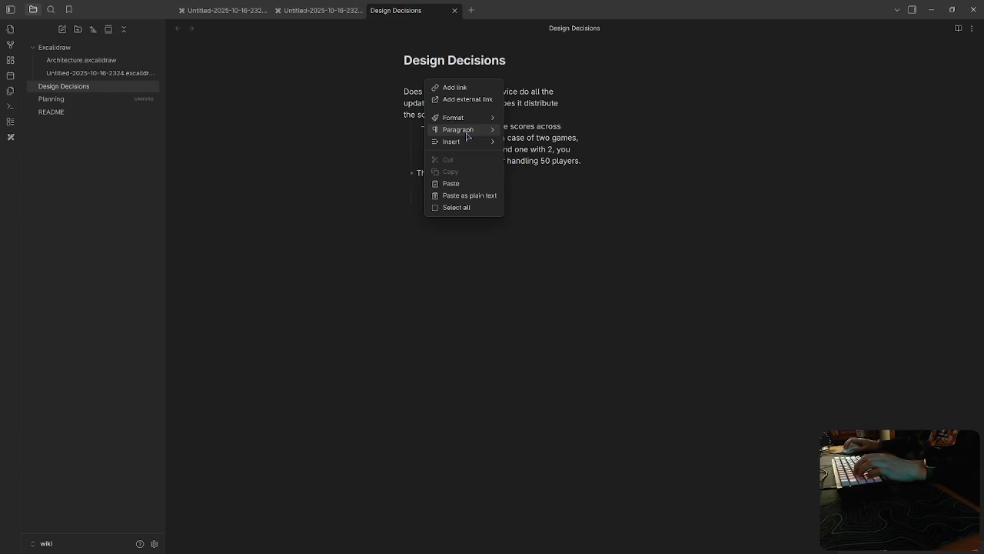
mouse_move(454, 142)
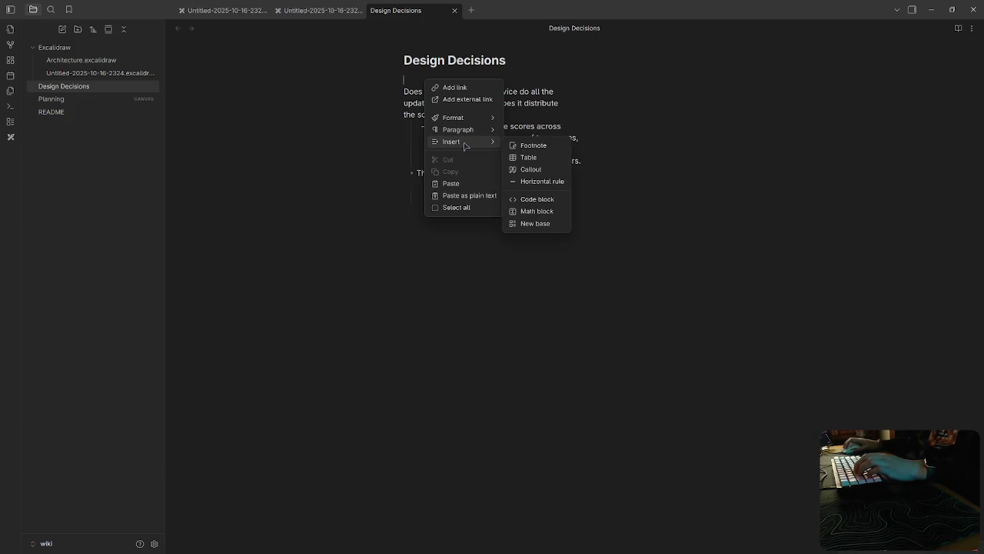
click(529, 169)
click(501, 130)
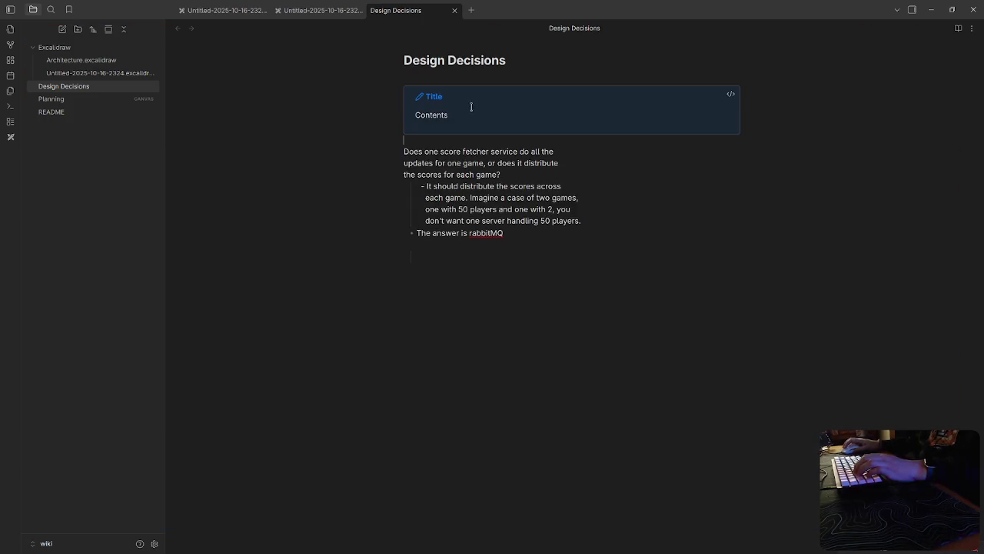
click(460, 101)
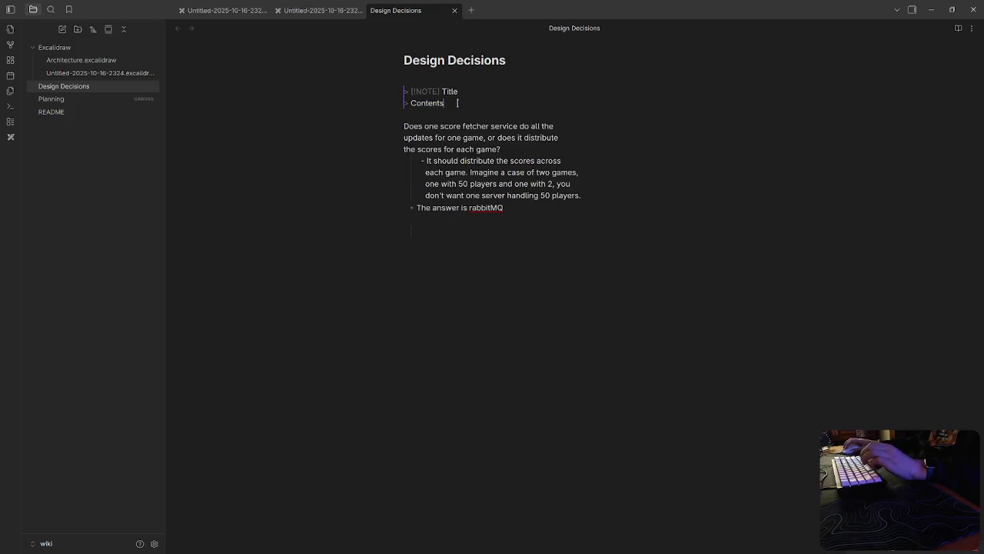
drag(514, 150, 404, 126)
key(ctrl+c)
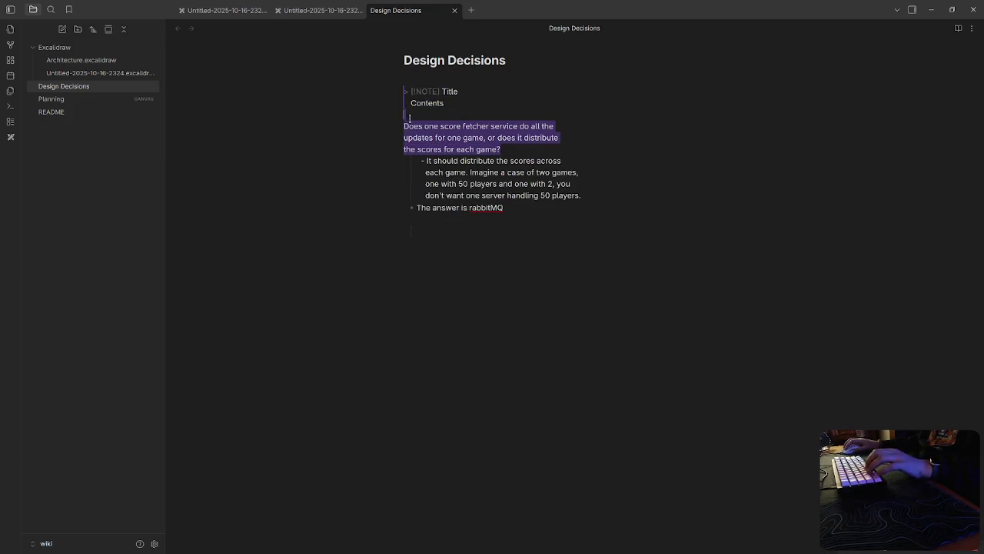
key(BackSpace)
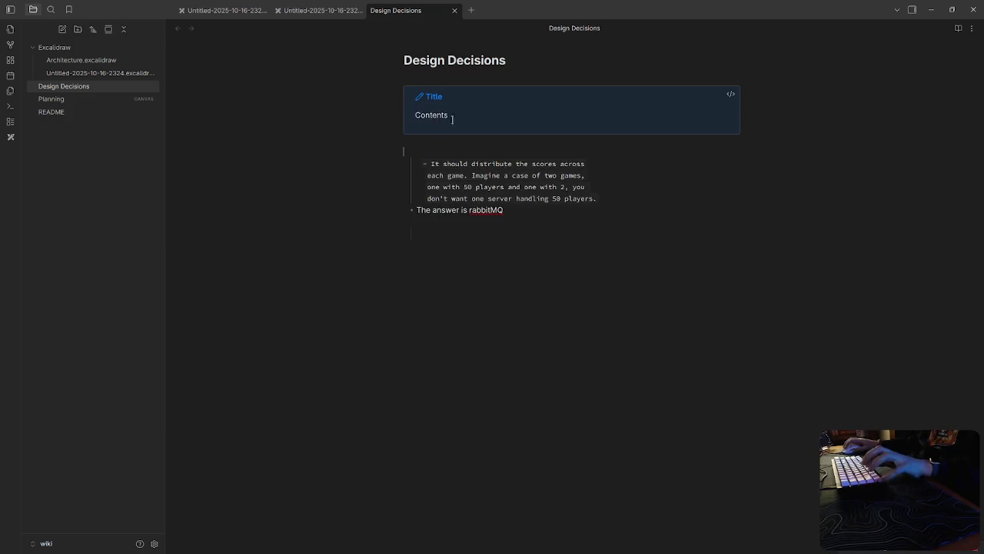
click(455, 97)
double_click(446, 91)
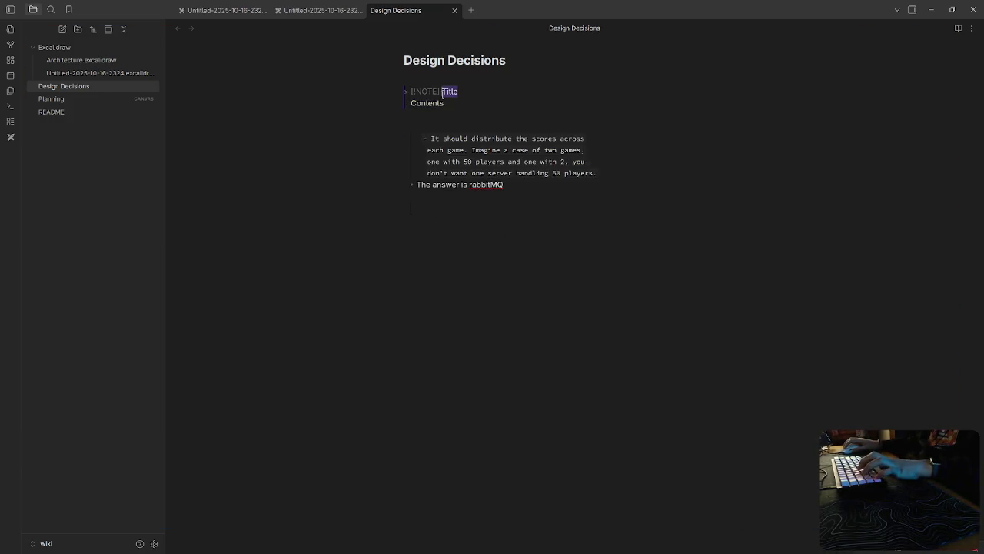
key(ctrl+v)
double_click(437, 93)
text(uestion)
key(Down)
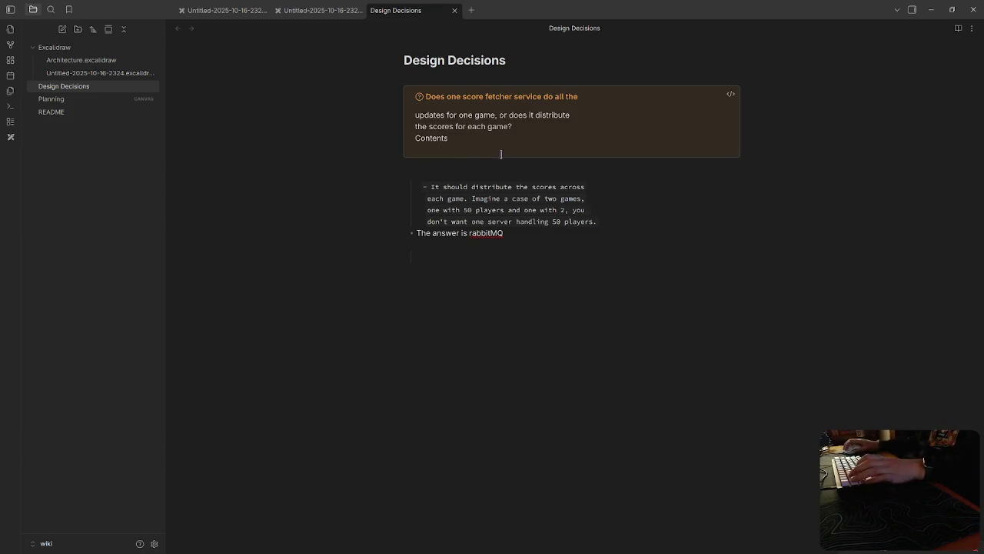
Step: Join the wrapped question lines in the callout title into one line
drag(496, 131, 400, 98)
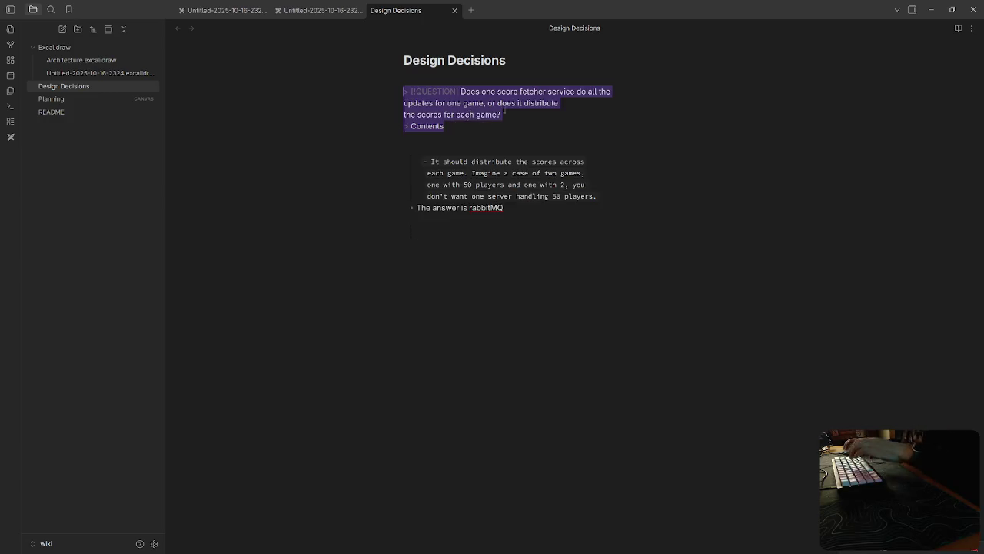
click(406, 103)
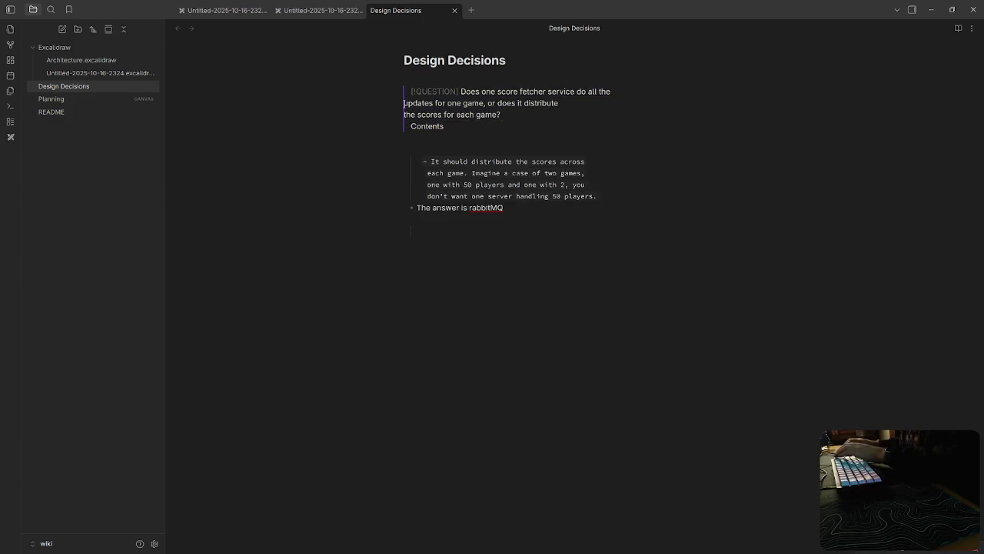
key(BackSpace)
key(Delete)
key(Left)
text(it)
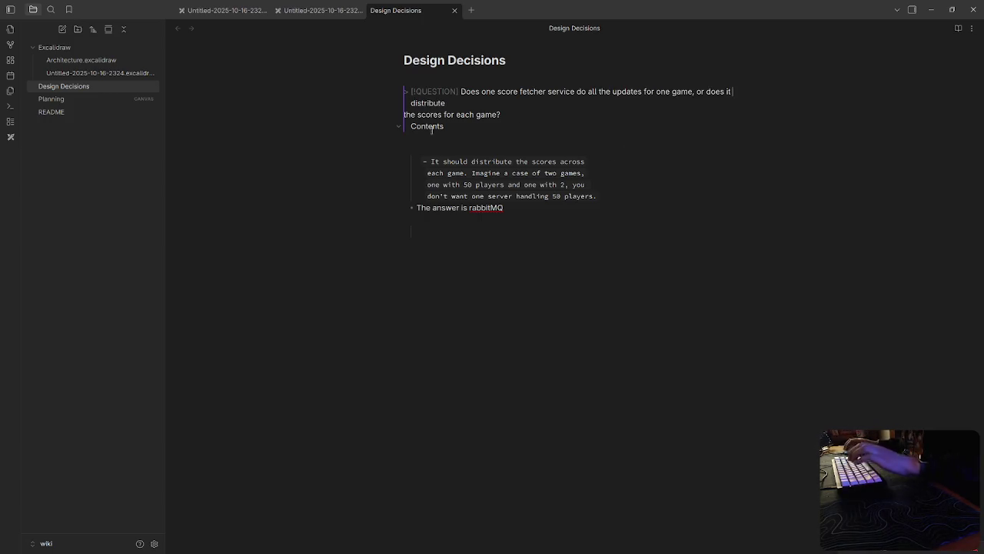
key(BackSpace)
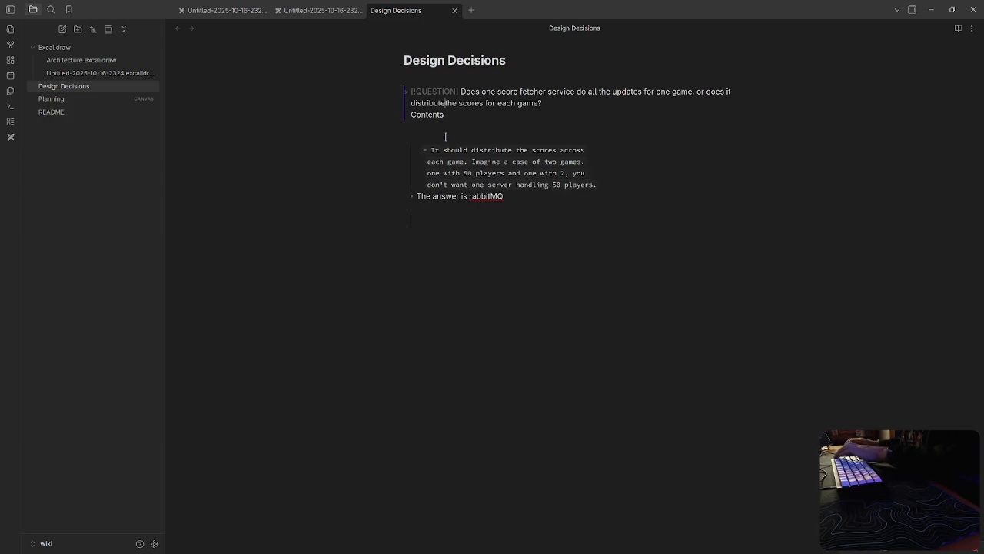
Step: Move the answer paragraph into the callout body, replacing the Contents placeholder
drag(597, 185, 432, 150)
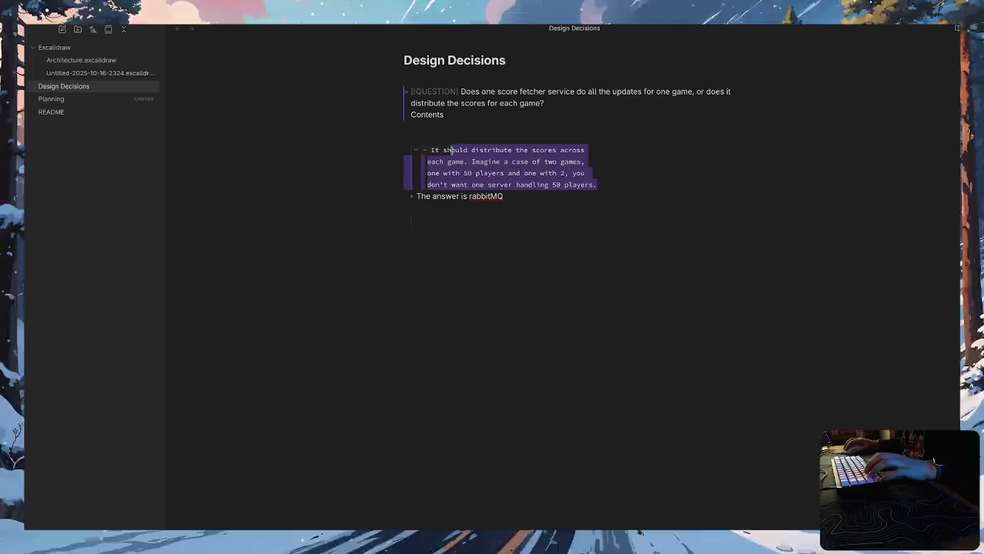
key(ctrl+x)
click(459, 117)
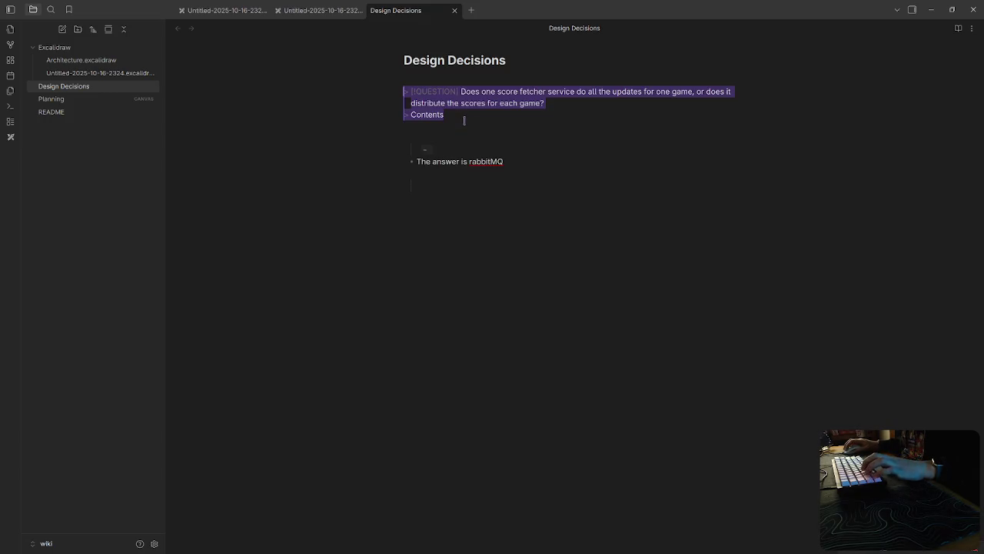
key(shift+Up)
key(shift+Down)
key(shift+Home)
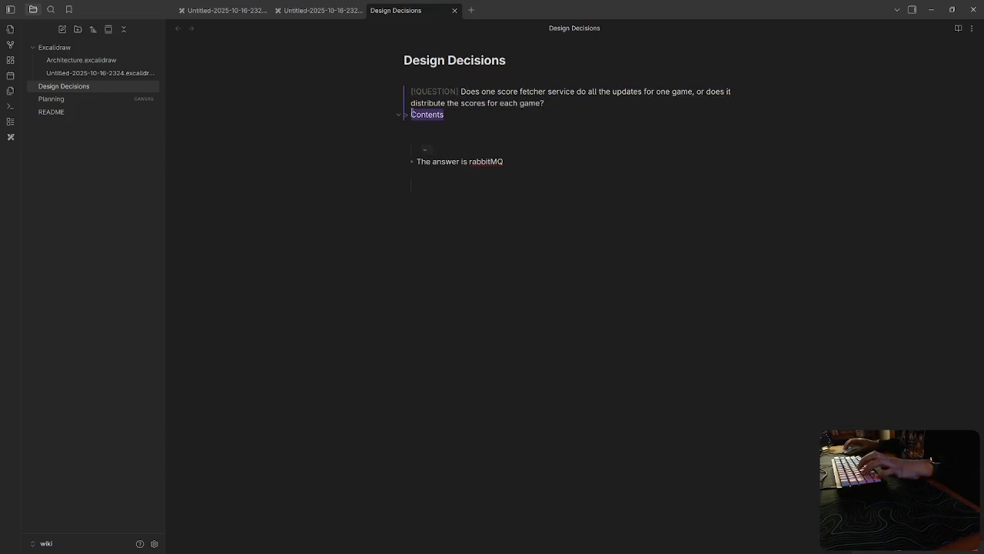
key(ctrl+v)
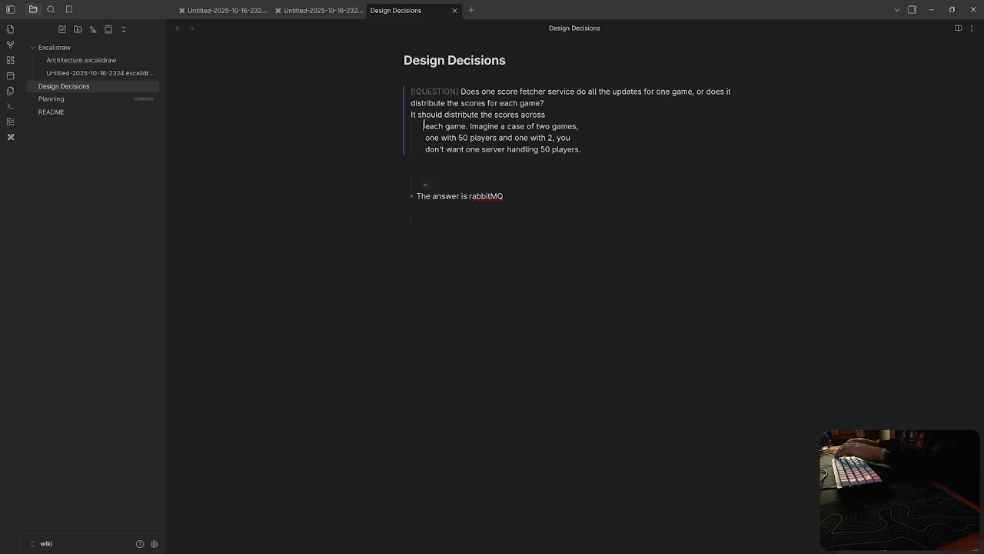
Step: Join the answer into one paragraph and delete the leftover rabbitMQ lines below
click(425, 125)
key(BackSpace)
key(BackSpace)
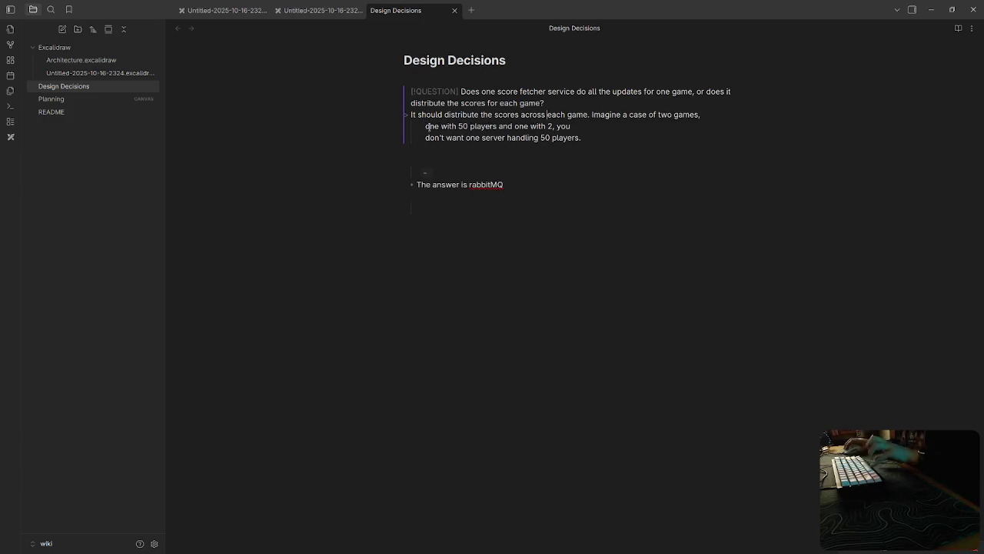
key(BackSpace)
key(BackSpace)
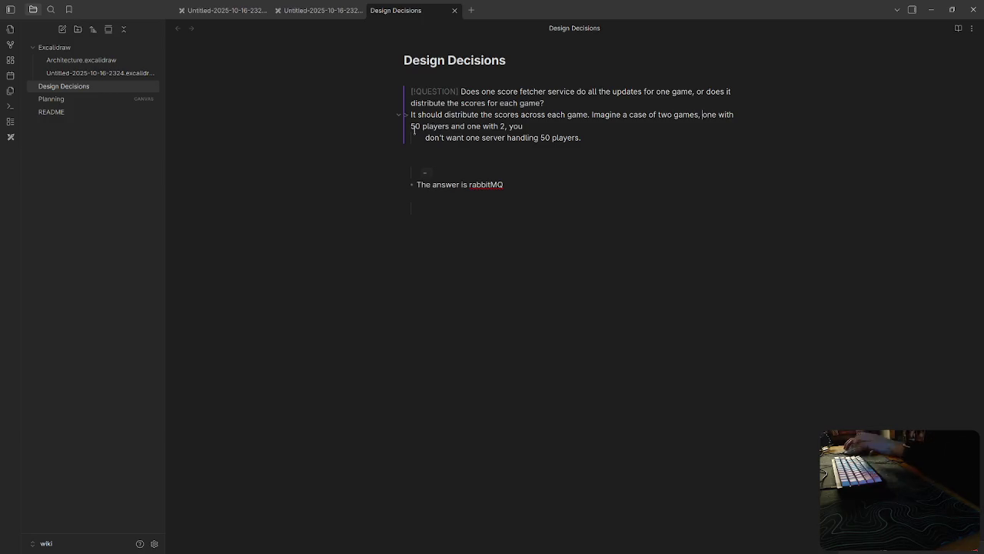
key(BackSpace)
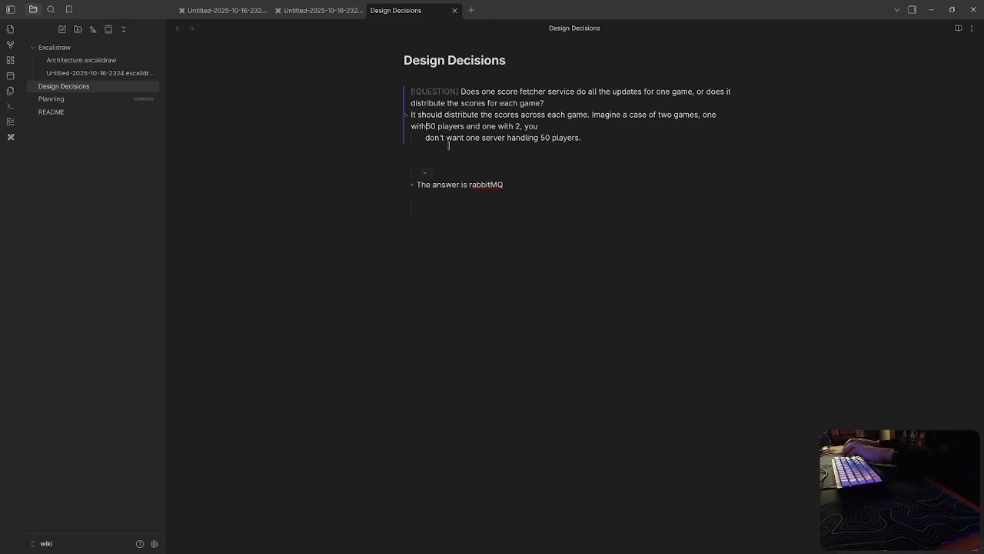
click(425, 137)
key(BackSpace)
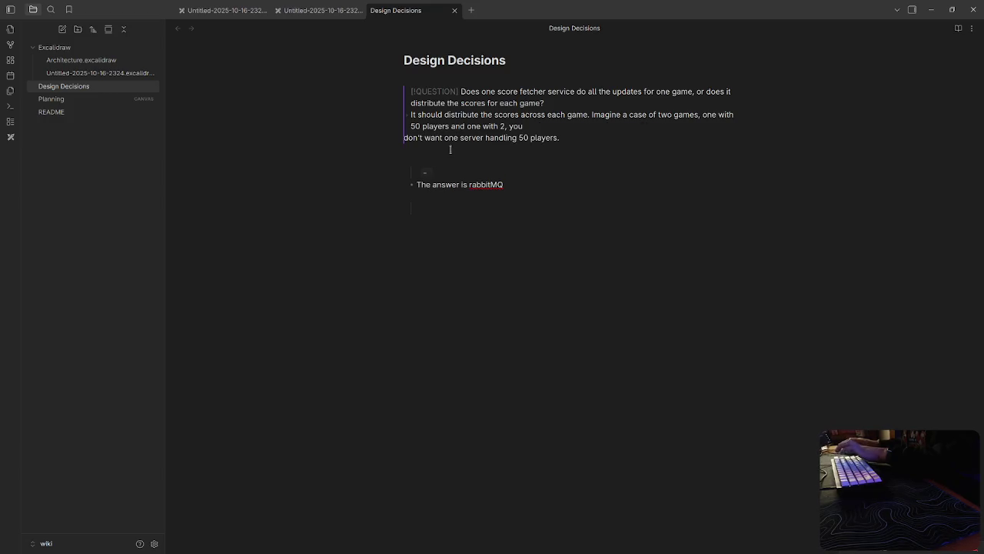
key(BackSpace)
click(541, 217)
drag(467, 252, 376, 174)
key(BackSpace)
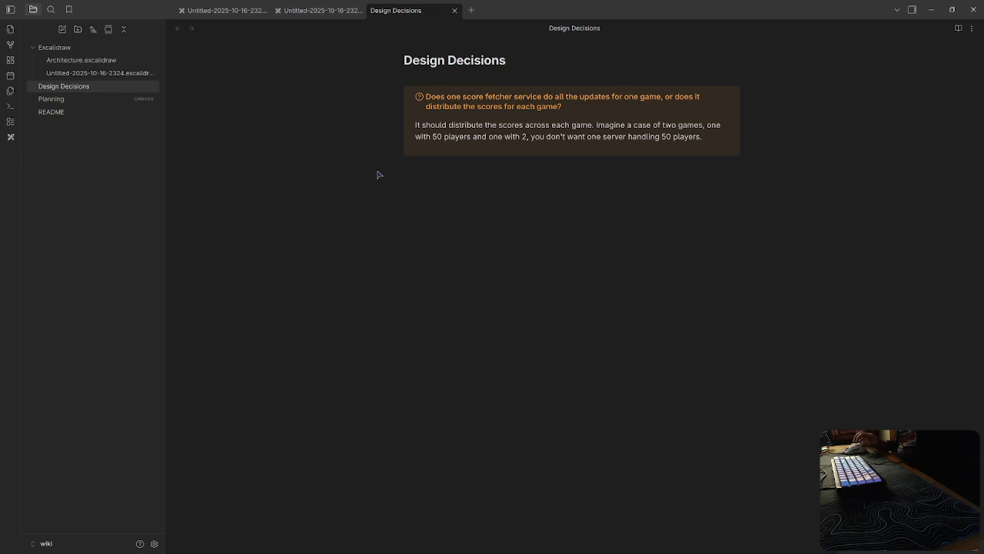
Step: Open Untitled-2025-10-16-2324.excalidraw and marquee-select all the Services group cards
click(85, 60)
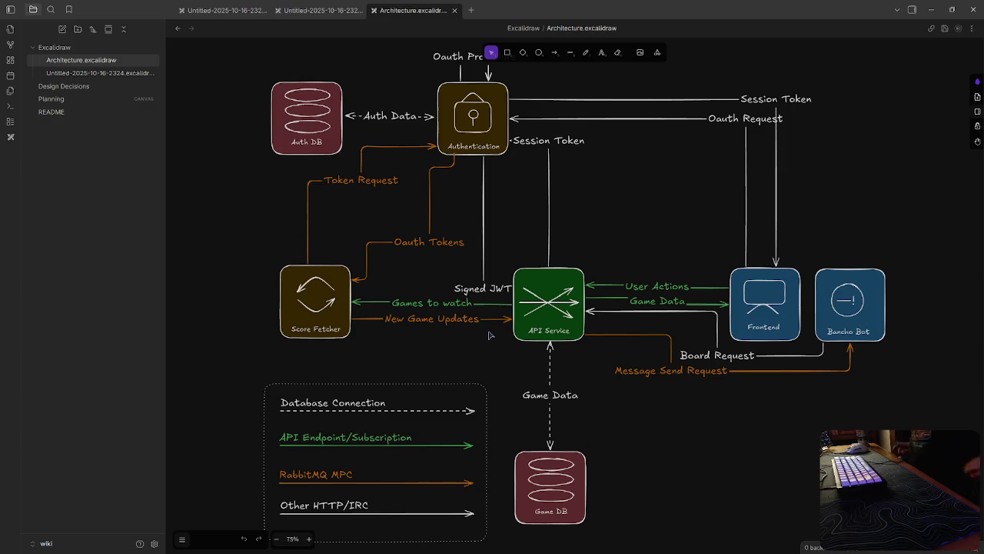
click(104, 75)
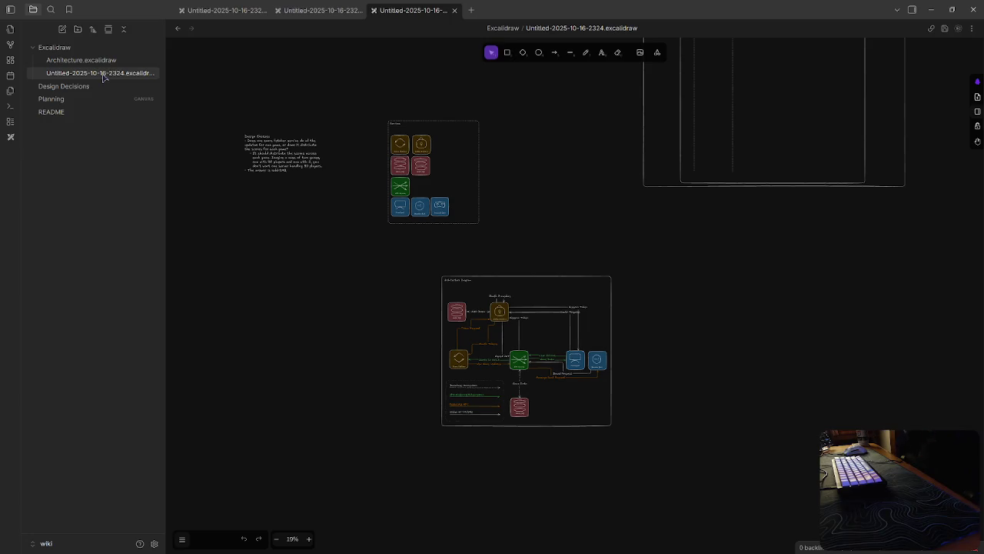
scroll(424, 227, left, 3)
scroll(501, 184, up, 2)
scroll(501, 184, up, 3)
scroll(521, 199, up, 3)
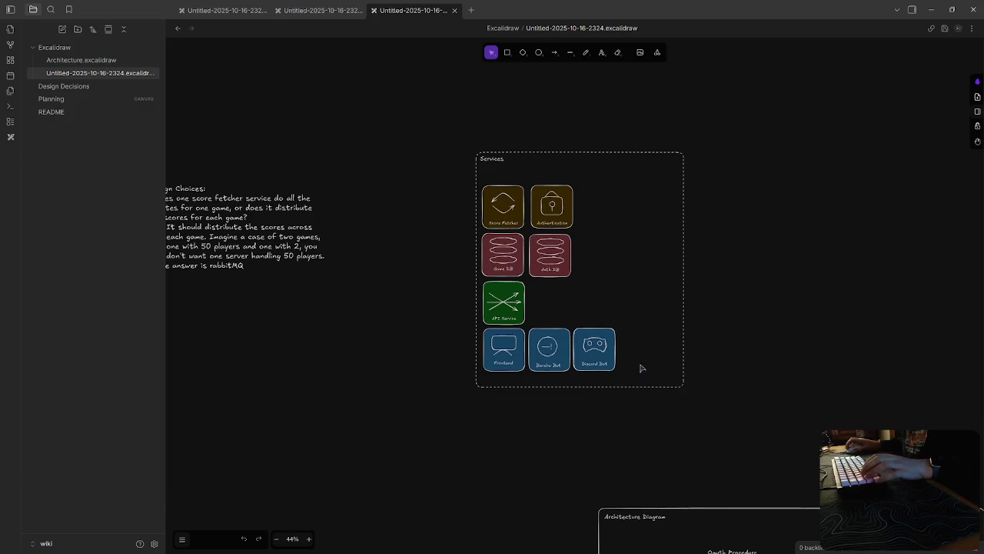
drag(666, 373, 478, 142)
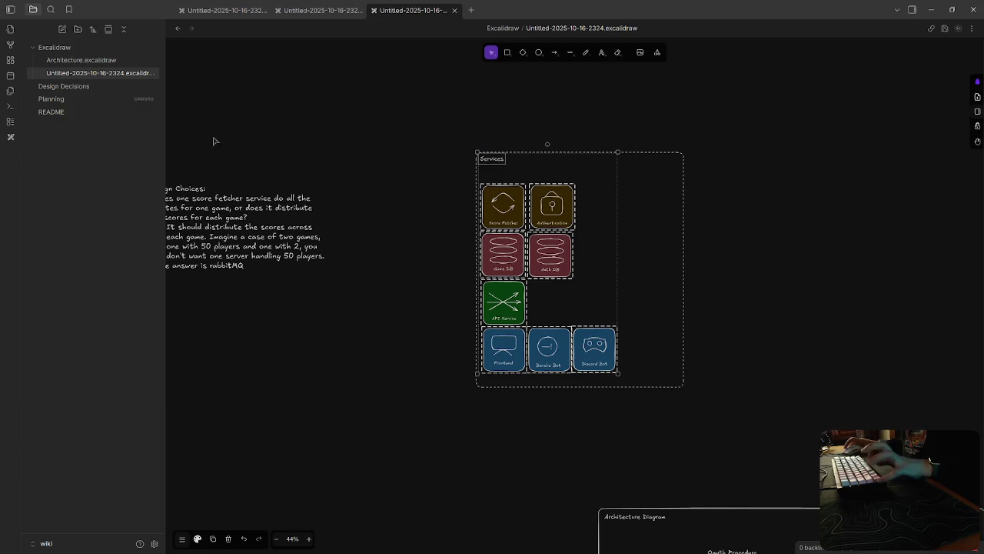
click(51, 98)
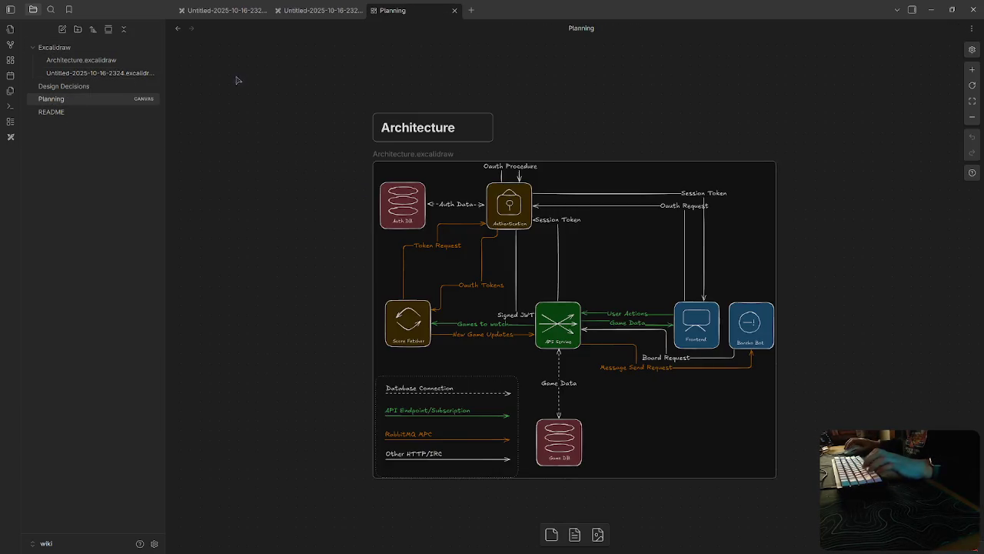
Step: Remove the clipboard text card accidentally pasted onto the Planning canvas
right_click(249, 93)
key(Escape)
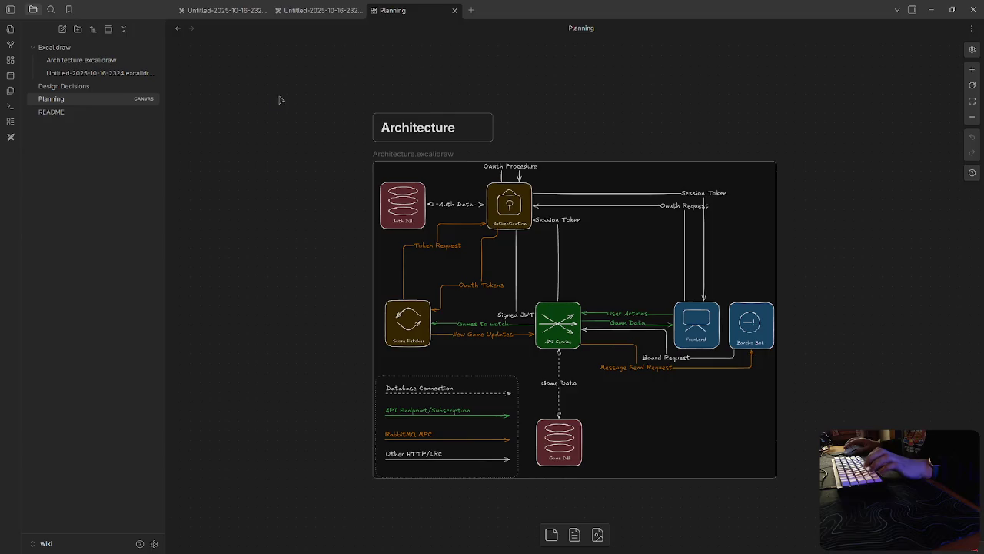
scroll(346, 146, up, 2)
scroll(324, 191, left, 5)
key(ctrl+v)
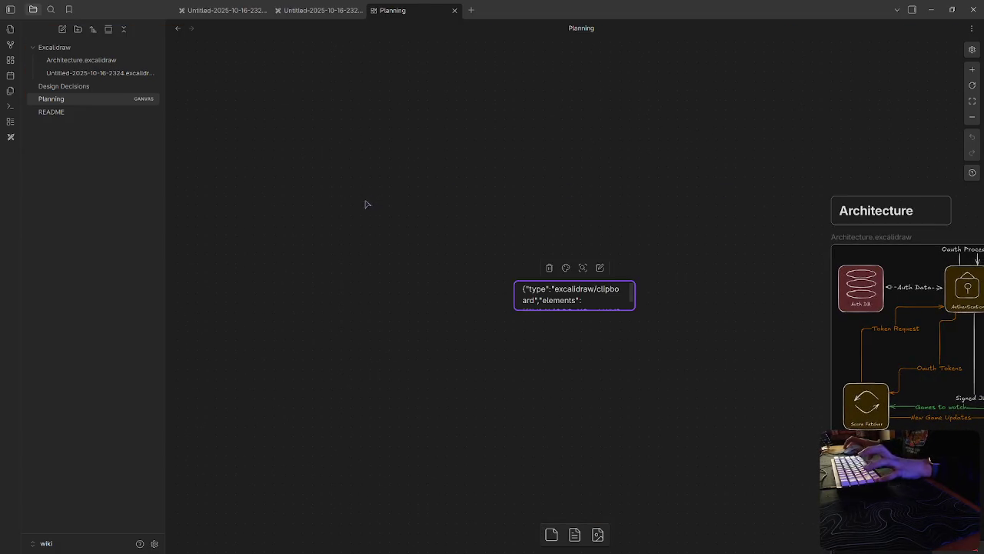
click(385, 250)
click(621, 298)
key(Delete)
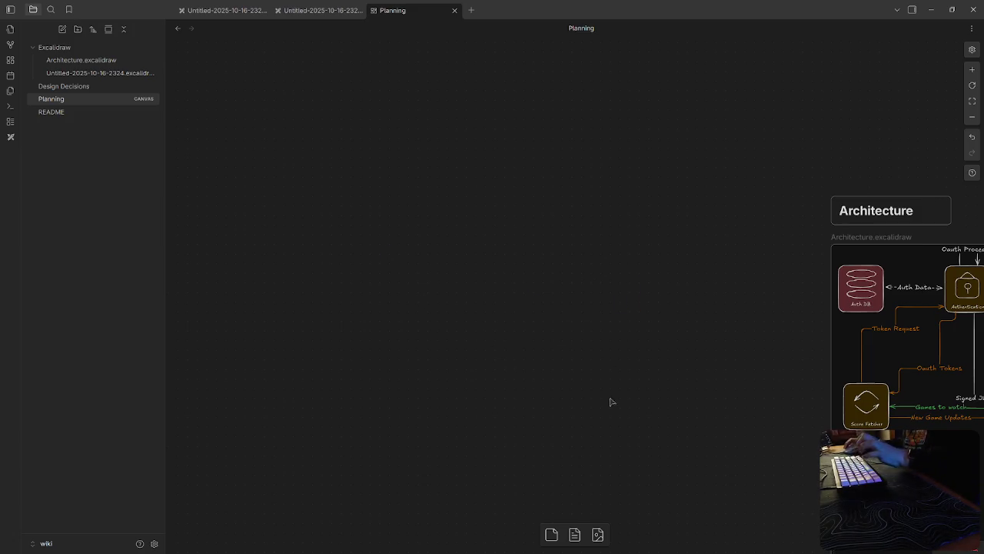
click(575, 534)
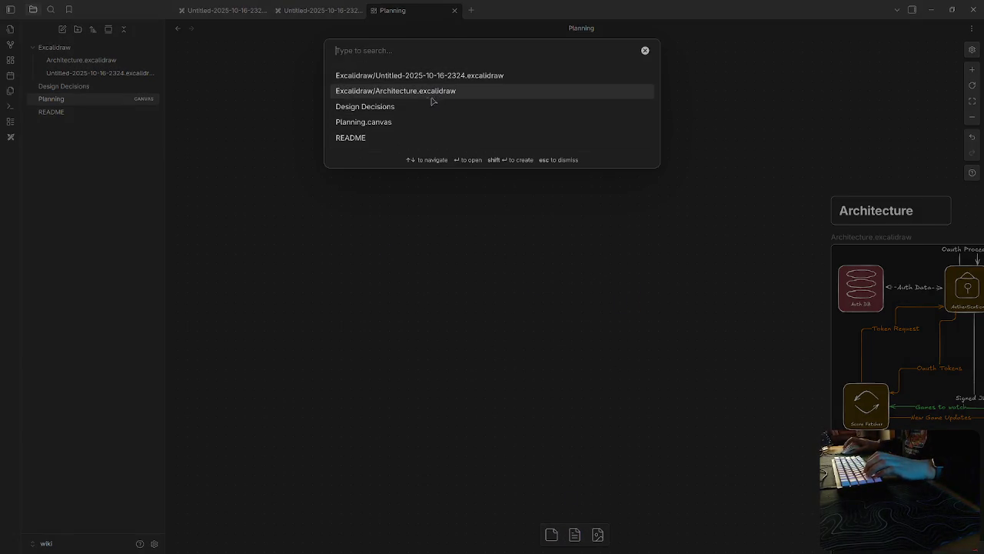
key(Escape)
Step: Create a new Excalidraw drawing named Services.excalidraw
click(11, 137)
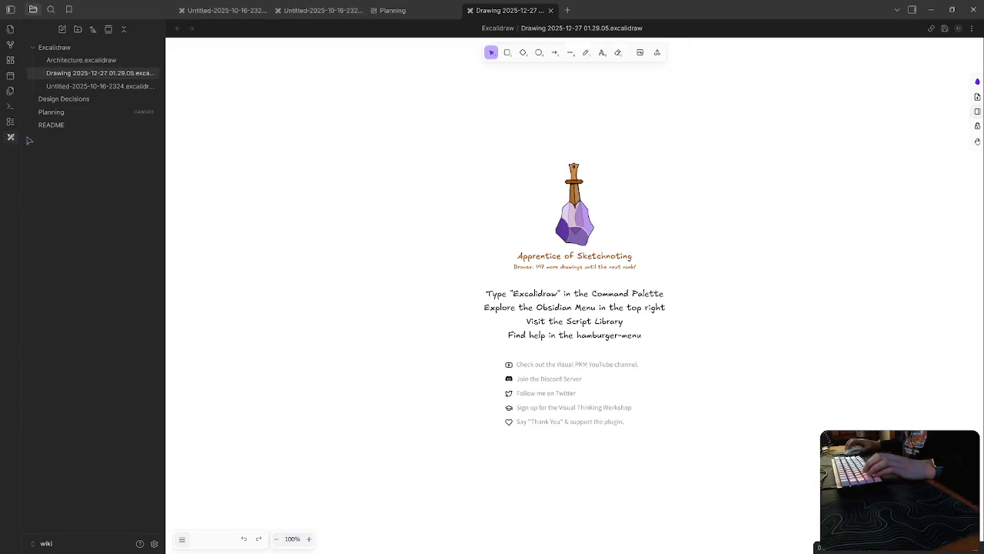
right_click(67, 76)
click(146, 287)
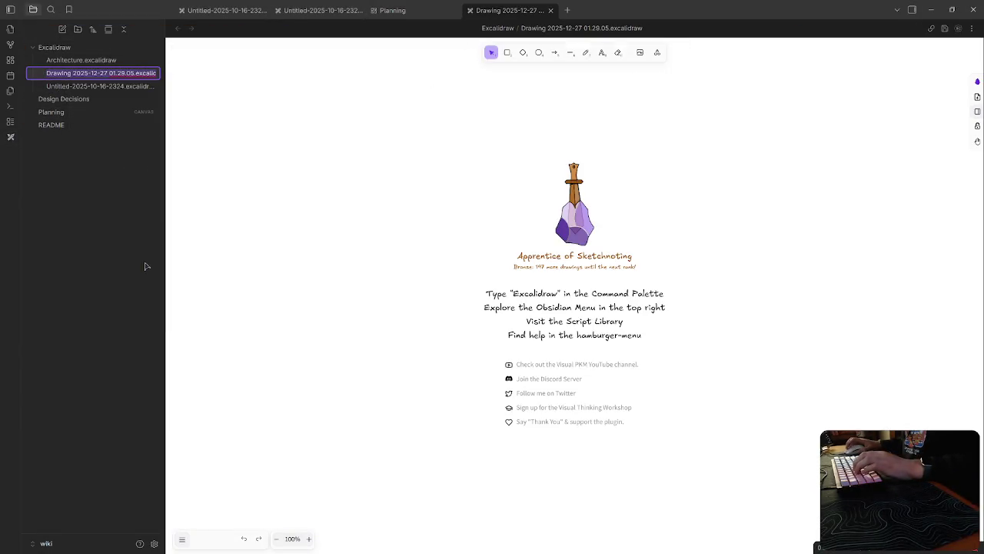
text(I)
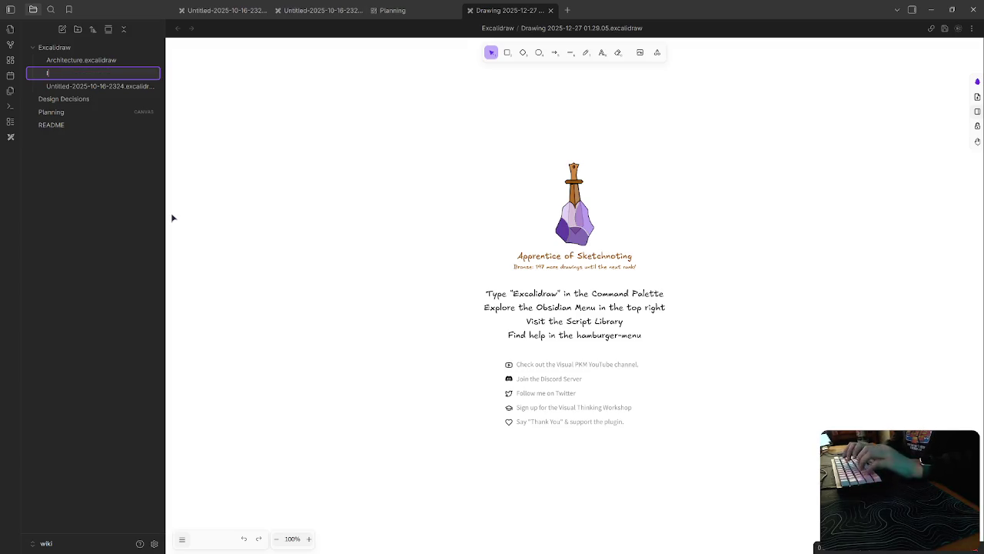
text(ie)
text(ces.e)
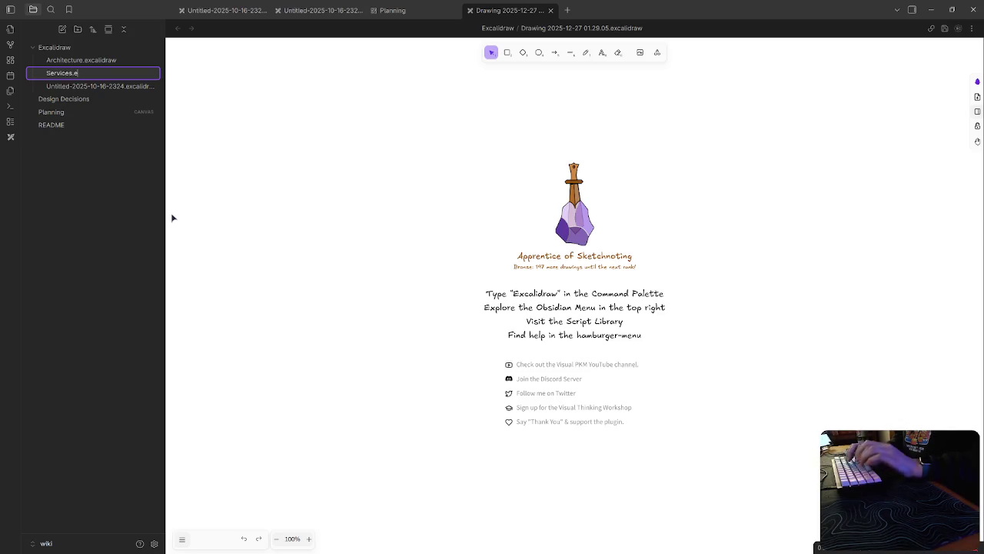
text(raw)
key(Return)
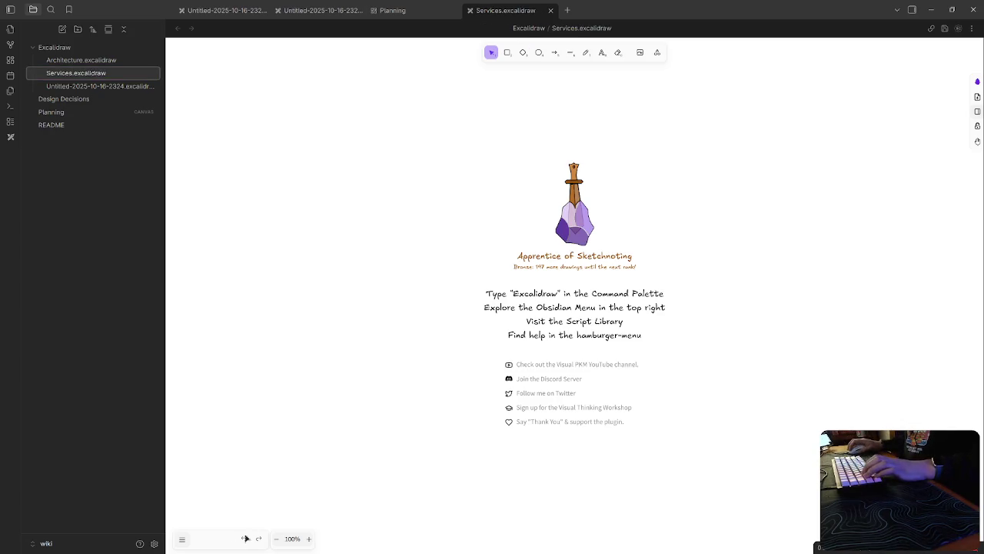
Step: Switch the drawing to dark theme, paste the service cards, and delete the Services title
click(183, 539)
click(205, 367)
key(ctrl+v)
click(684, 240)
click(300, 87)
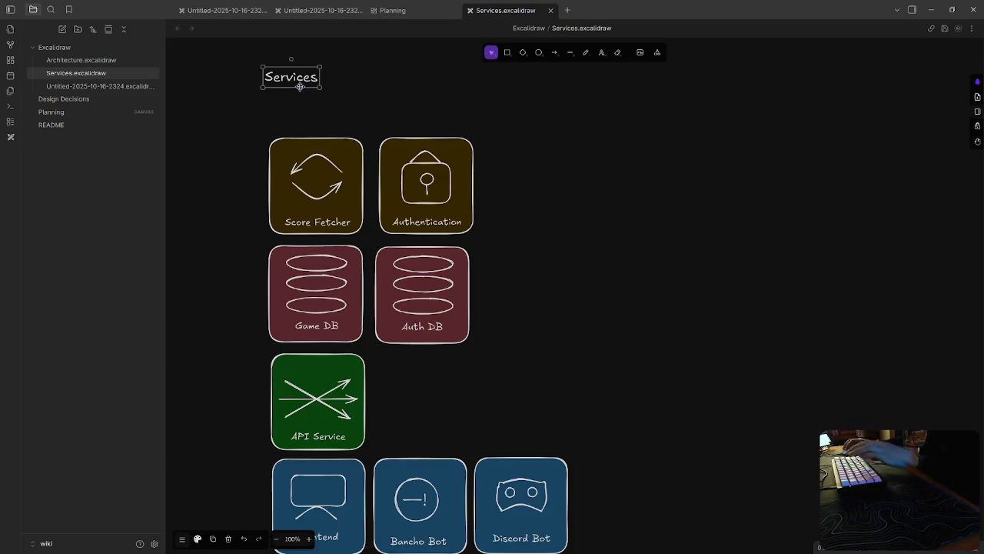
key(Delete)
drag(572, 320, 686, 292)
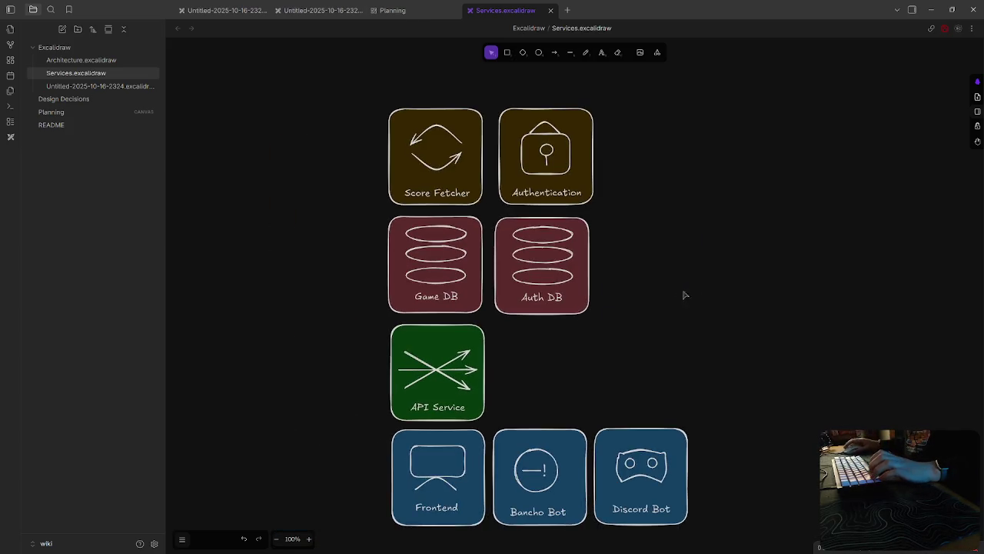
click(78, 87)
scroll(538, 261, up, 5)
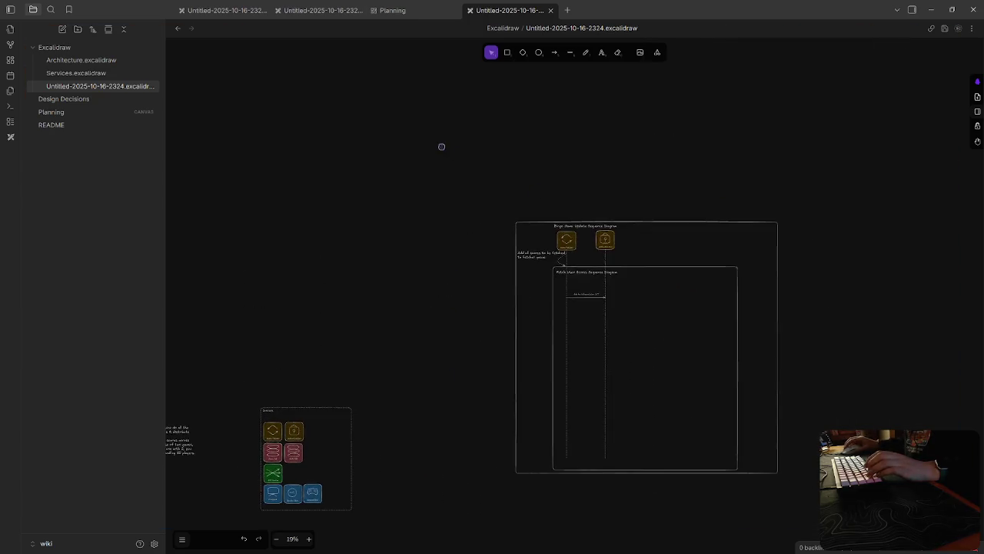
scroll(442, 146, right, 3)
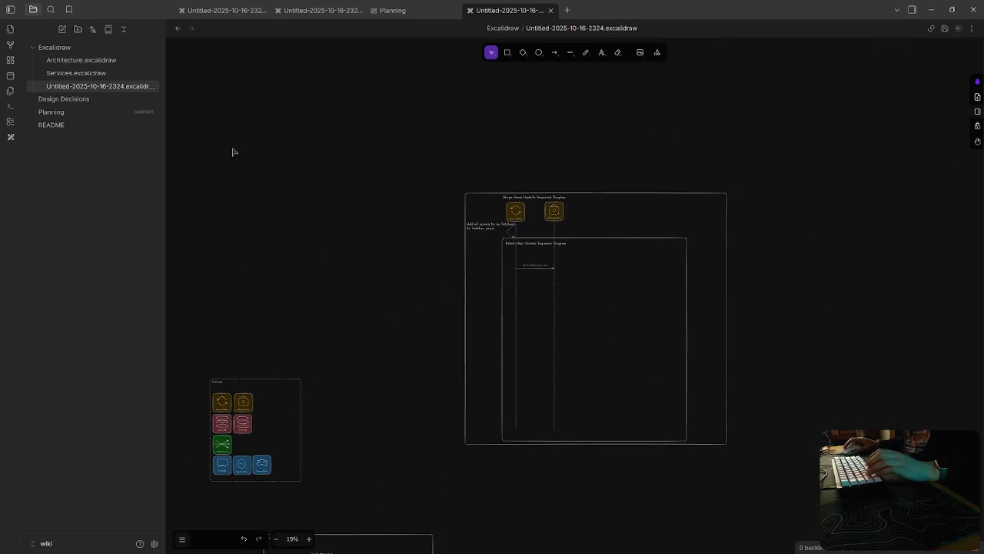
scroll(361, 312, down, 5)
scroll(371, 288, up, 2)
scroll(480, 250, left, 4)
scroll(479, 250, down, 3)
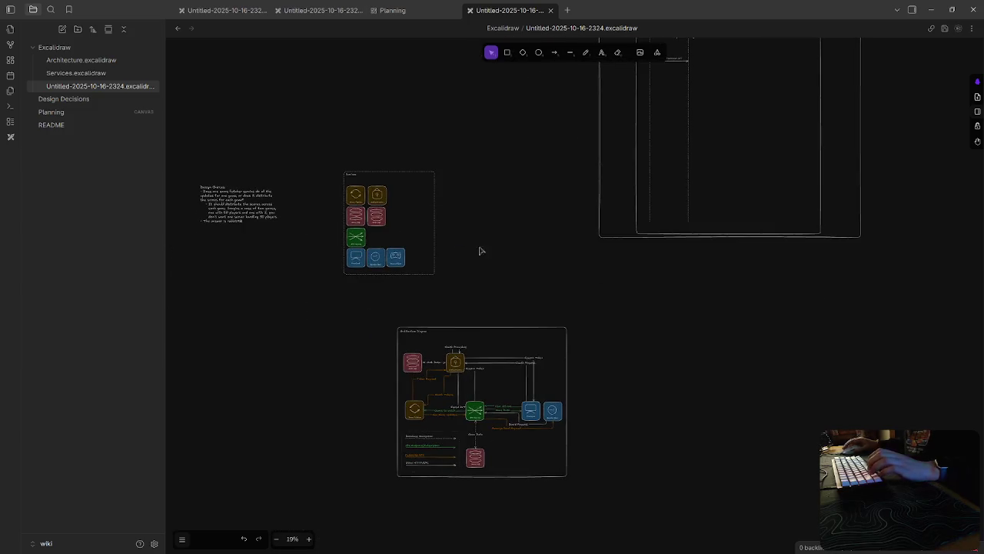
drag(331, 311, 642, 490)
key(Delete)
drag(303, 146, 472, 345)
key(Delete)
Step: Delete the Design Decisions text and outer Bingo Game frame, leaving only sequence diagrams
drag(191, 160, 312, 301)
key(Delete)
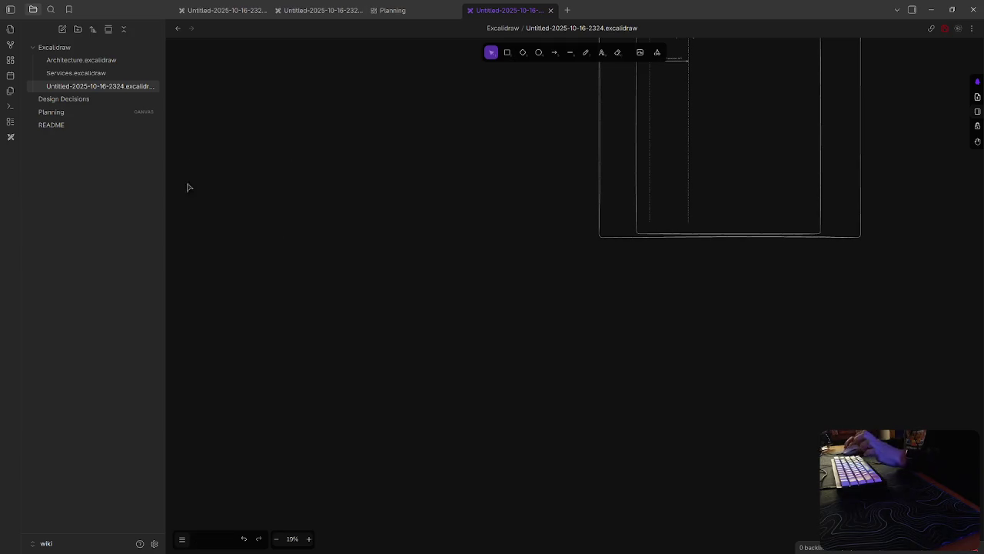
scroll(402, 340, up, 2)
scroll(463, 426, up, 3)
click(665, 309)
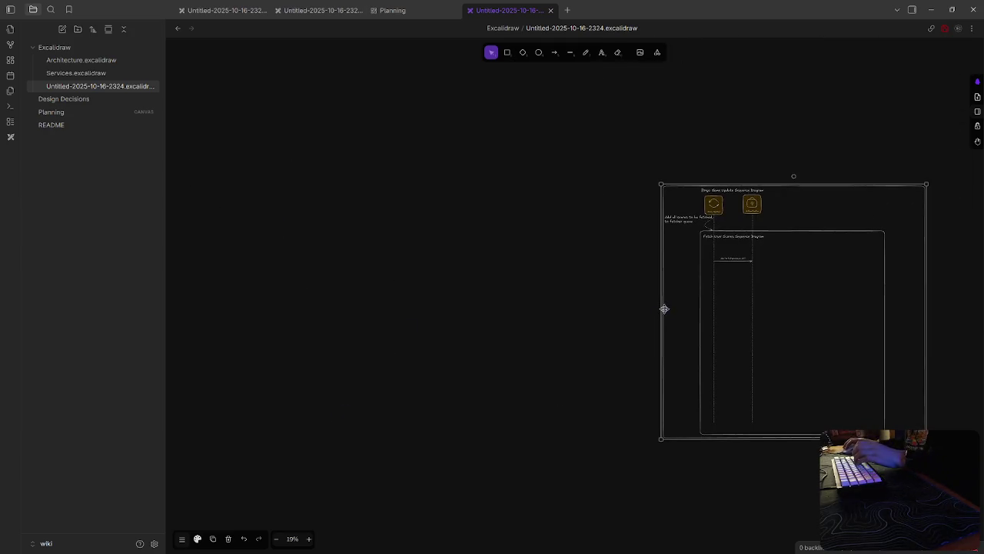
key(Delete)
scroll(561, 300, right, 3)
scroll(585, 327, up, 1)
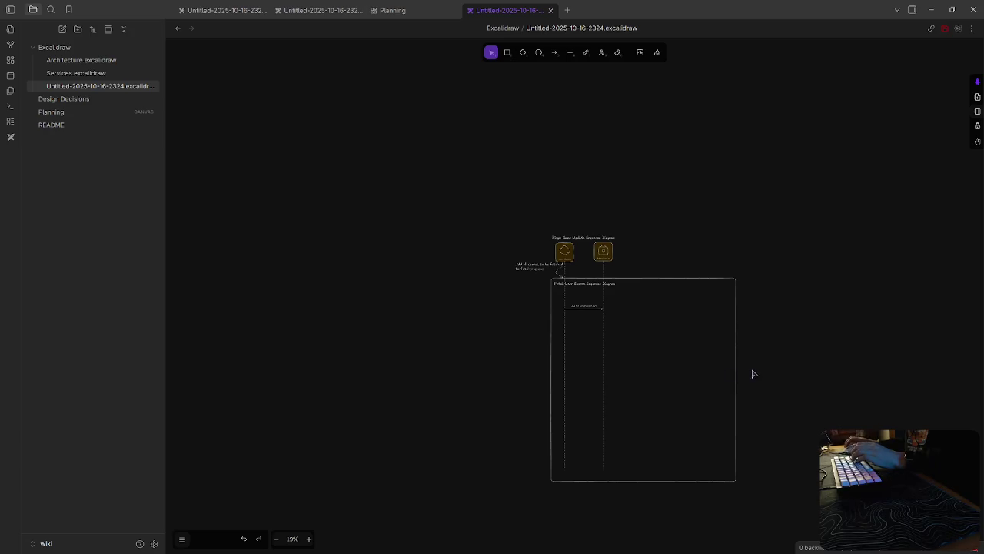
click(68, 74)
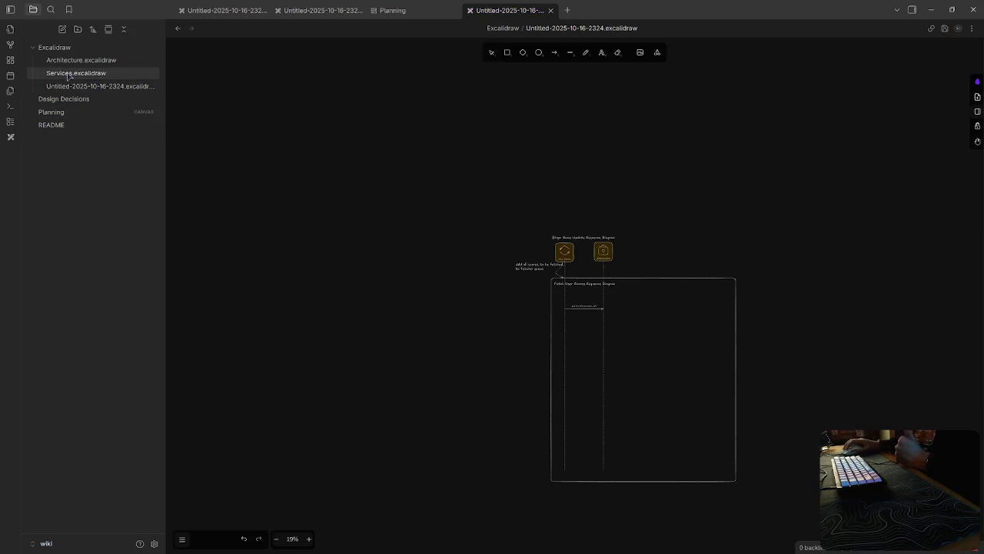
click(73, 98)
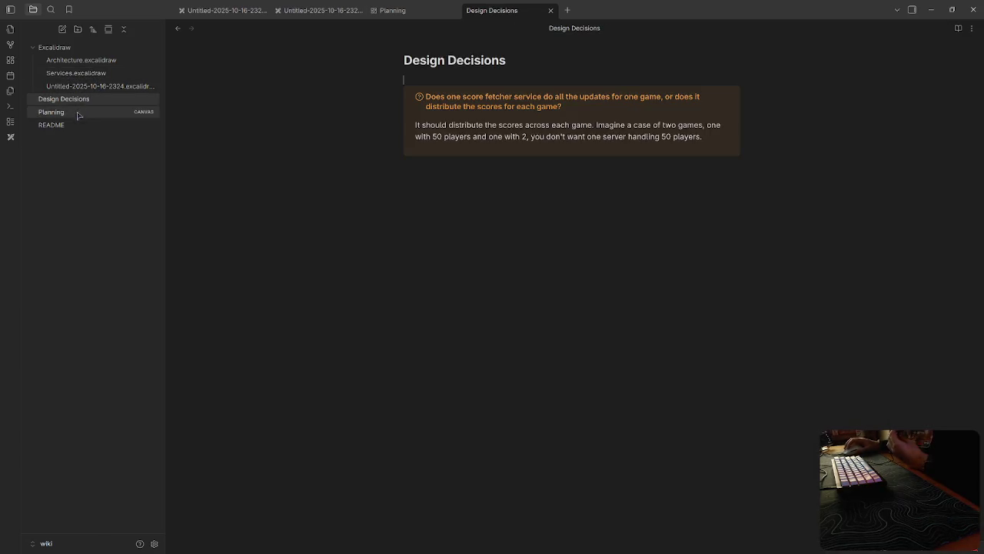
click(77, 112)
click(376, 247)
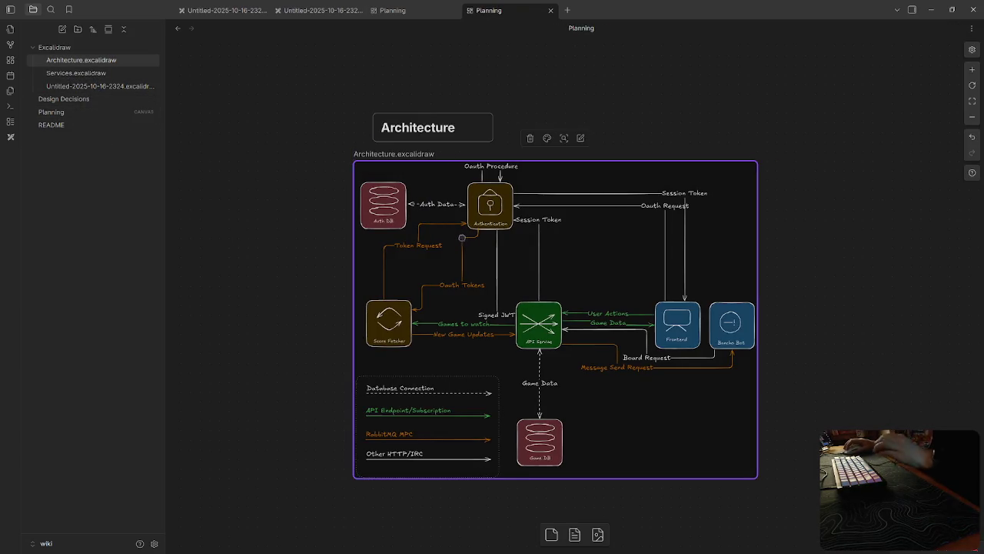
click(283, 262)
mouse_move(319, 141)
mouse_down()
mouse_move(362, 154)
mouse_move(481, 156)
mouse_up()
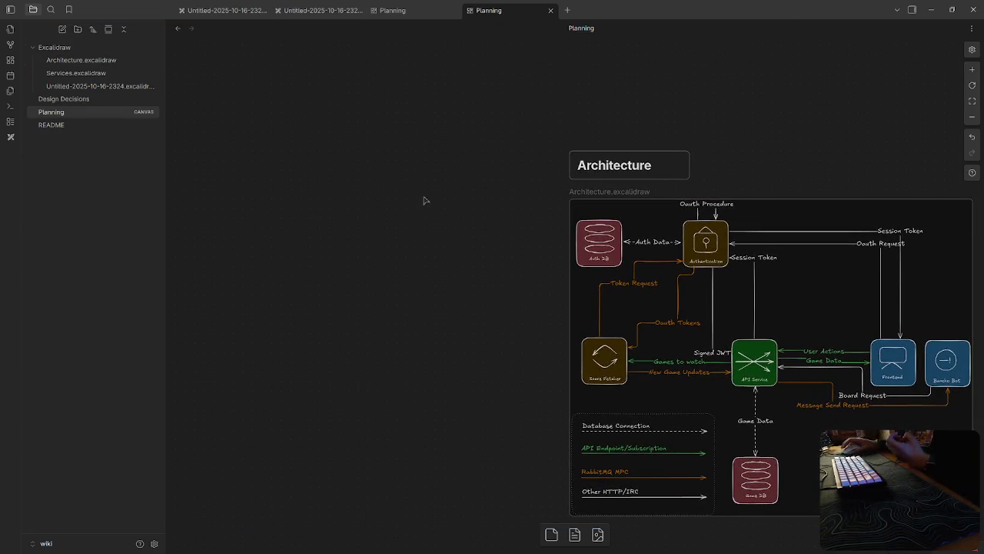
drag(424, 200, 510, 241)
scroll(510, 241, down, 2)
click(574, 535)
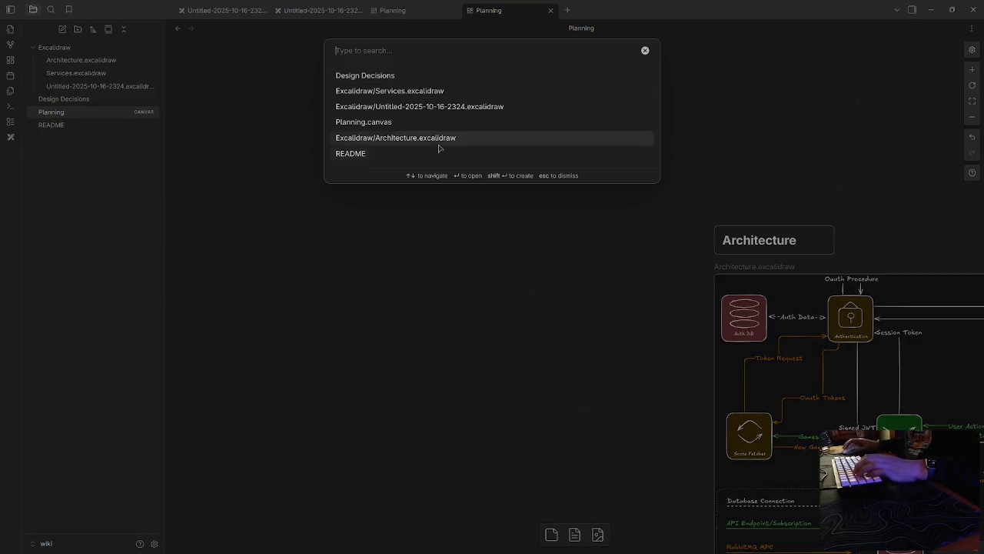
click(469, 92)
drag(664, 373, 290, 140)
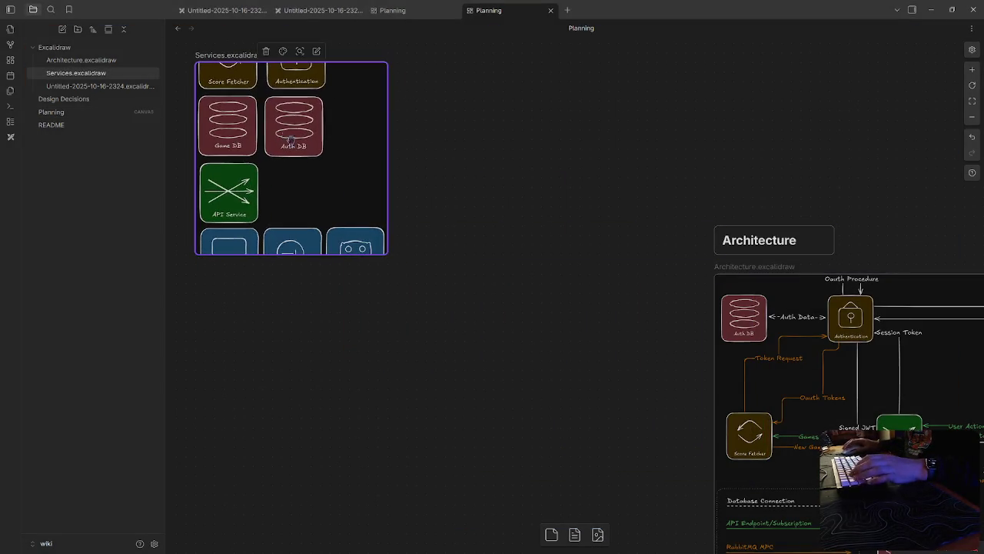
drag(291, 254, 294, 334)
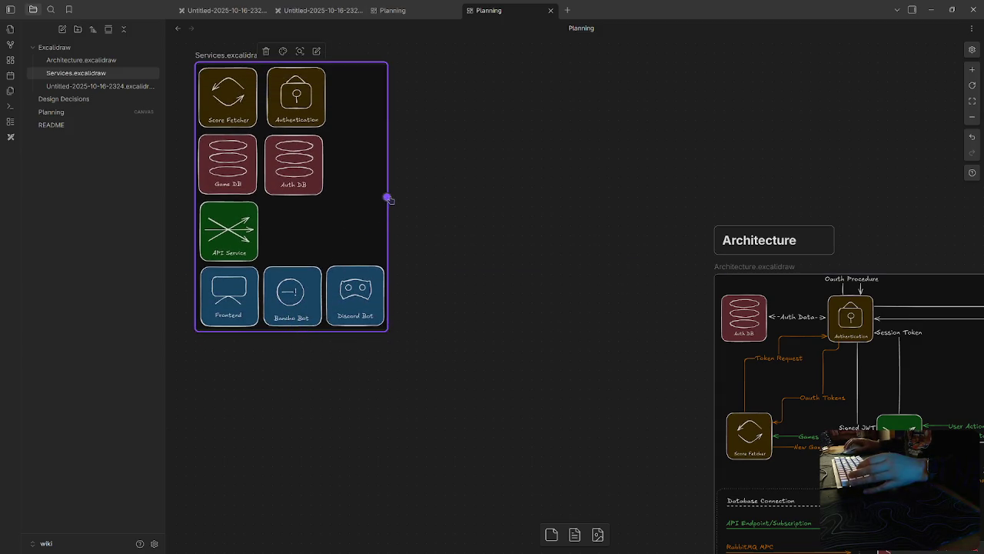
mouse_move(386, 209)
mouse_down()
mouse_move(556, 220)
mouse_move(386, 196)
mouse_up()
click(439, 275)
scroll(635, 351, up, 5)
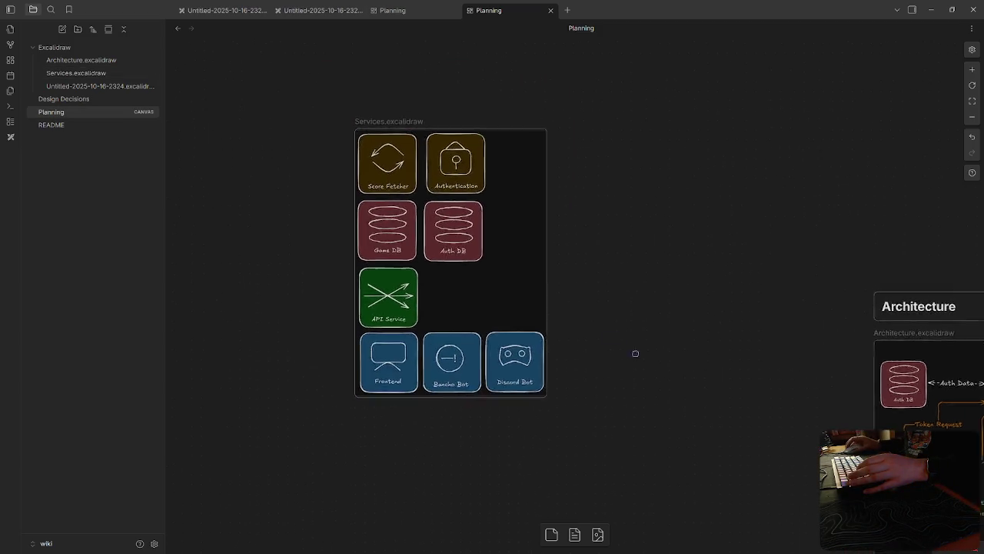
scroll(598, 363, right, 3)
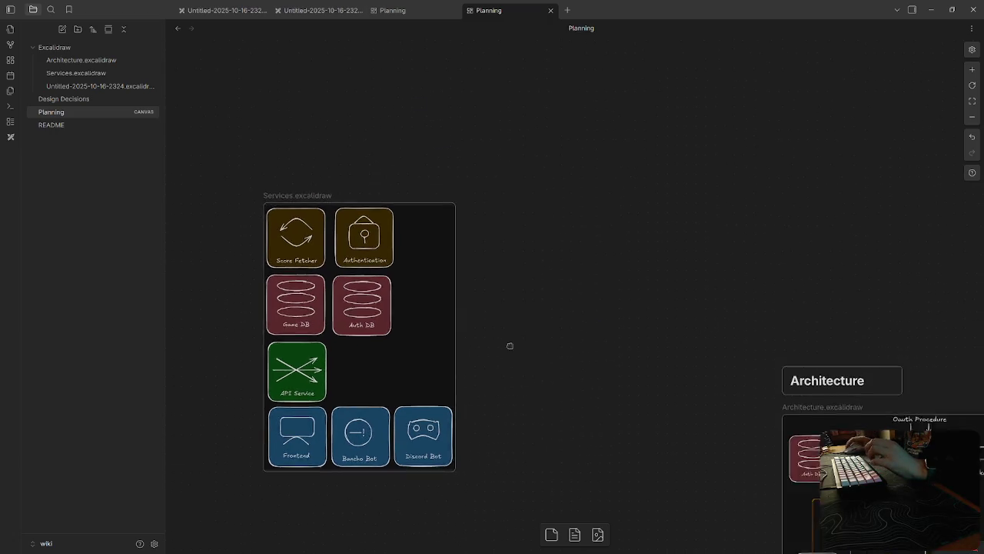
click(551, 535)
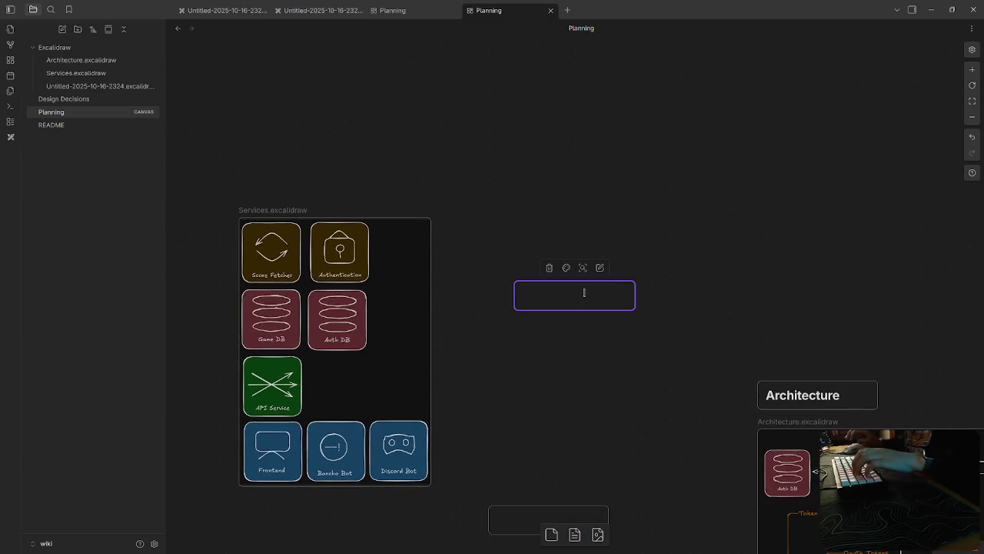
Step: Write '# Services' and 'Our app will be composed of several microservices.' in a new text card
text(# Servies)
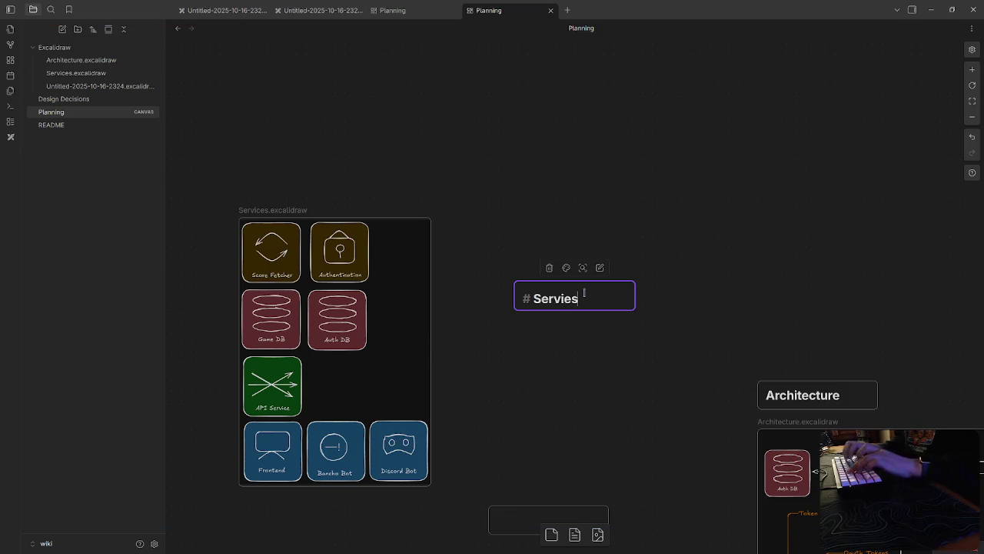
text(es)
key(Return)
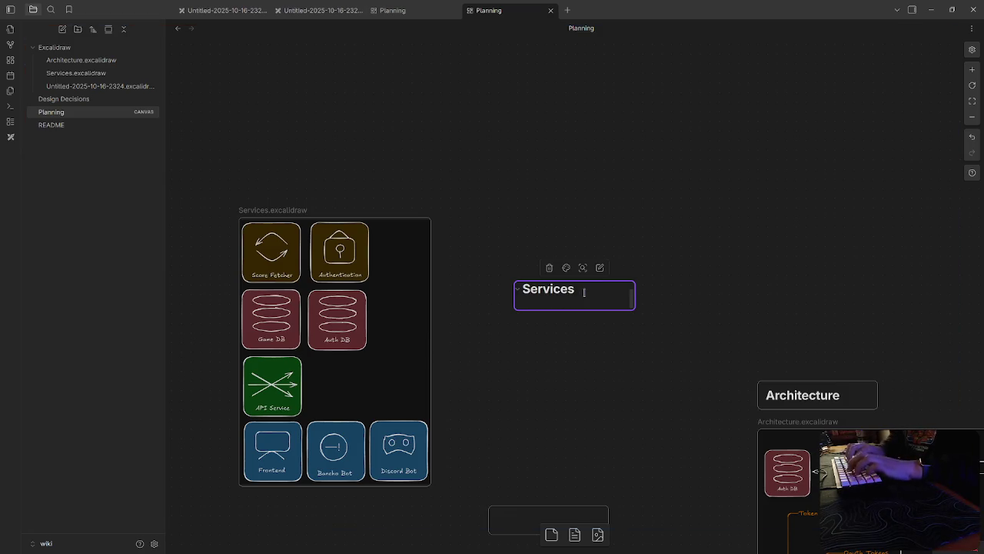
text(Our app will be como)
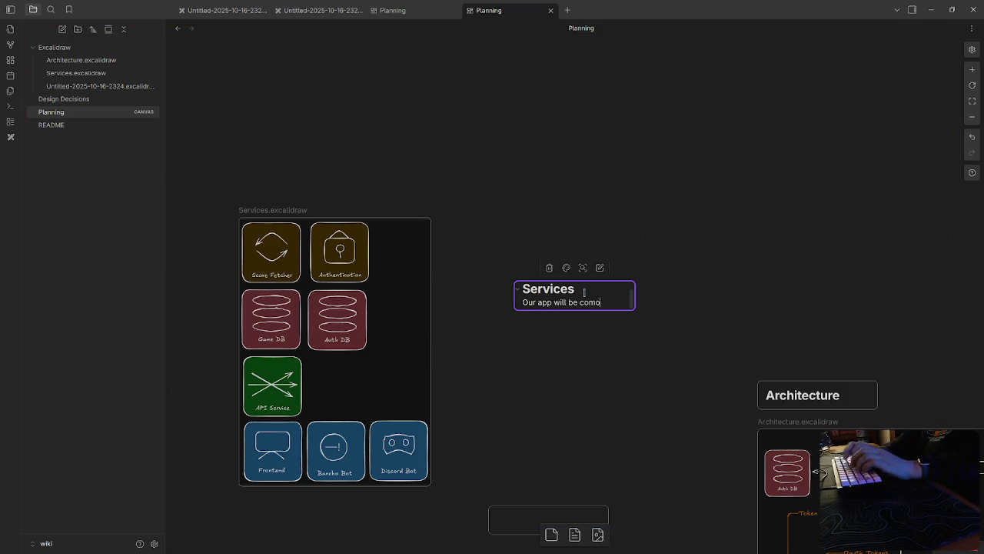
key(BackSpace)
key(BackSpace)
key(BackSpace)
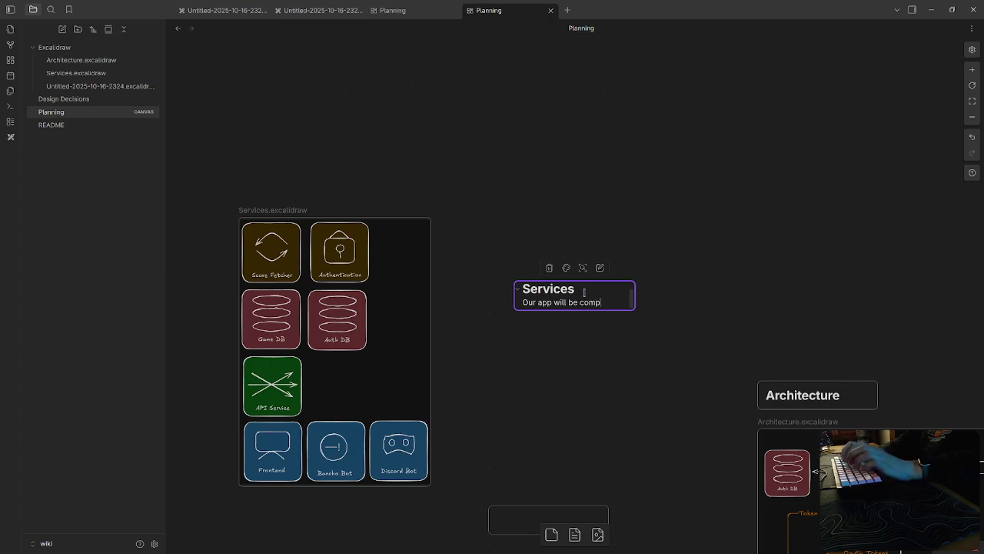
text(osed of several microservices.)
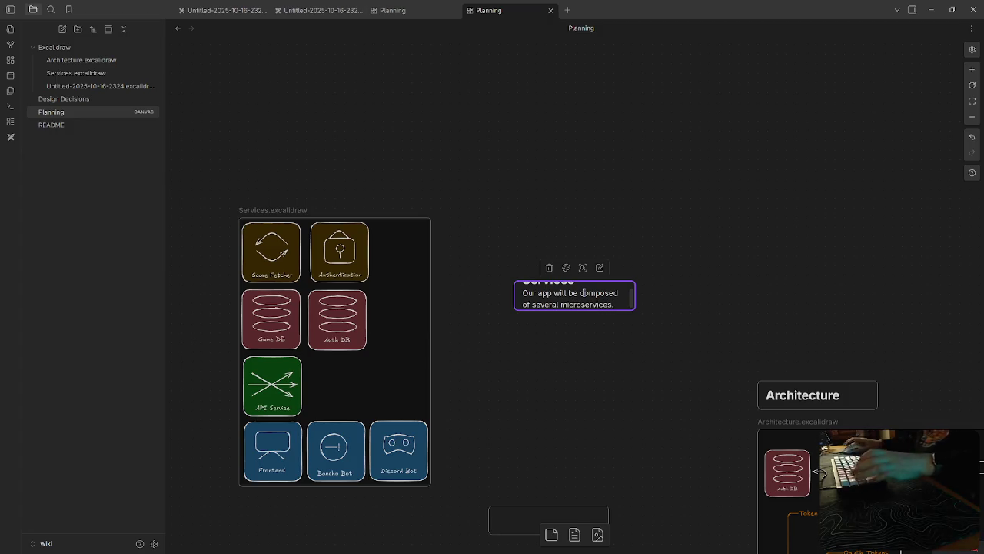
Step: Resize the Services card to fit its text and place it beside the Services diagram
drag(575, 310, 566, 439)
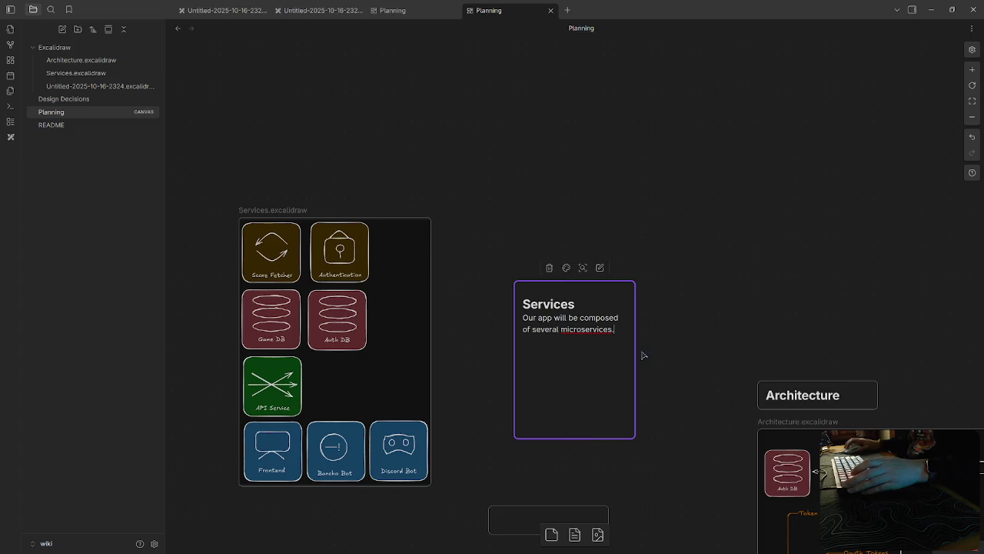
drag(636, 350, 758, 358)
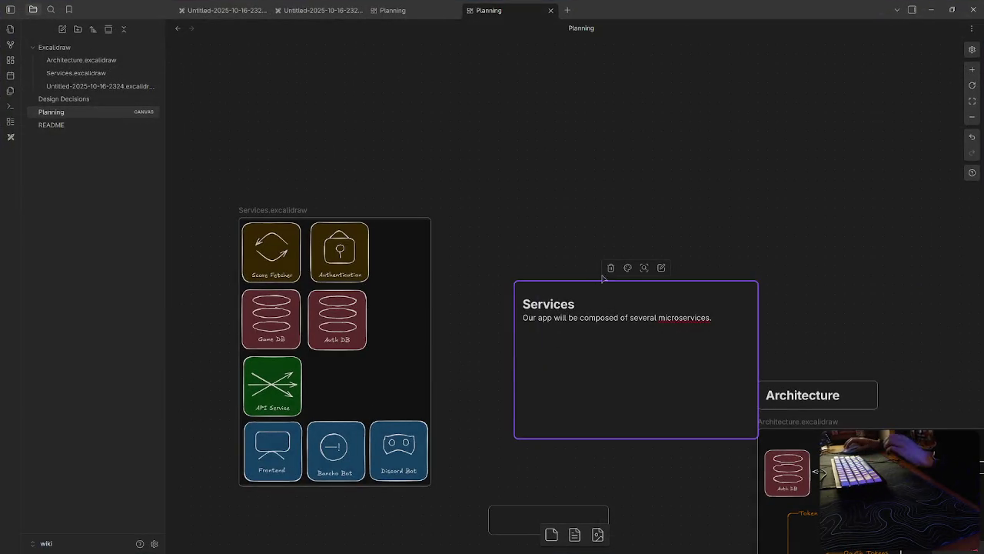
right_click(667, 384)
click(636, 353)
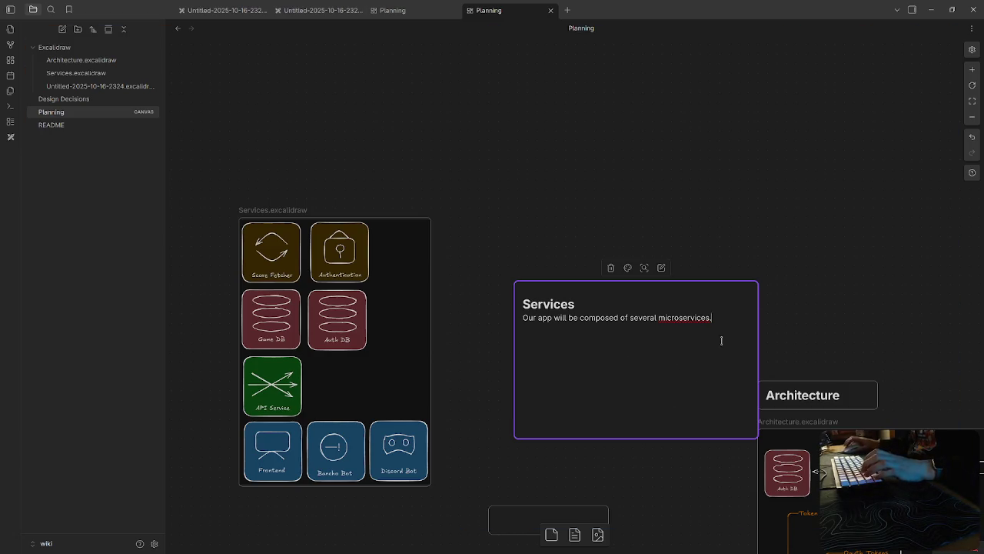
key(Escape)
drag(685, 365, 619, 300)
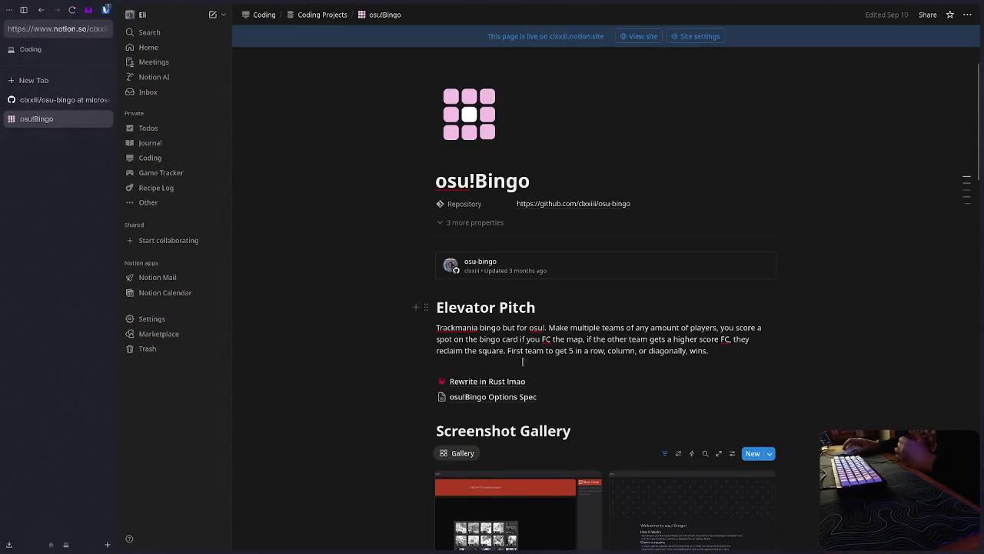
Step: Copy the goals and reasons text from Notion's 'Rewrite in Rust lmao' page, then return to Obsidian
click(507, 381)
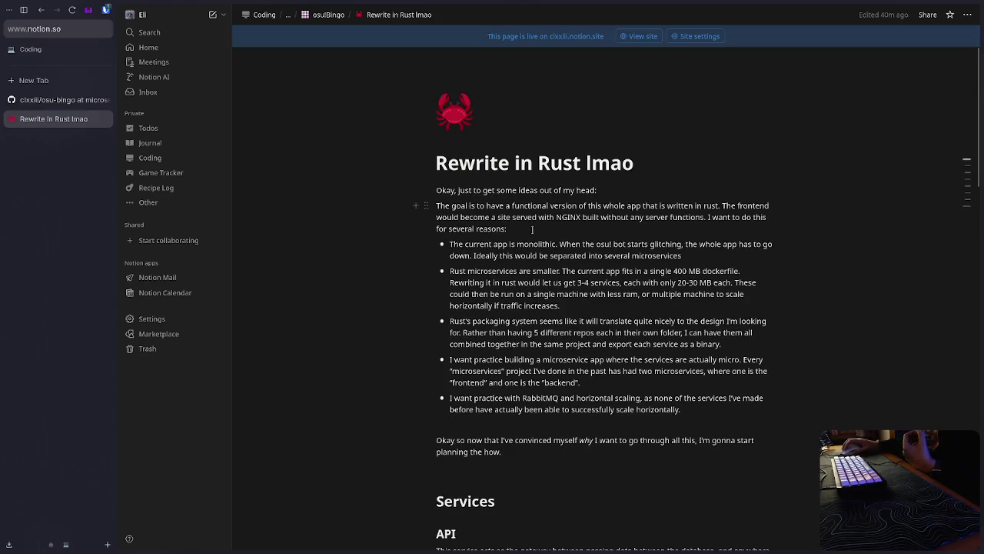
mouse_move(526, 456)
mouse_down()
mouse_move(450, 202)
mouse_move(438, 192)
mouse_move(440, 221)
mouse_move(437, 204)
mouse_up()
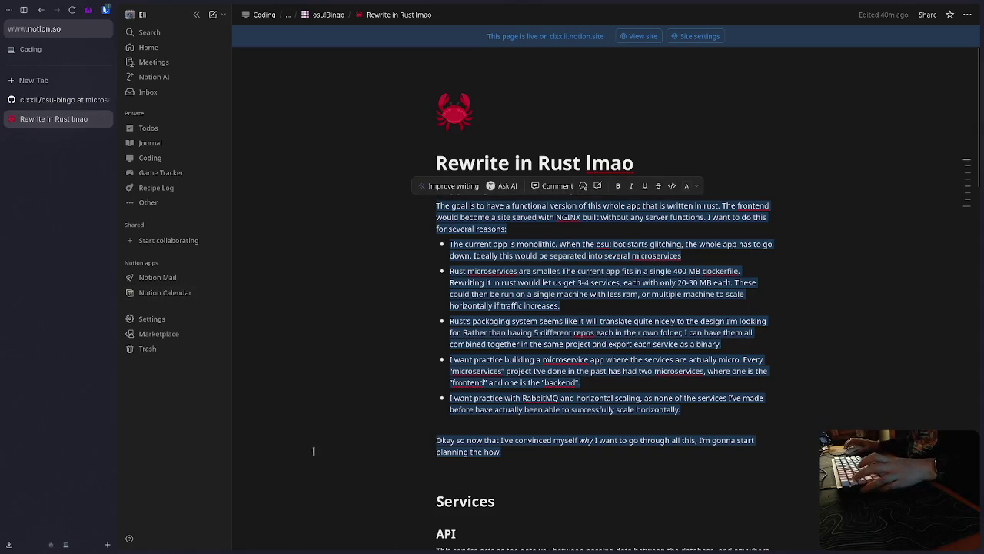
key(alt+Tab)
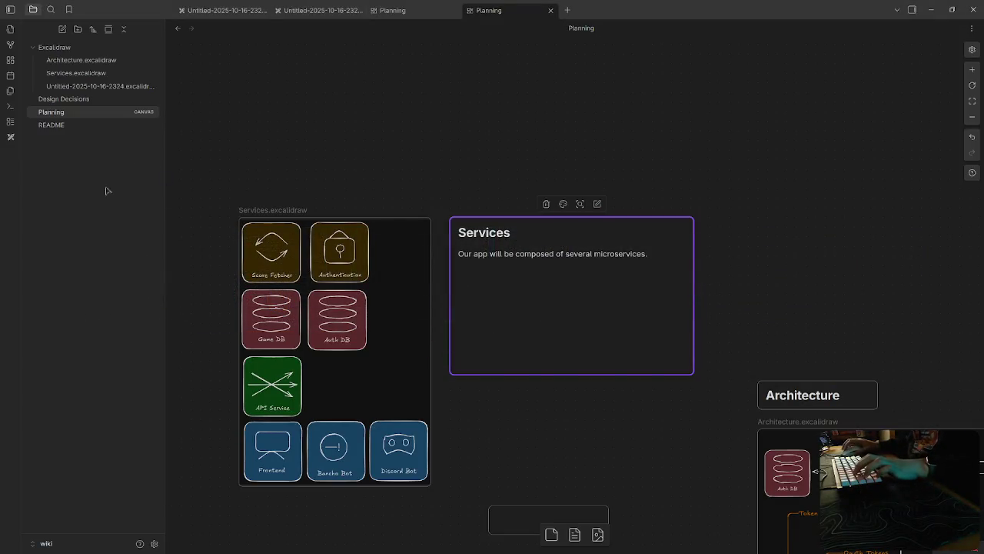
click(51, 125)
Step: Add a README bullet linking a new Rust Rewrite Goals note and paste the copied goals into it
click(591, 199)
key(Return)
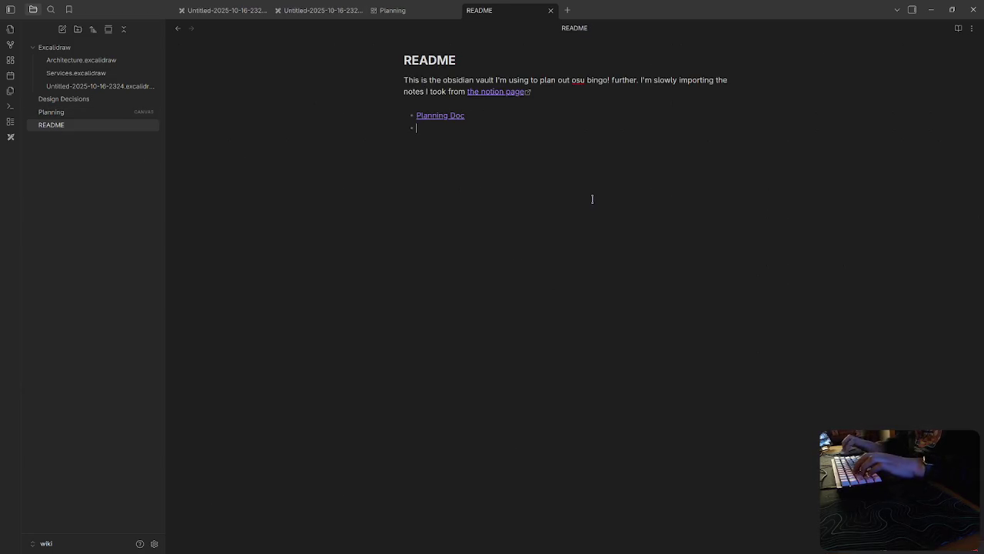
text([[Rust Rewrite Goals)
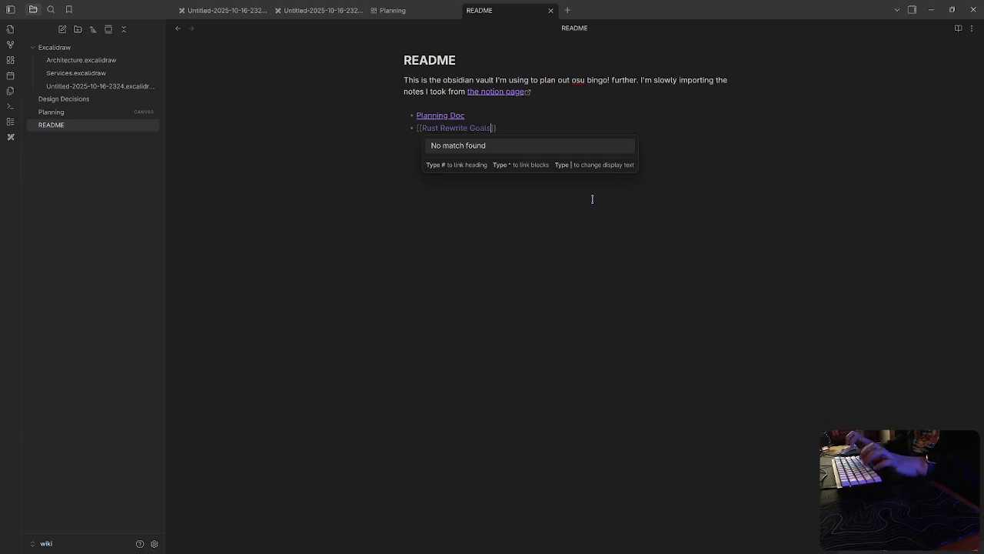
key(Escape)
key(ctrl+Return)
key(ctrl+v)
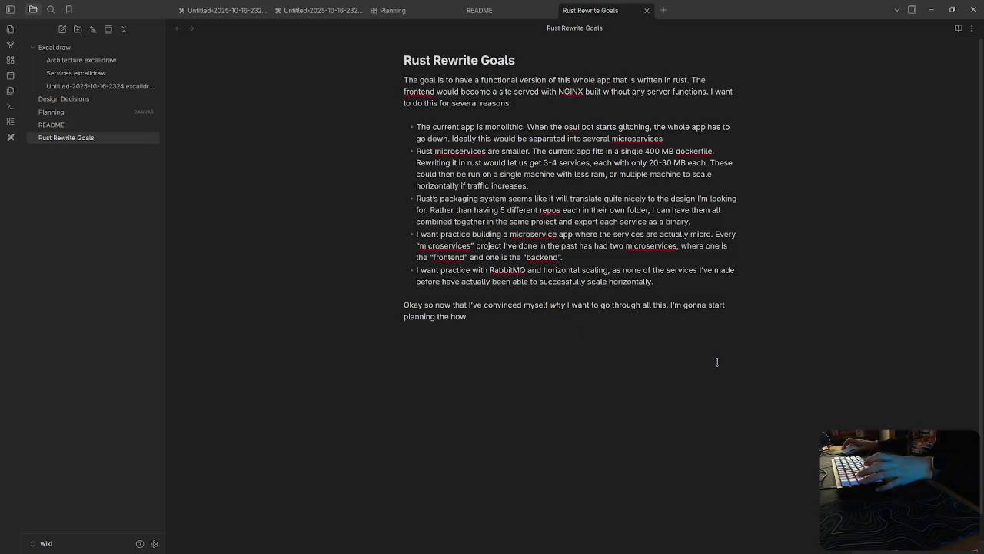
click(501, 19)
click(396, 20)
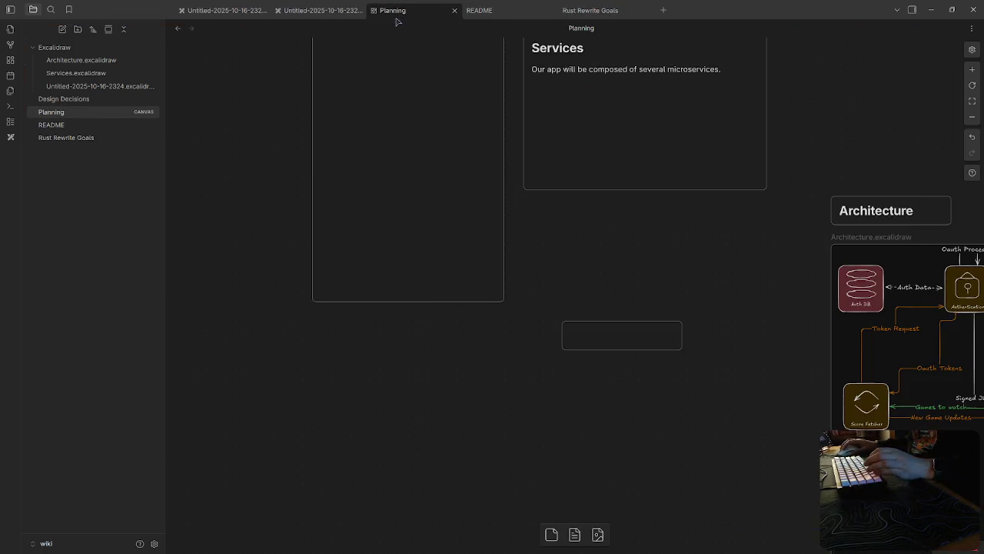
drag(622, 208, 433, 441)
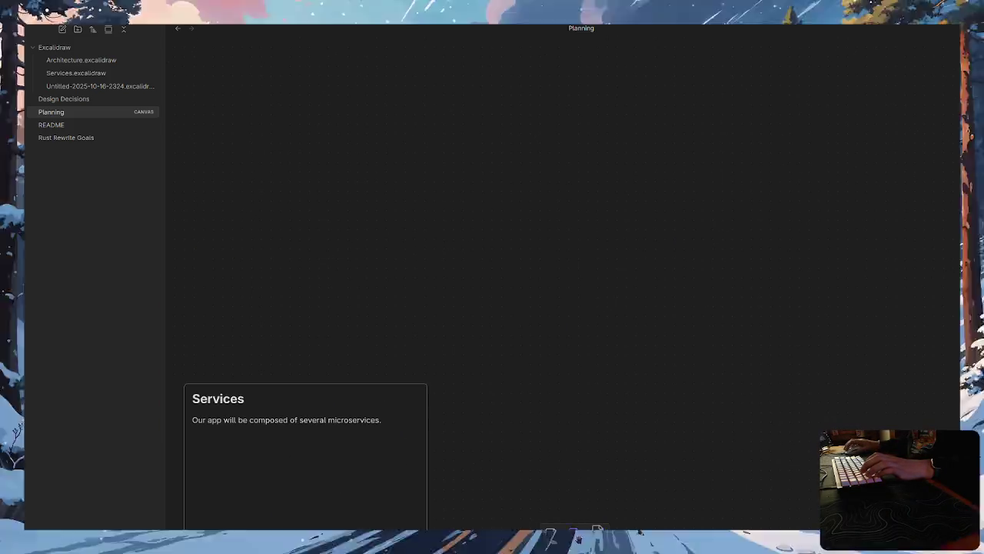
Step: Insert the Rust Rewrite Goals note onto the canvas and enlarge its card to show all text
click(575, 534)
key(Down)
key(Return)
drag(684, 411, 594, 209)
mouse_move(674, 188)
mouse_down()
mouse_move(837, 251)
mouse_move(866, 250)
mouse_up()
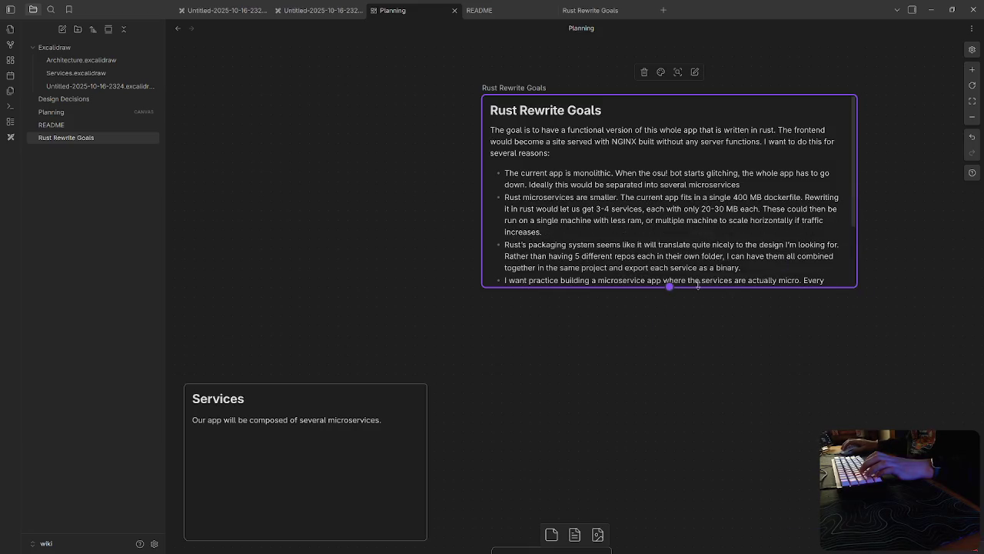
drag(697, 284, 696, 382)
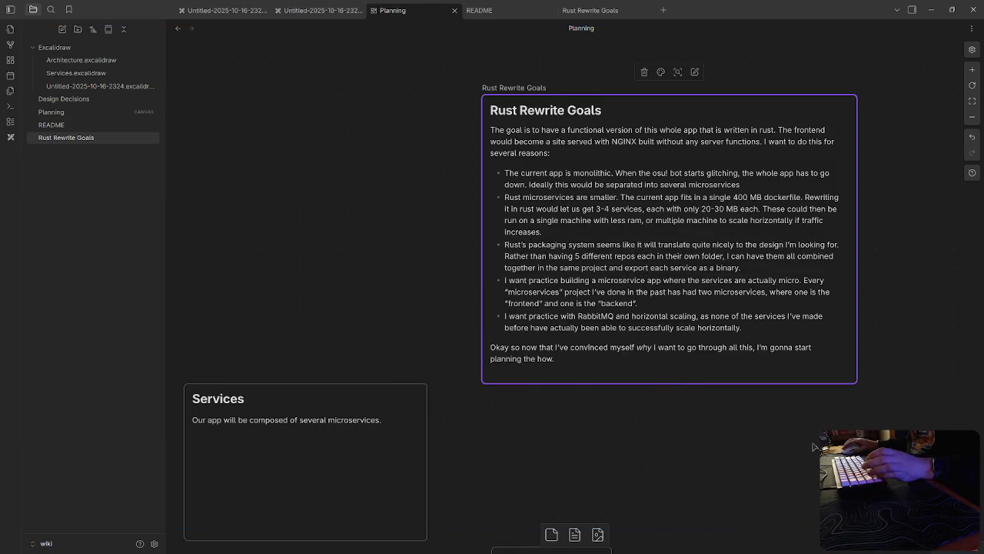
scroll(769, 453, up, 3)
scroll(769, 453, right, 2)
click(538, 142)
Step: Extend the card heading to rename the note 'Rust Rewrite Goals (Why I'm doing all this)'
click(513, 218)
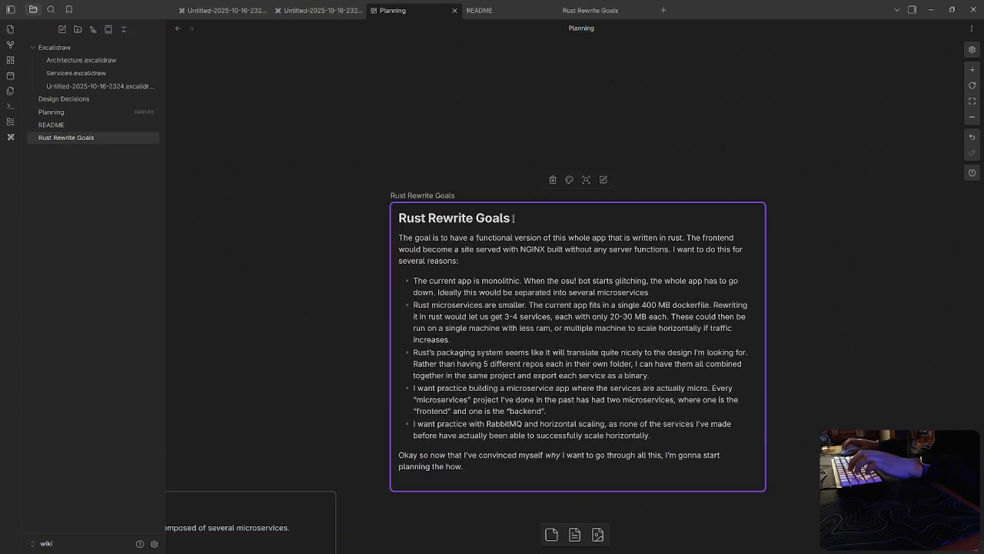
text(Why?)
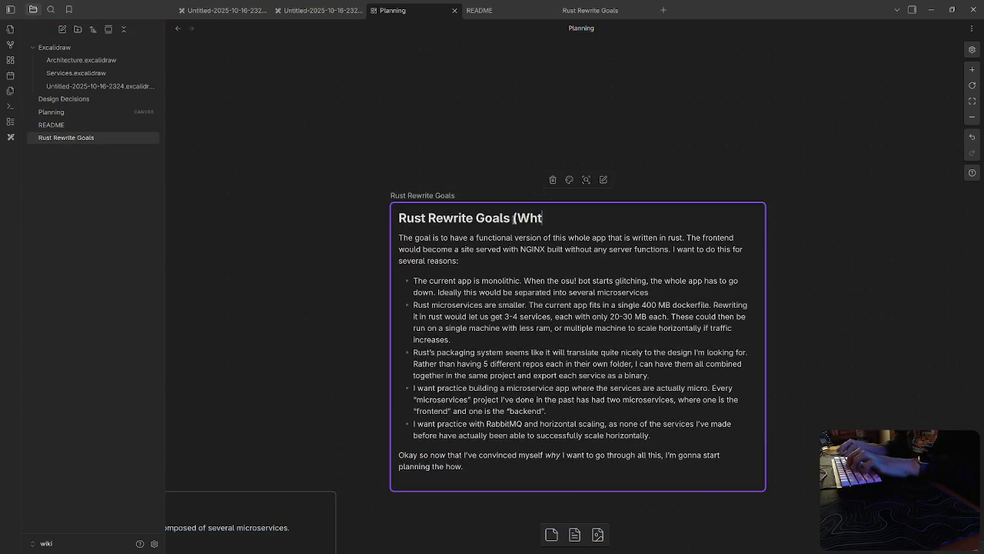
text())
click(841, 366)
drag(538, 218, 510, 170)
click(842, 366)
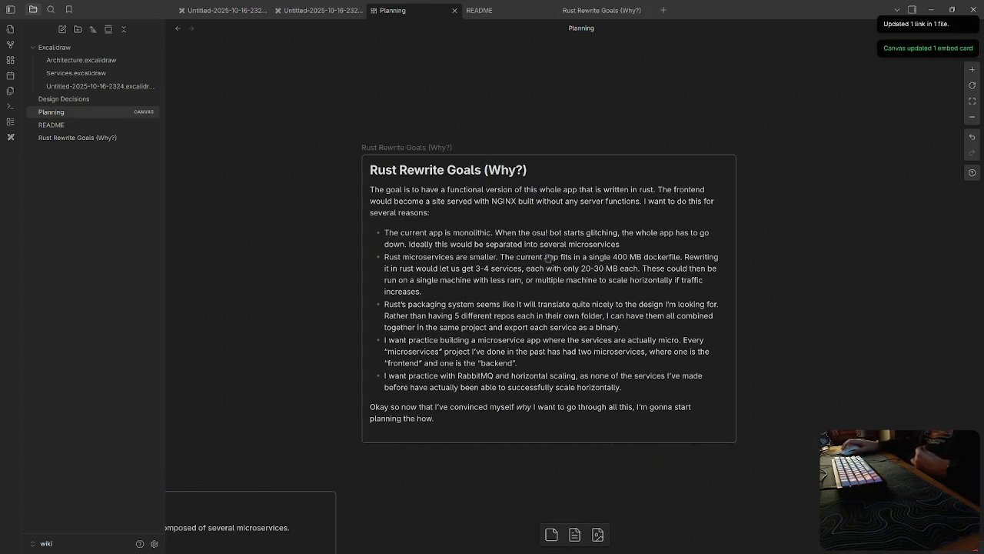
click(530, 177)
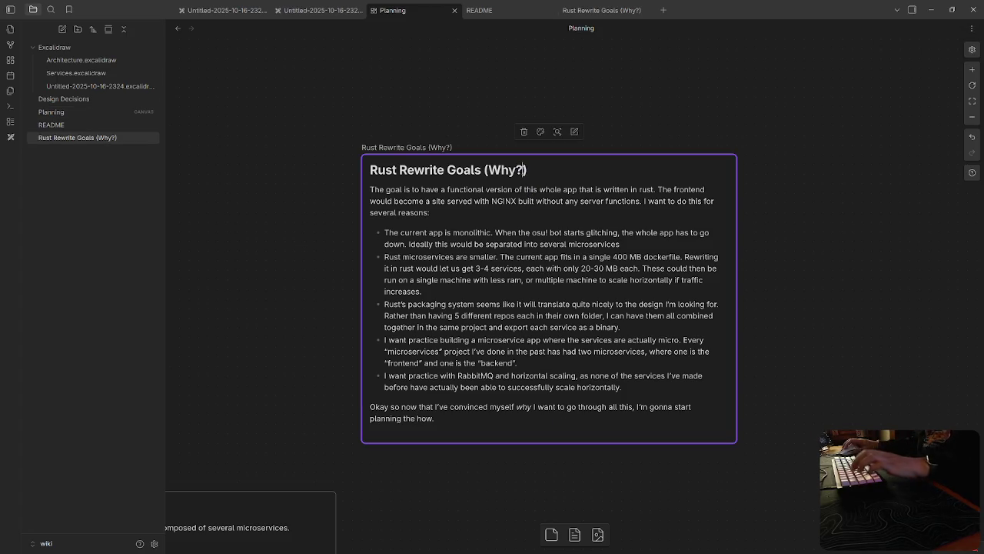
text(I'm doing all this)
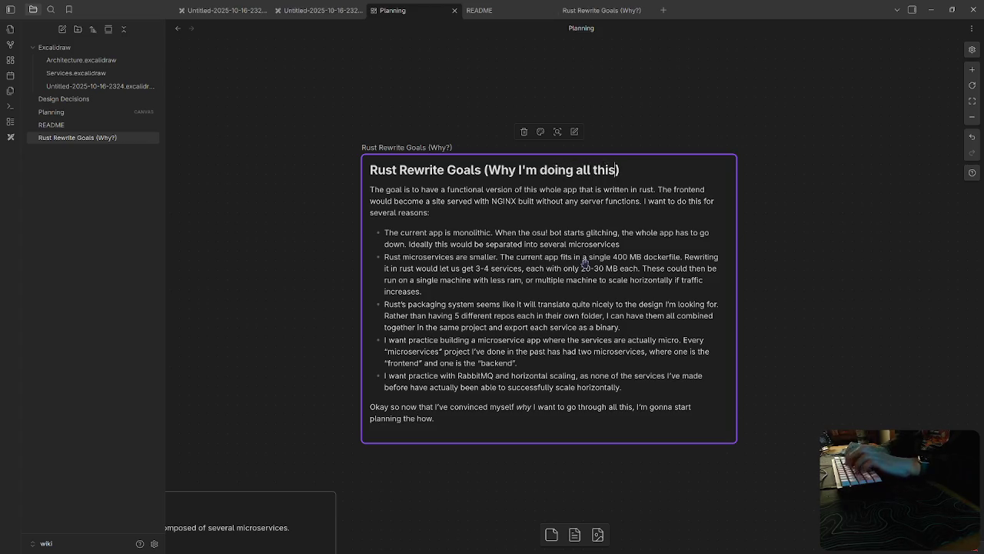
click(363, 306)
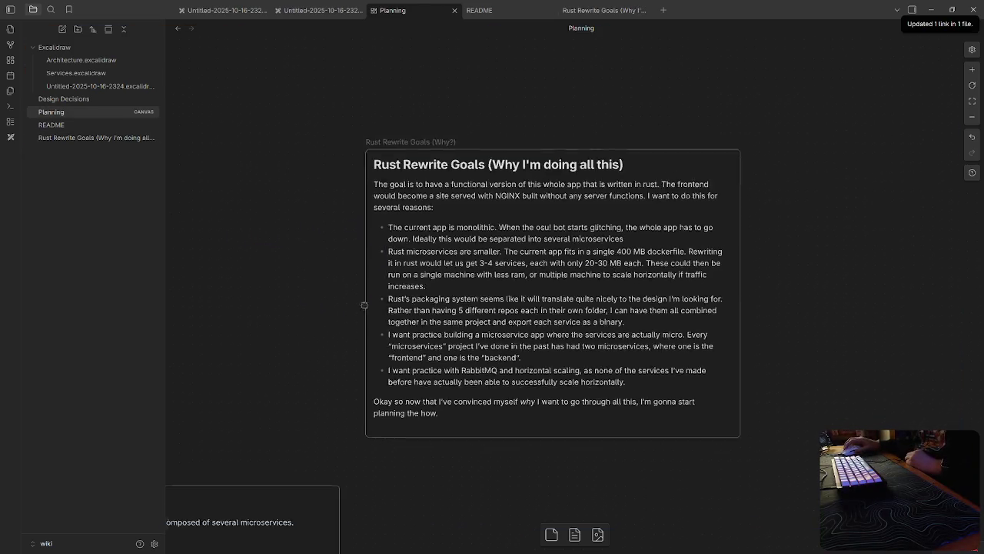
Step: Draw a connector from the Rust Rewrite Goals card to the Services.excalidraw diagram
scroll(364, 305, down, 3)
scroll(538, 331, left, 5)
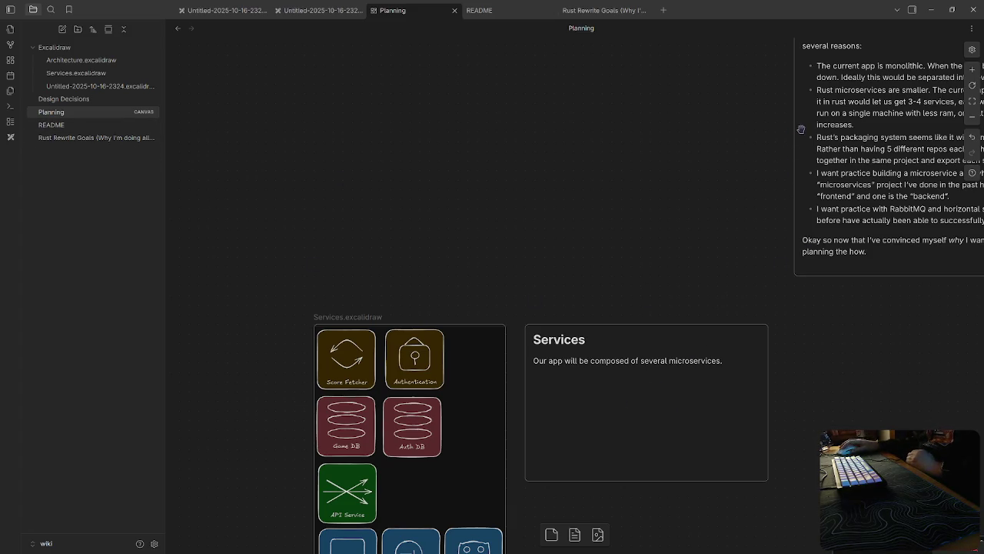
drag(792, 132, 404, 340)
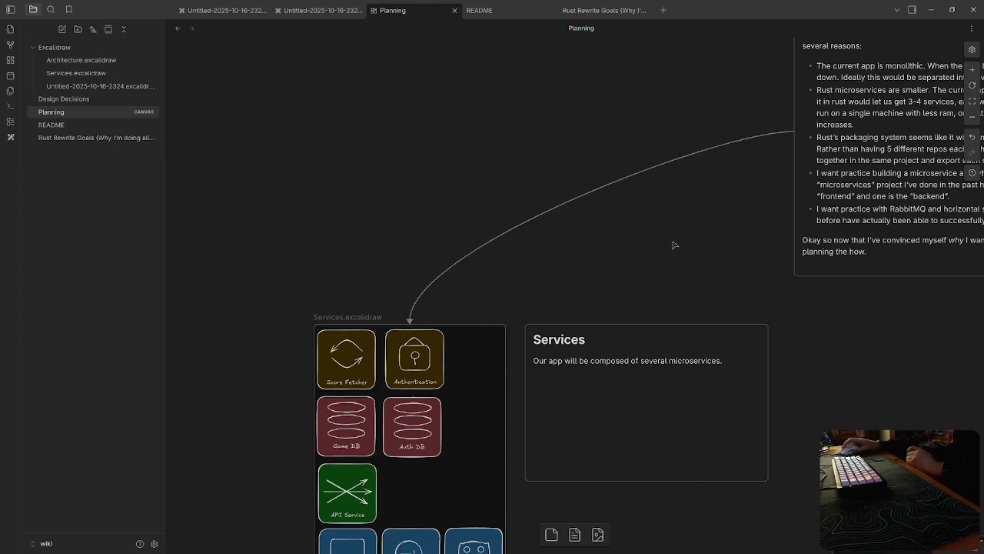
scroll(637, 272, down, 3)
scroll(543, 249, up, 3)
Step: Delete the separate Services text card from the canvas
click(711, 340)
key(Delete)
scroll(772, 318, down, 3)
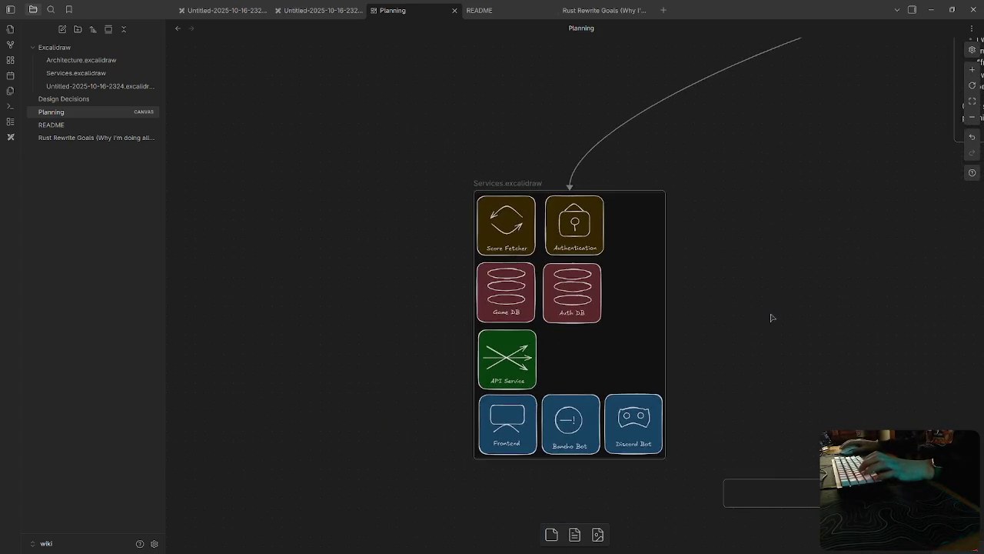
scroll(433, 334, left, 5)
scroll(407, 305, left, 2)
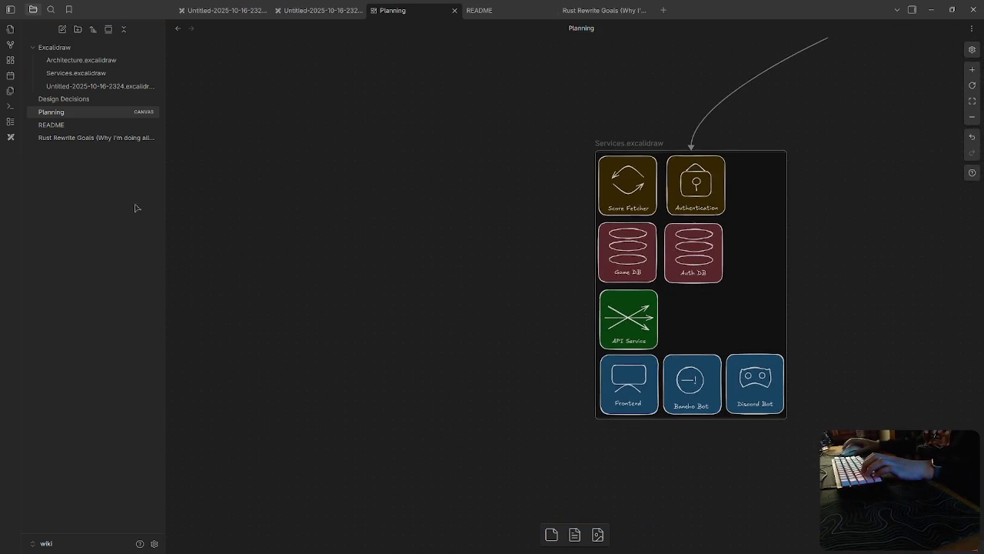
Step: Review the Rust Rewrite Goals and README notes, then close both of their tabs
click(70, 138)
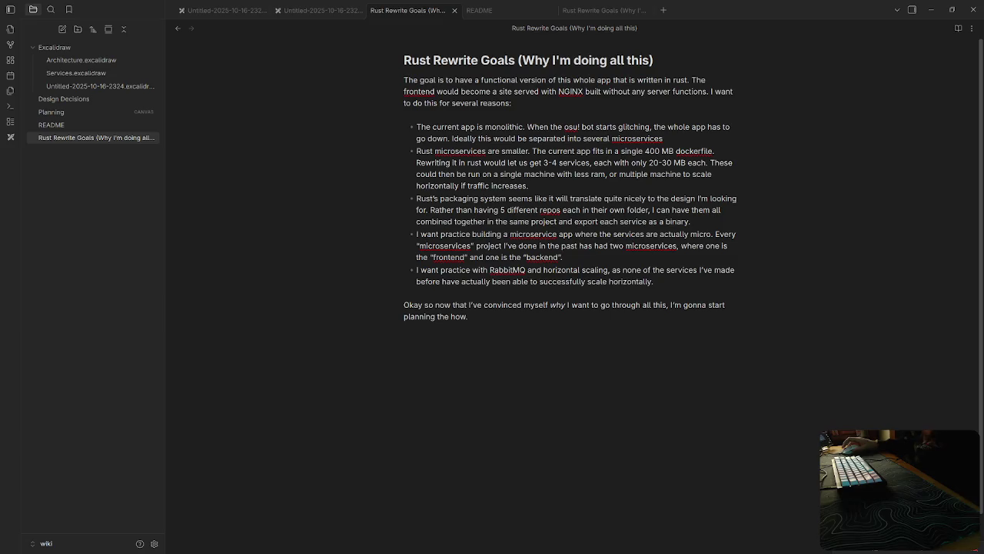
click(478, 10)
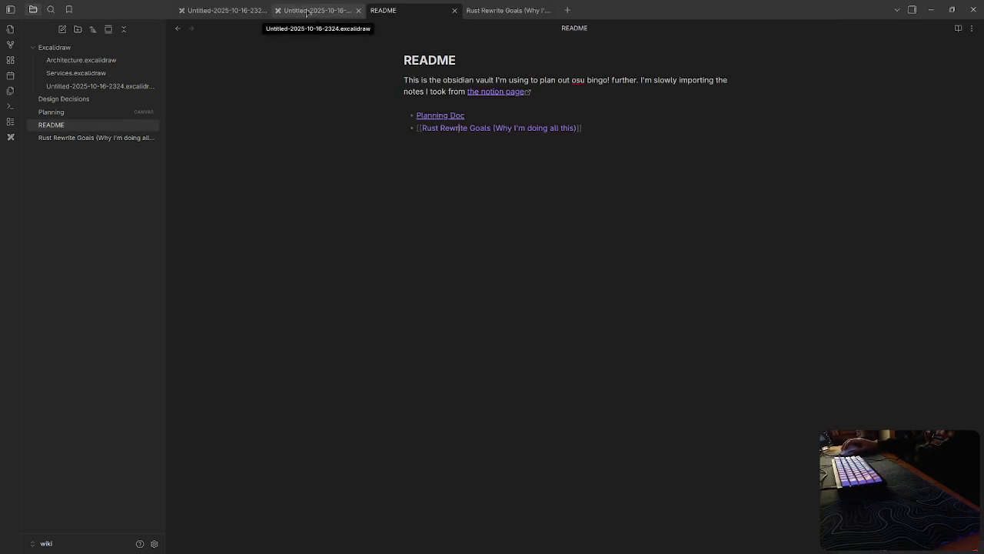
click(500, 11)
key(ctrl+w)
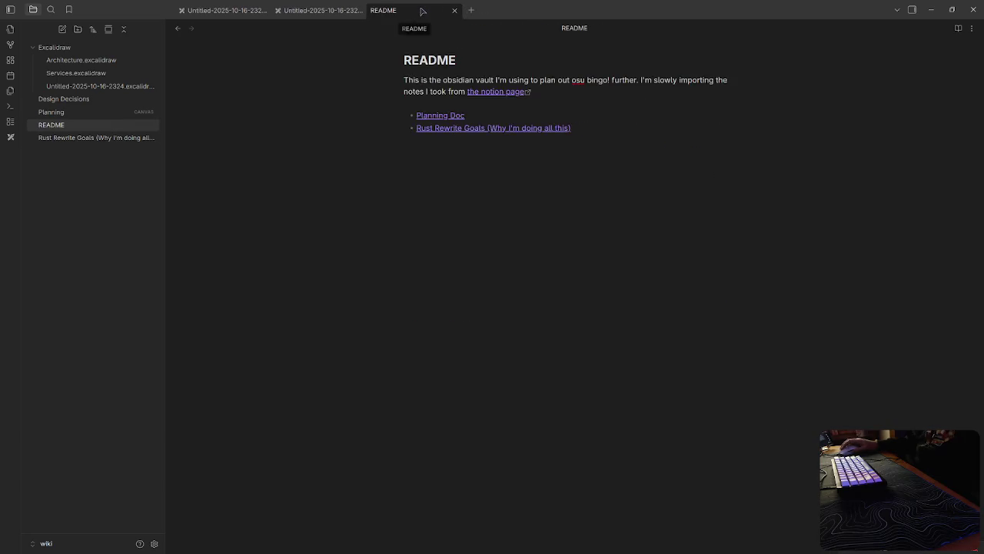
key(ctrl+w)
click(51, 111)
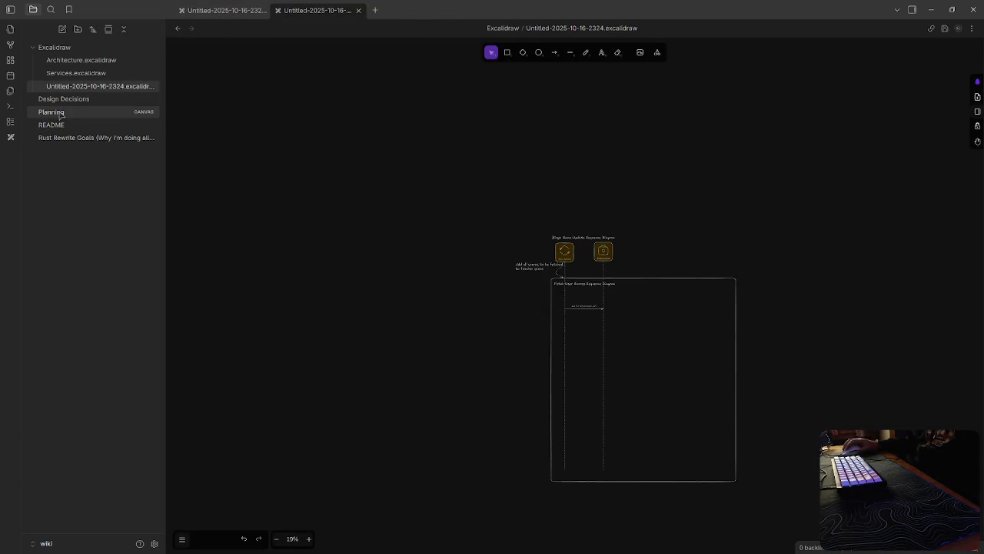
Step: Place Rust Rewrite Goals above Services, joined by a straight arrow, and add an empty card
scroll(564, 259, up, 2)
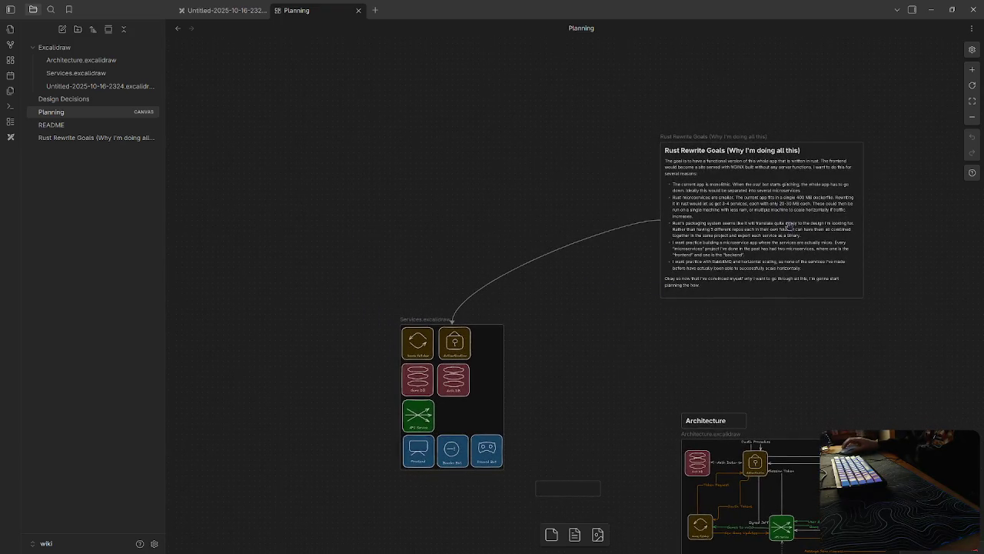
click(637, 228)
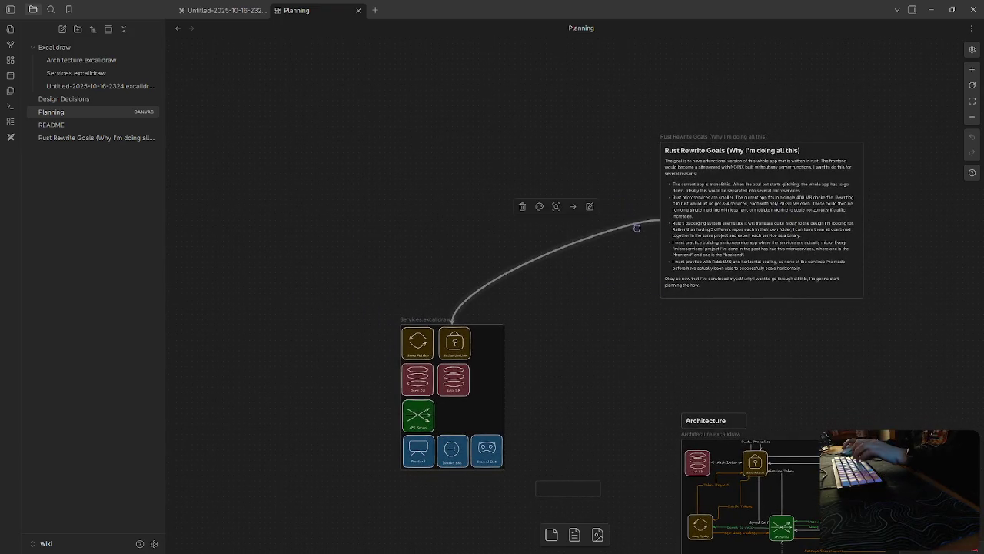
drag(752, 234, 442, 98)
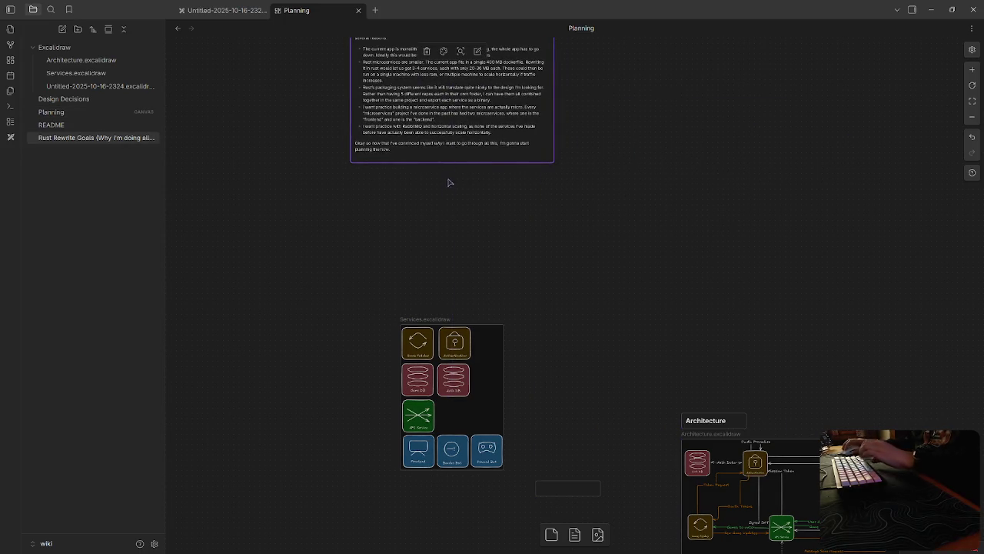
drag(451, 163, 448, 332)
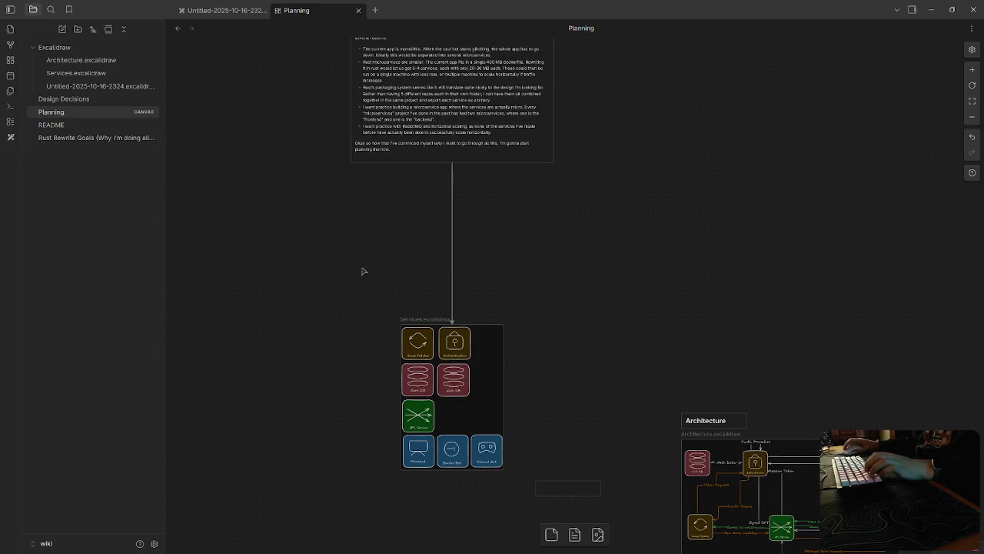
scroll(494, 253, left, 5)
scroll(590, 281, left, 4)
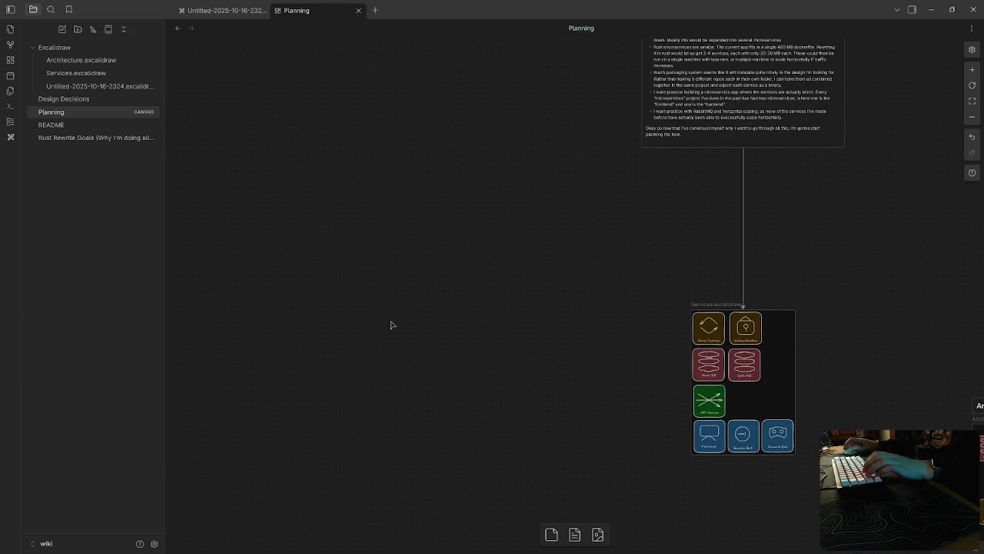
click(552, 535)
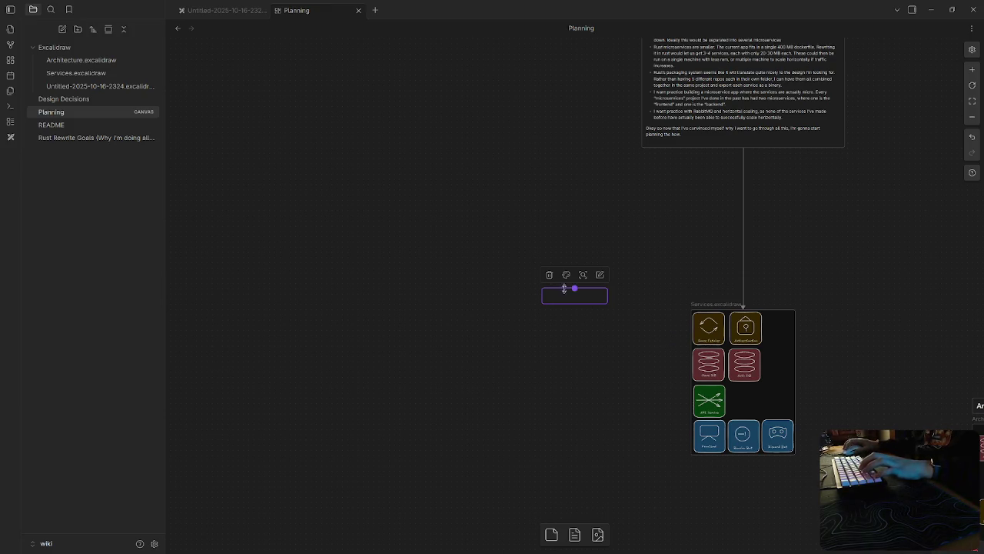
Step: Title the new card 'API', size it to its text, and place it left of the Services group
text(API)
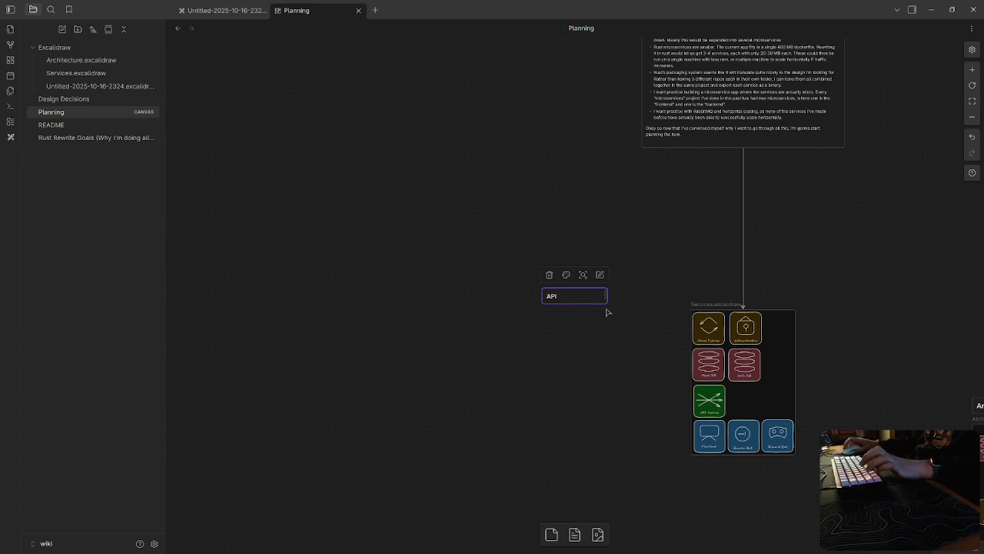
mouse_move(588, 304)
mouse_down()
mouse_move(594, 507)
mouse_move(593, 482)
mouse_up()
drag(608, 389, 759, 378)
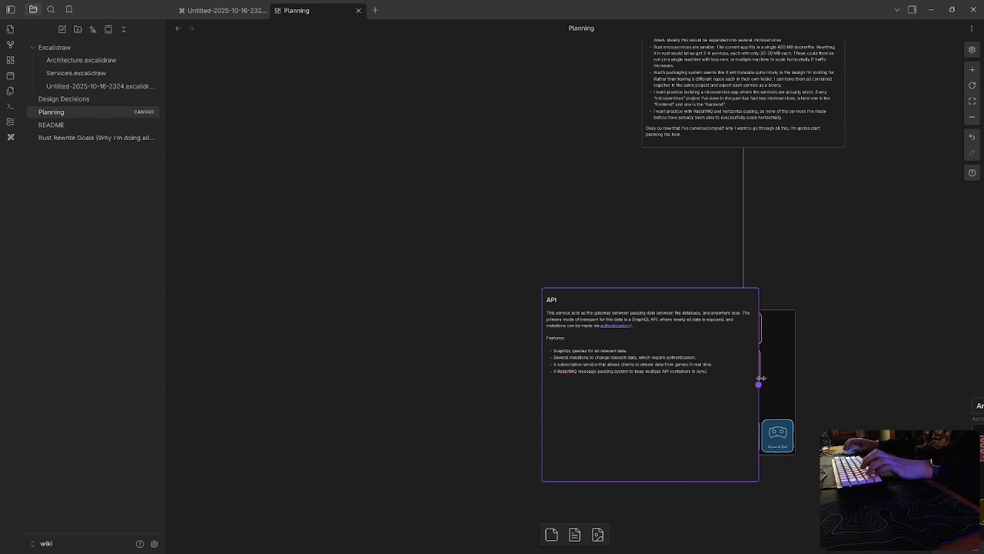
drag(659, 482, 663, 382)
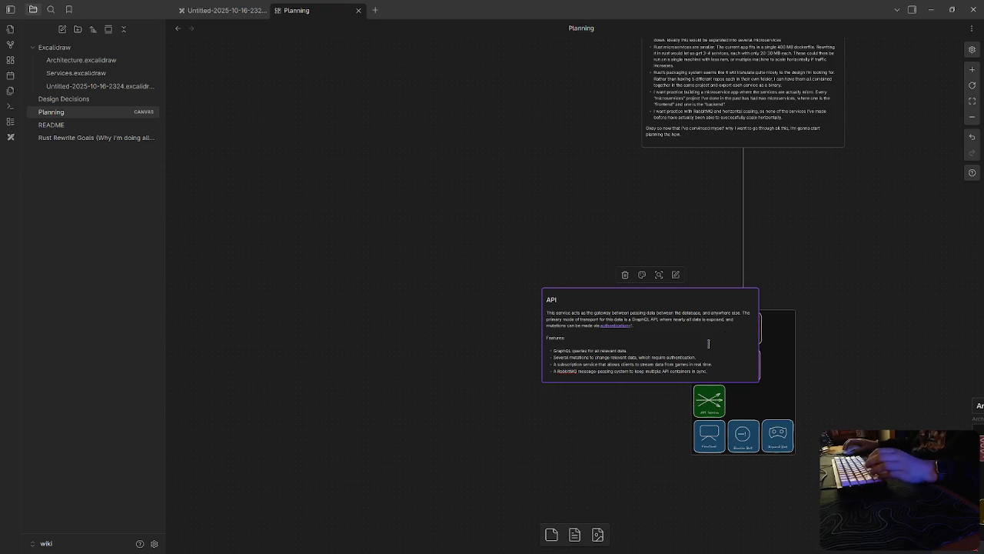
mouse_move(701, 336)
mouse_down()
mouse_move(611, 351)
mouse_move(597, 366)
mouse_up()
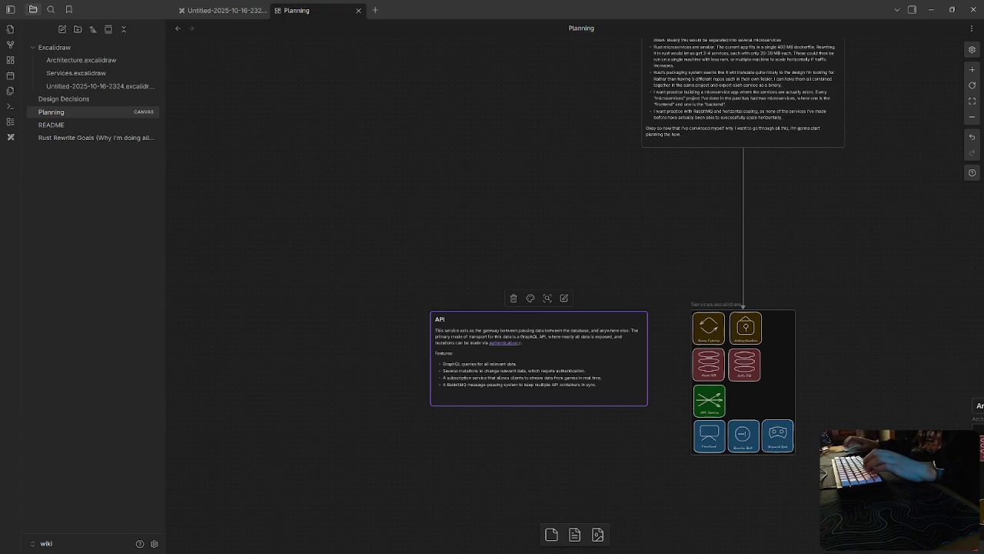
scroll(796, 319, right, 2)
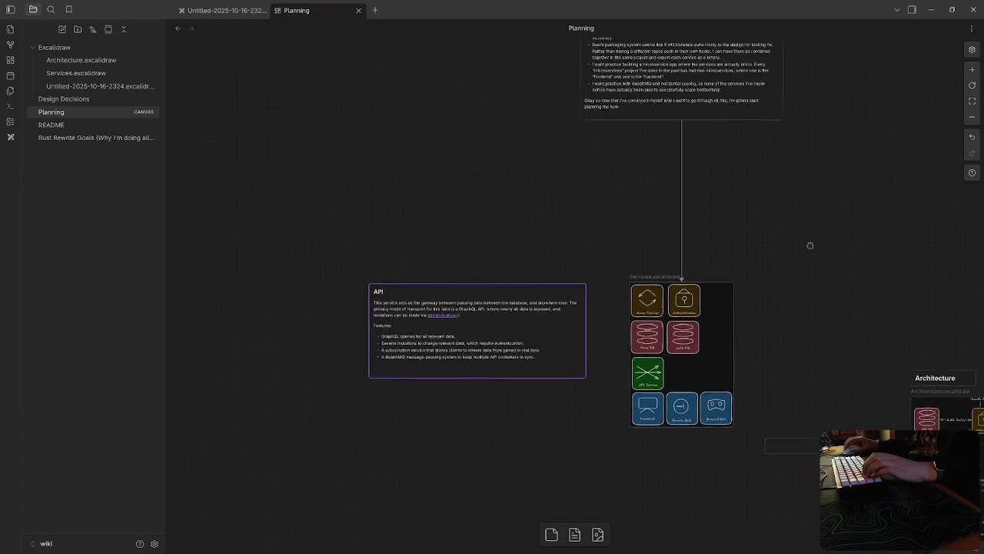
scroll(542, 358, right, 2)
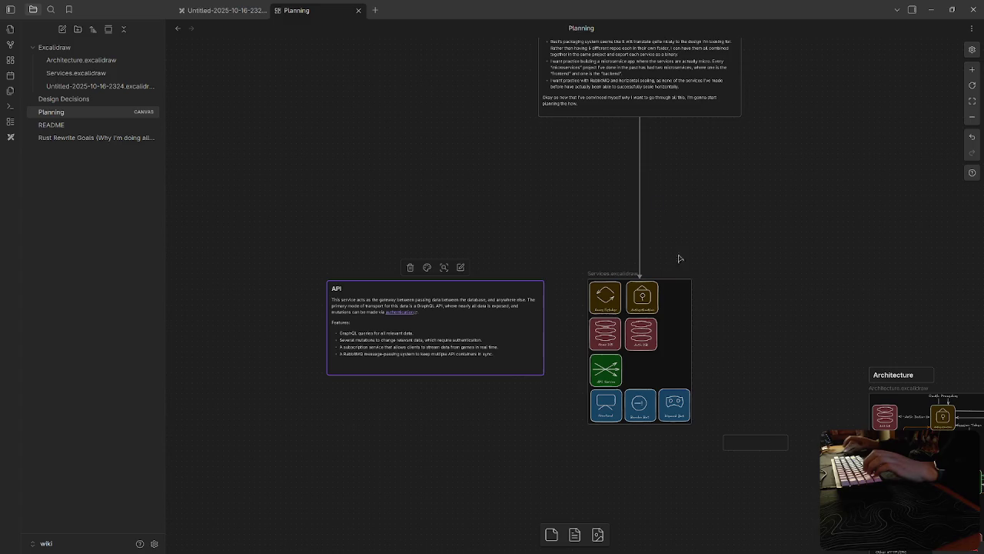
scroll(546, 265, up, 5)
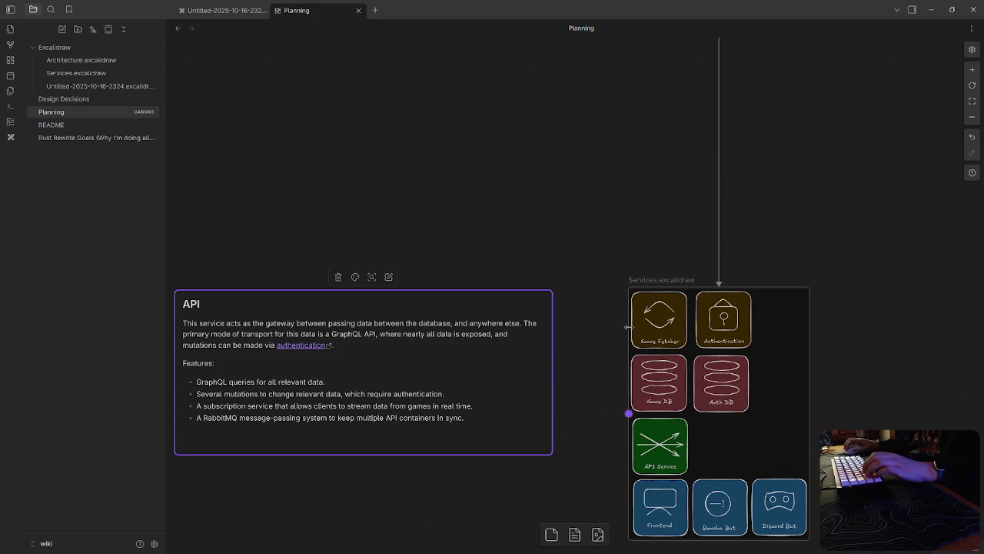
mouse_move(552, 373)
mouse_down()
mouse_move(590, 331)
mouse_move(589, 465)
mouse_move(575, 196)
mouse_up()
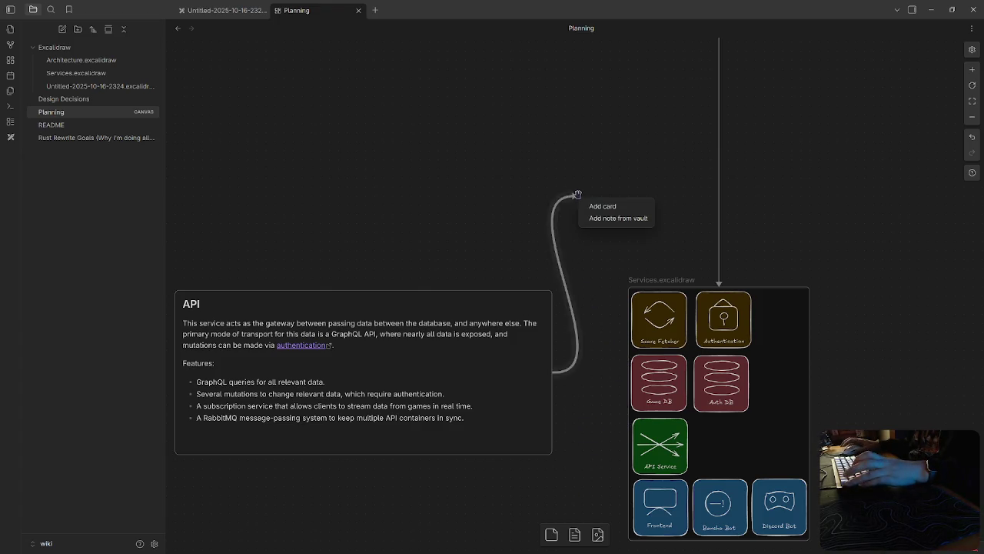
Step: Cancel the stray edge, draw an arrow from the Services group to the API card, and start another card
key(Escape)
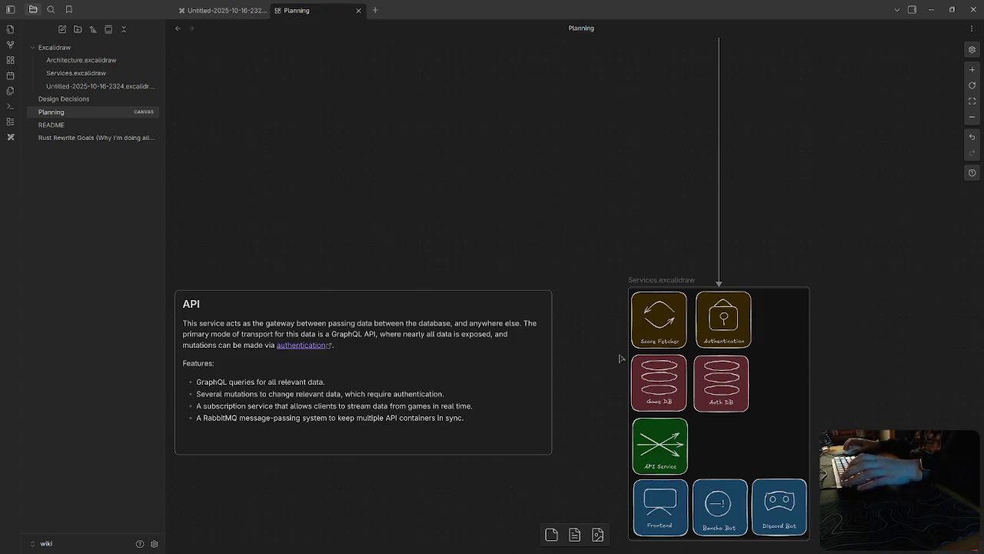
drag(629, 415, 540, 339)
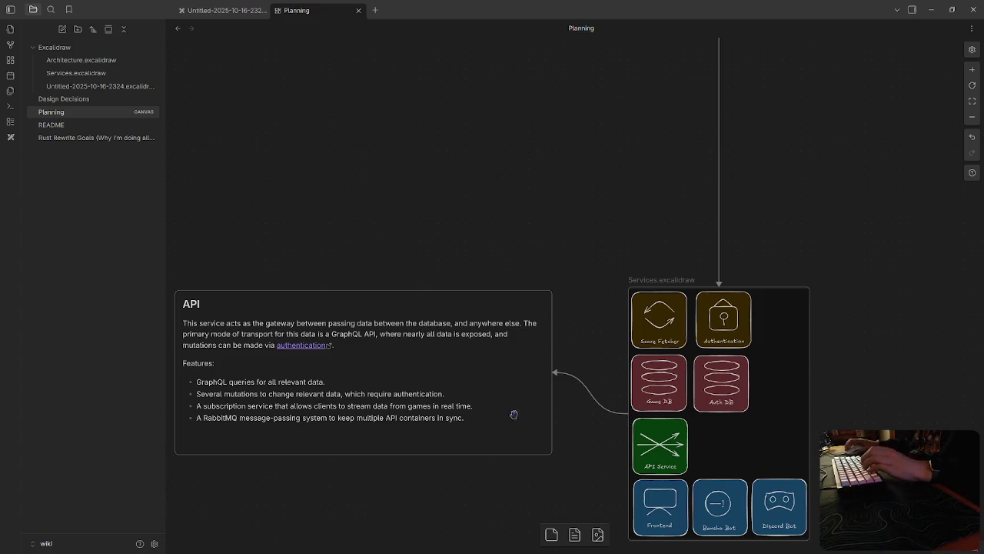
scroll(431, 203, down, 2)
scroll(431, 202, left, 2)
click(550, 531)
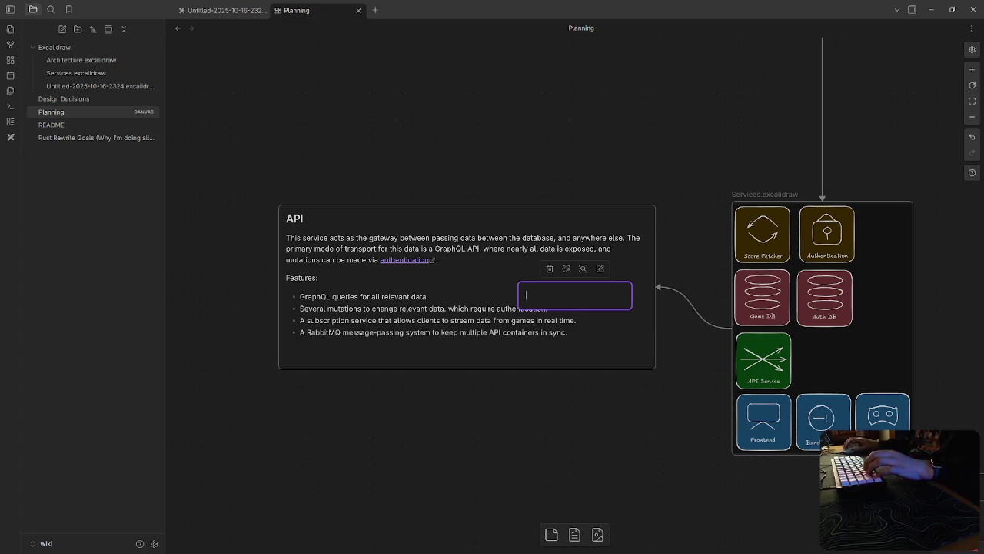
click(562, 70)
scroll(562, 70, down, 1)
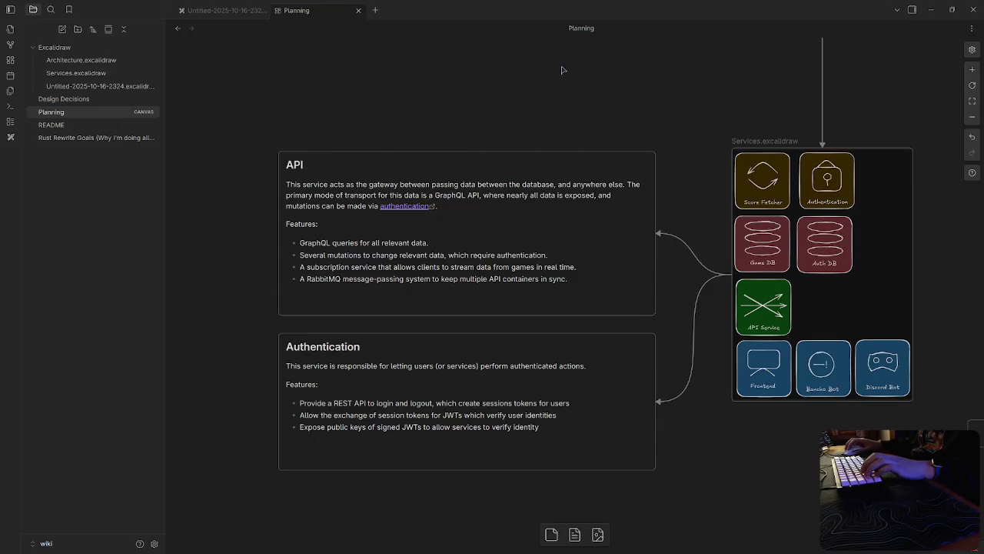
scroll(580, 90, up, 4)
scroll(443, 273, up, 1)
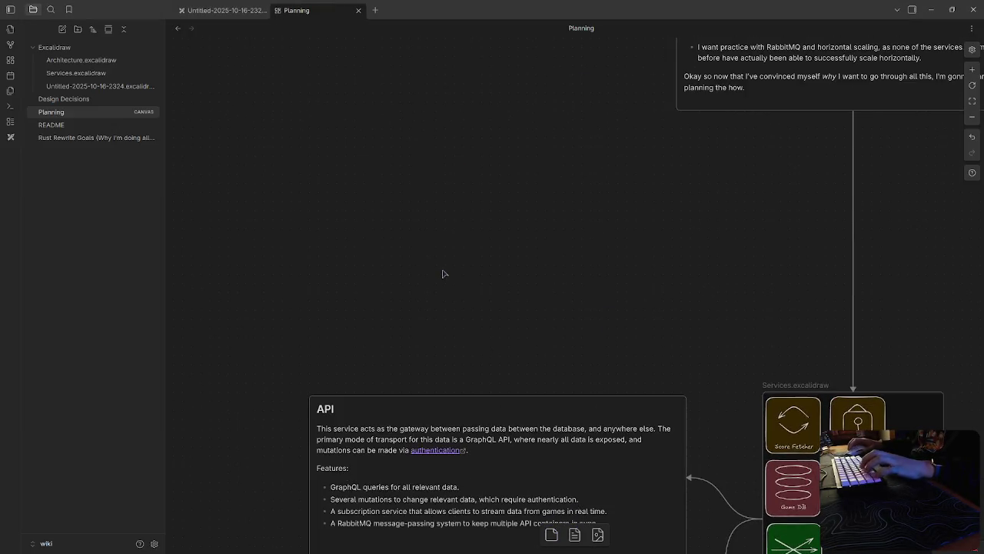
Step: Paste the Score Fetcher description and feature list into a card, then position and enlarge it
key(ctrl+v)
drag(628, 310, 817, 437)
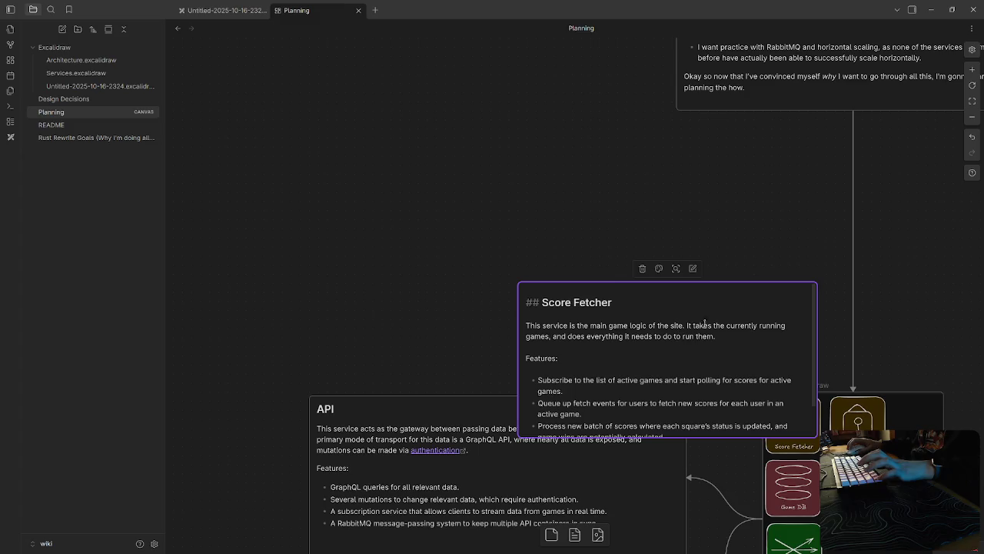
click(746, 355)
key(ctrl+v)
drag(732, 360, 525, 216)
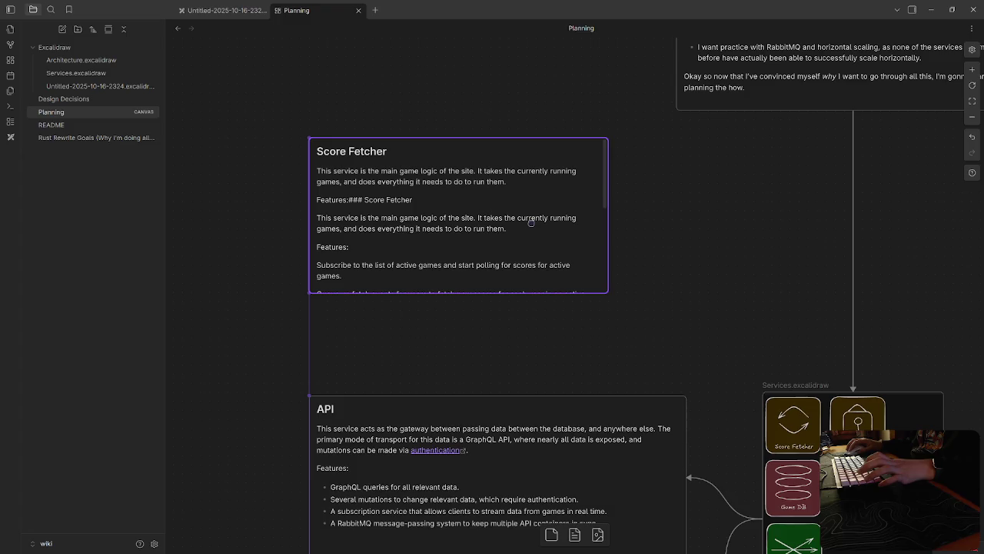
mouse_move(608, 216)
mouse_down()
mouse_move(684, 221)
mouse_move(644, 298)
mouse_up()
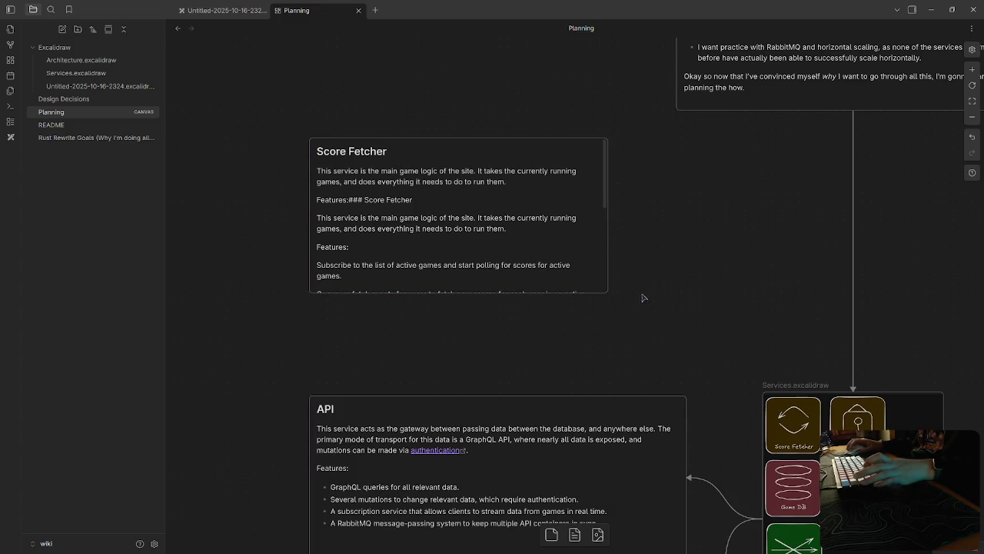
drag(608, 223, 687, 223)
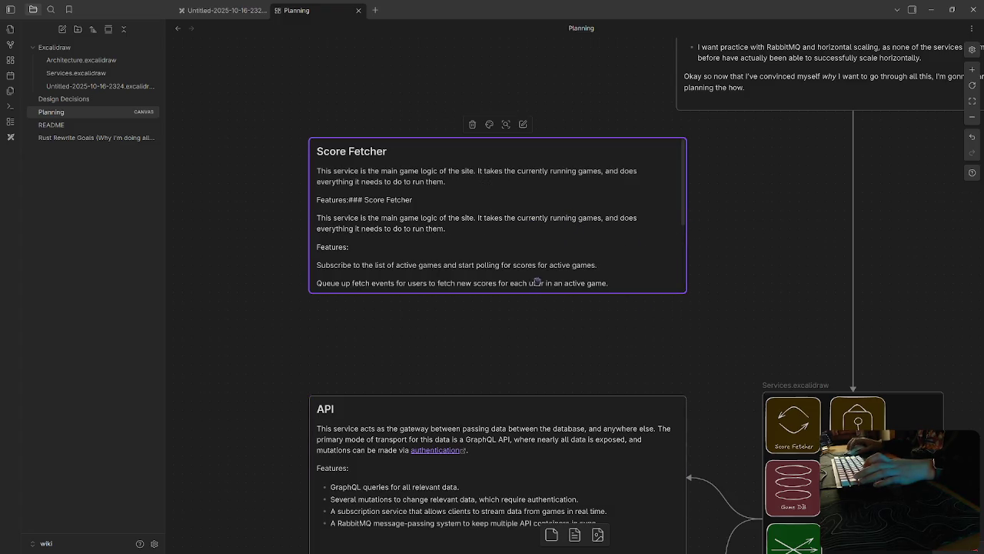
drag(497, 293, 500, 361)
click(495, 314)
mouse_move(607, 293)
mouse_down()
mouse_move(603, 456)
mouse_move(584, 438)
mouse_up()
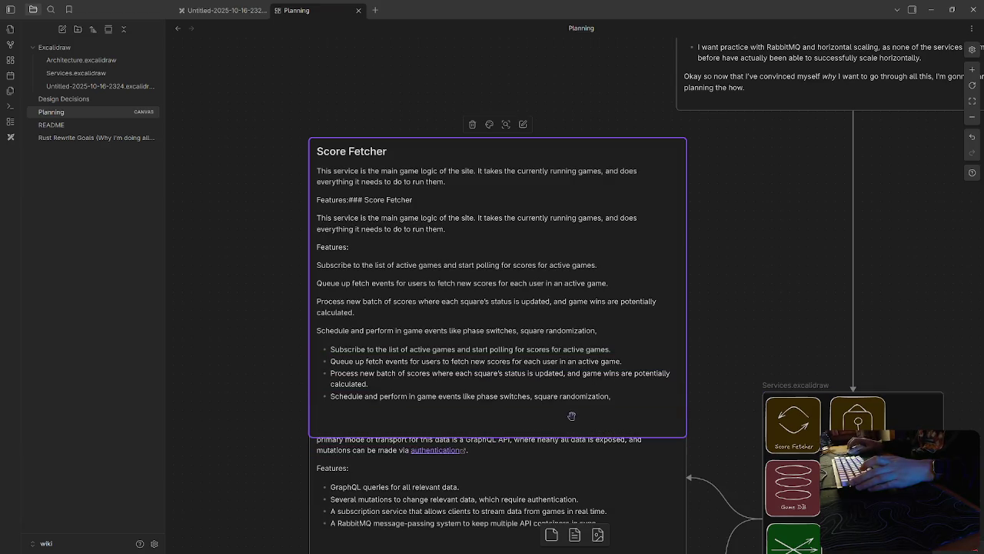
Step: Remove the duplicated Score Fetcher text and shorten the card so the API card shows
double_click(403, 314)
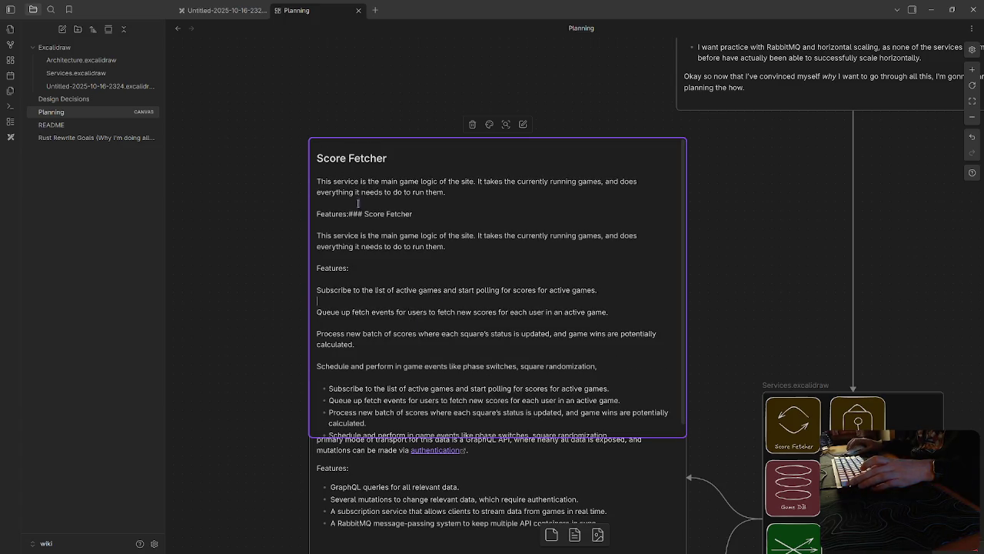
drag(348, 213, 311, 155)
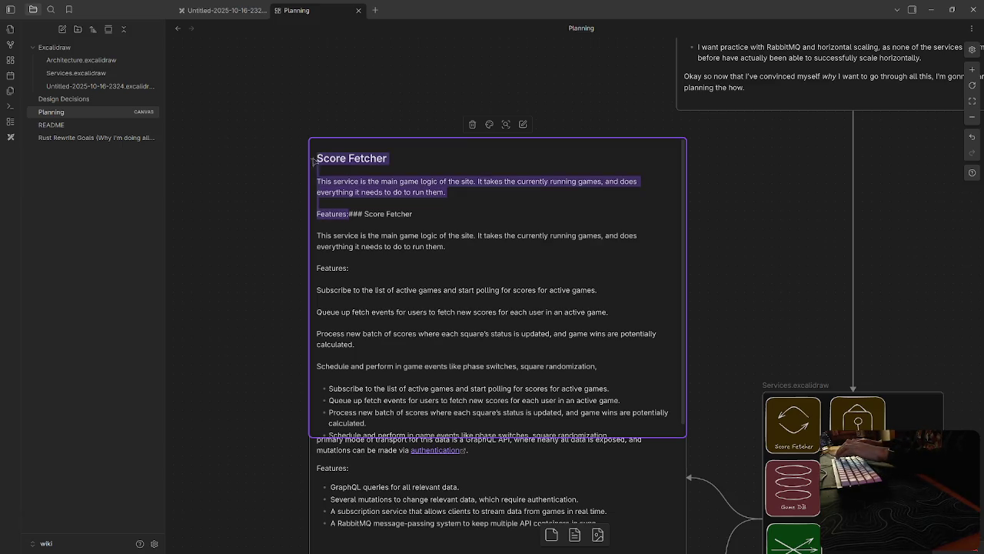
key(BackSpace)
click(381, 202)
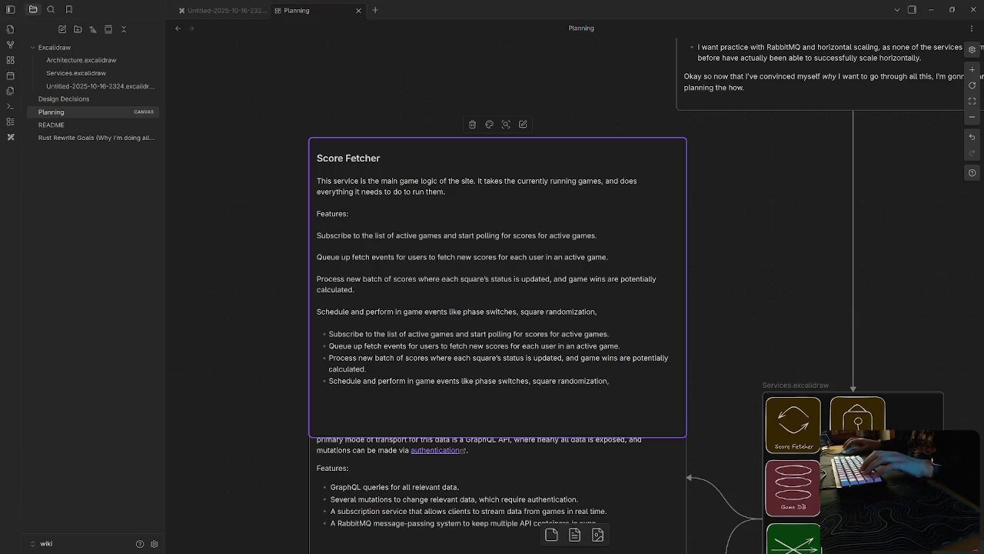
key(ctrl+a)
key(ctrl+v)
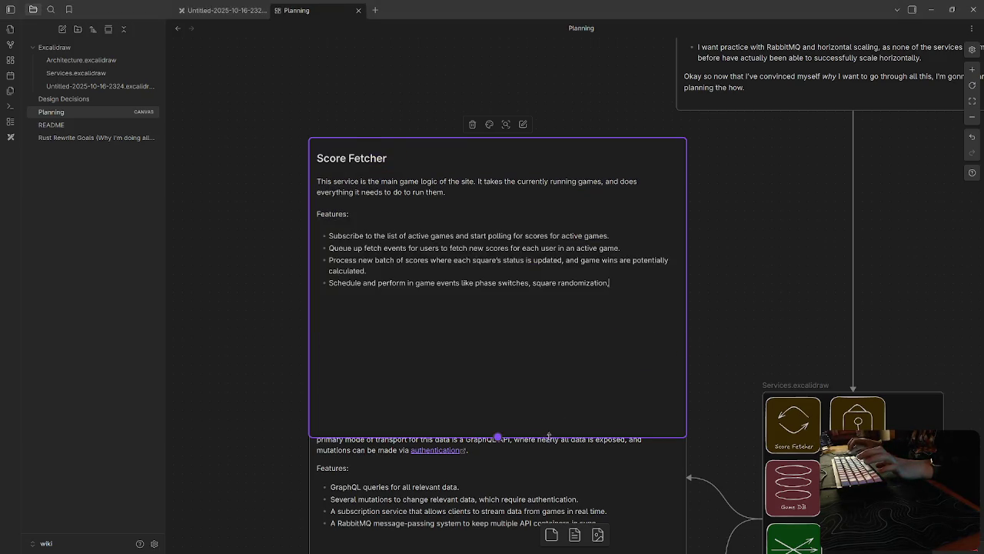
drag(650, 436, 616, 302)
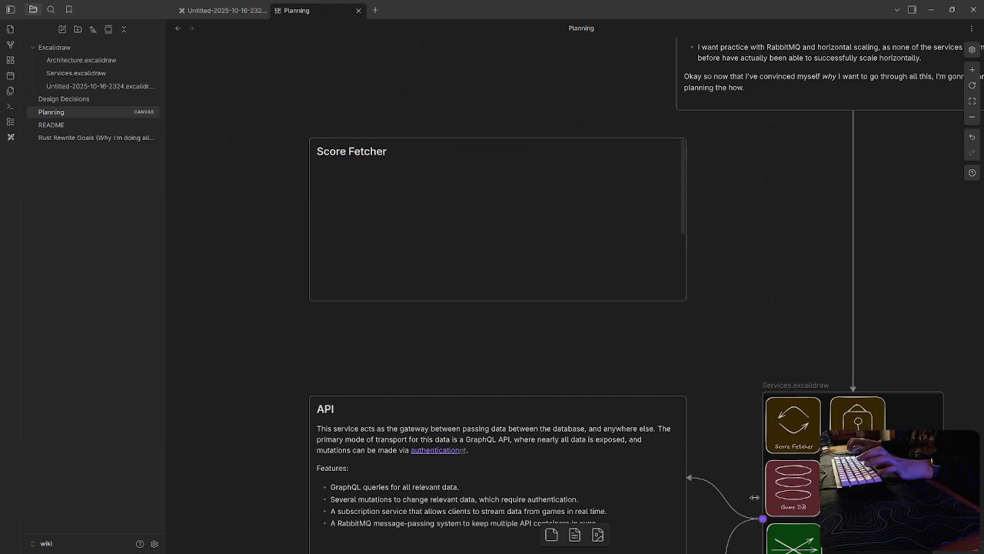
Step: Draw an arrow from the Services diagram to the Score Fetcher card and move that card down near API
drag(762, 523, 690, 232)
drag(579, 200, 579, 271)
scroll(712, 361, down, 4)
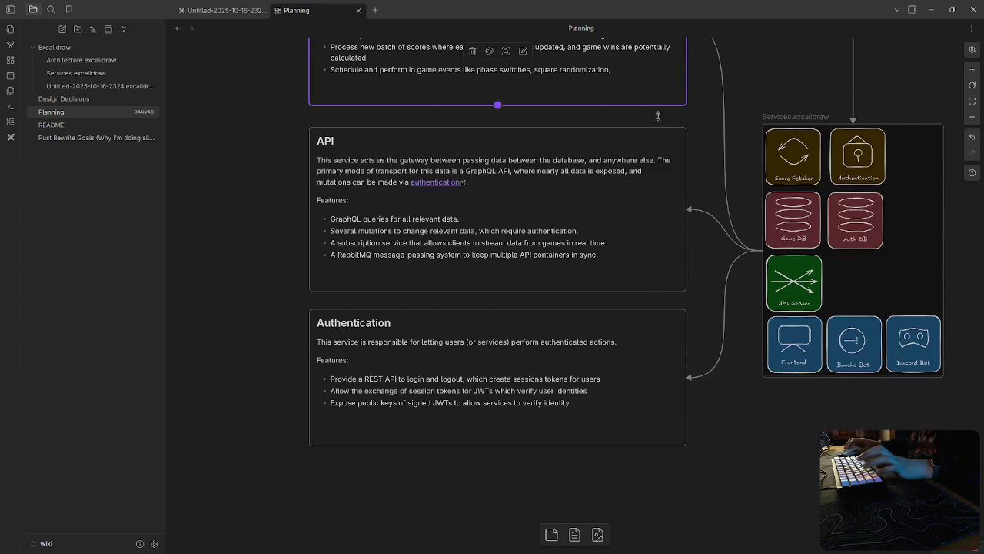
double_click(662, 209)
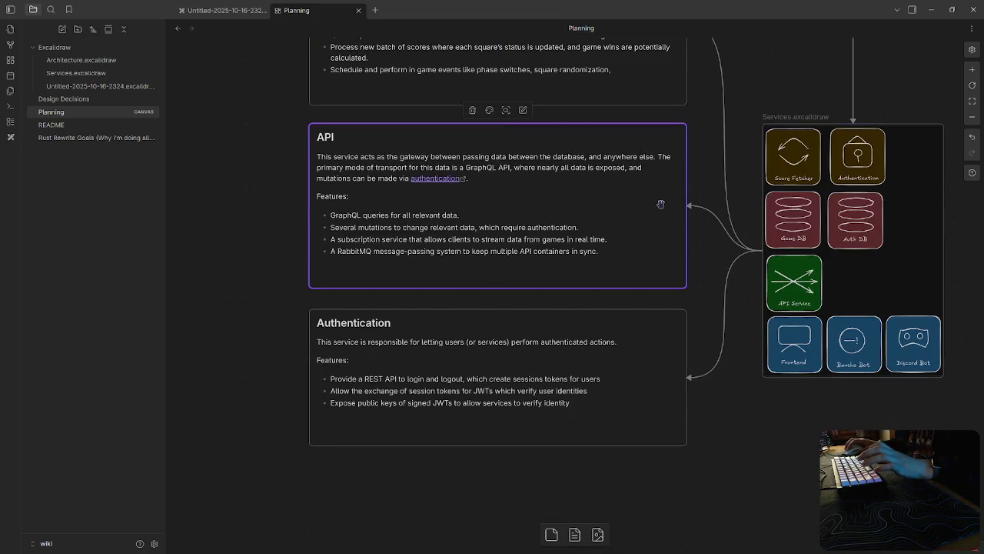
click(654, 362)
click(499, 306)
scroll(663, 315, up, 2)
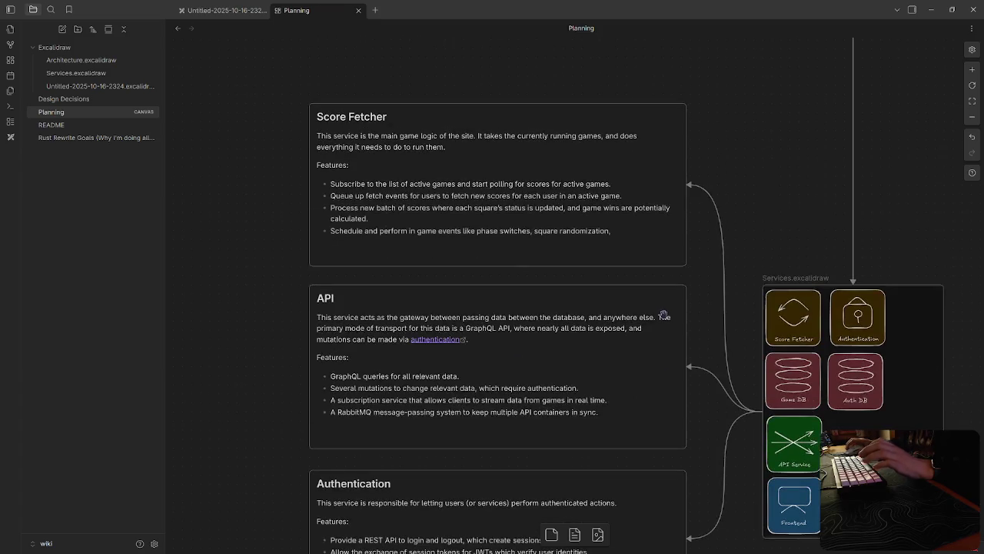
ctrl+scroll(576, 296, down, 5)
drag(429, 167, 483, 167)
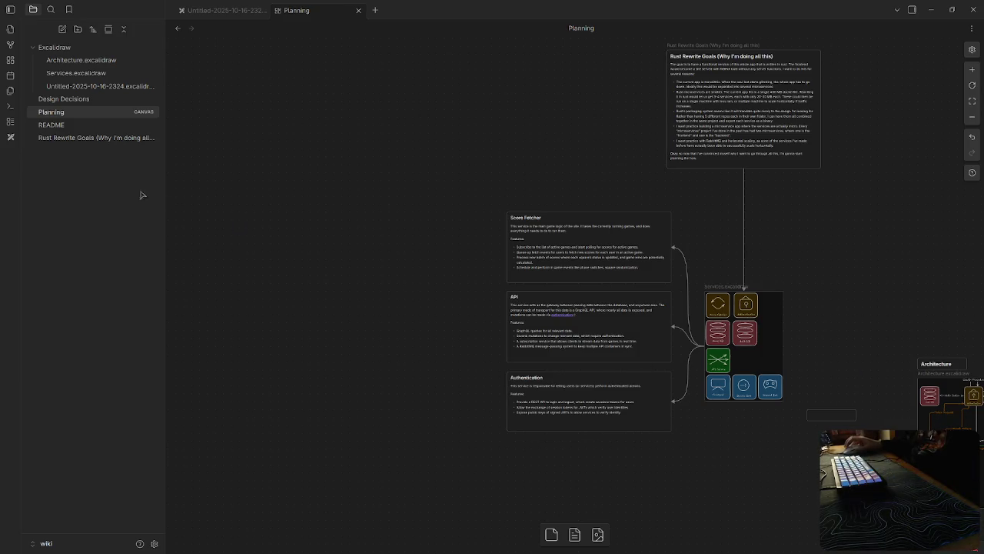
Step: Add a [[Services]] bullet to README, create the Services note from it, and return to Planning
click(66, 126)
key(Return)
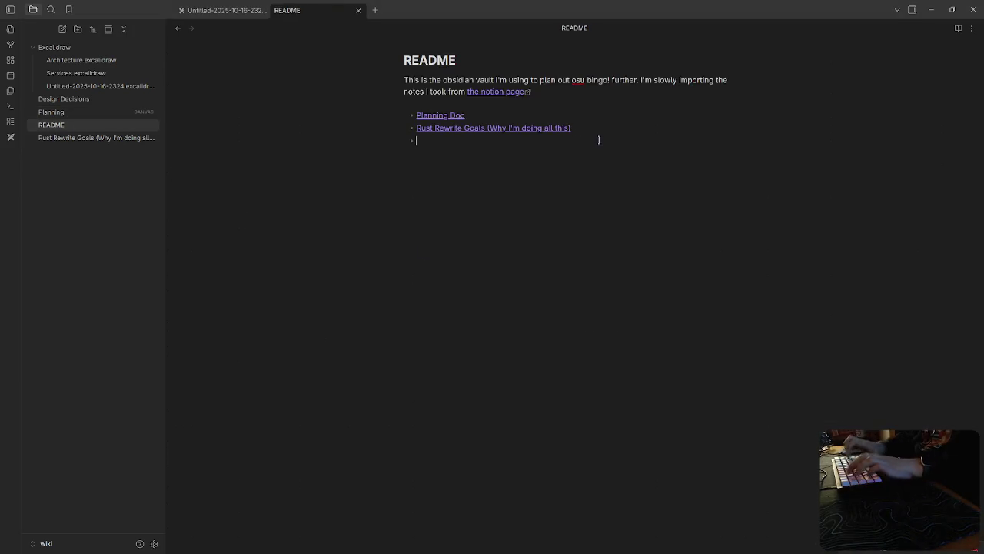
text([[Services)
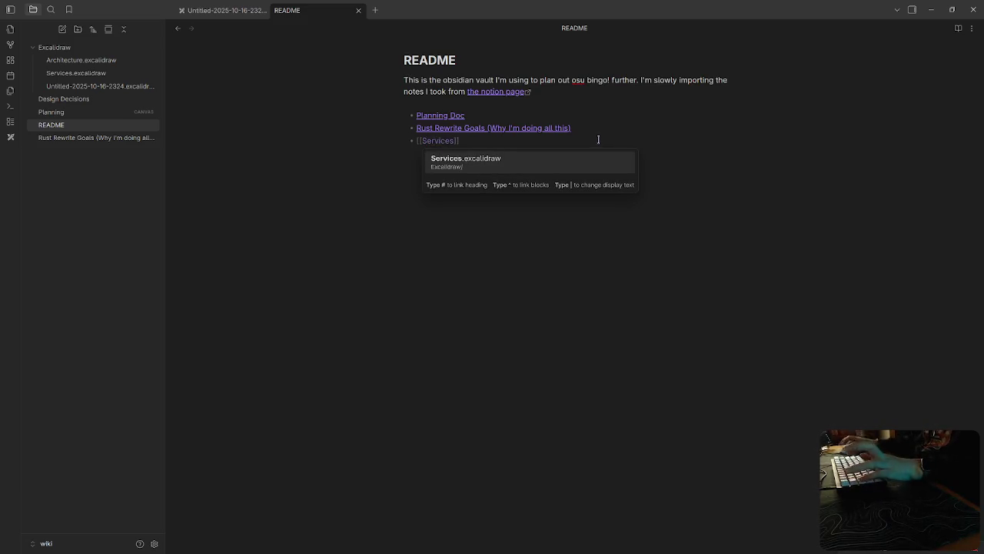
key(Escape)
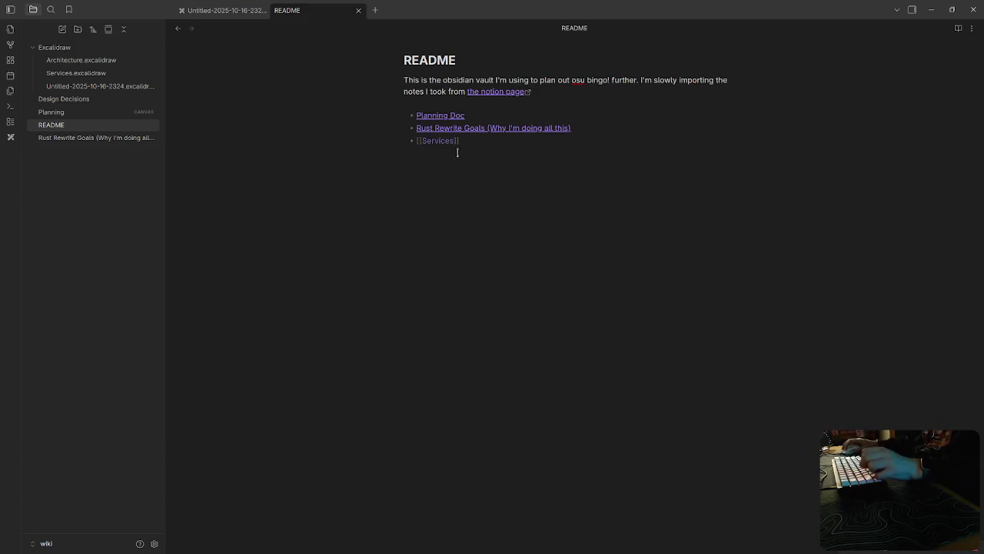
ctrl+click(439, 141)
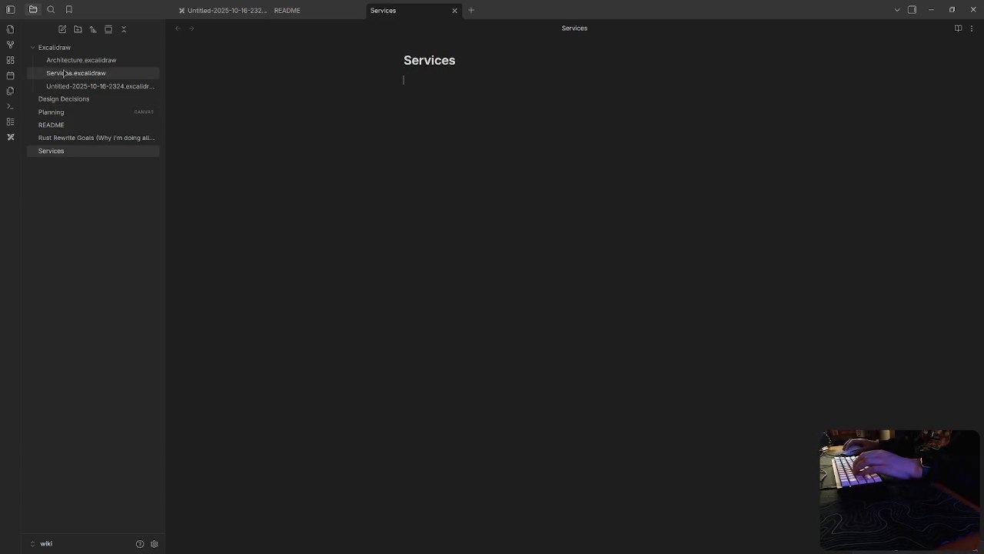
click(51, 112)
click(330, 255)
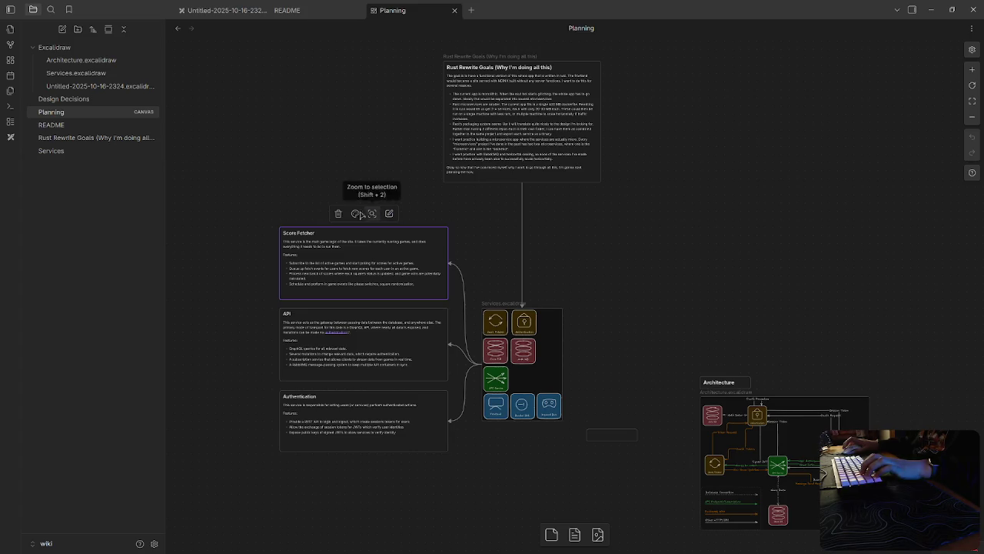
Step: Convert the Score Fetcher card into a 'Score Fetcher' note and delete its duplicate heading
right_click(344, 278)
click(382, 314)
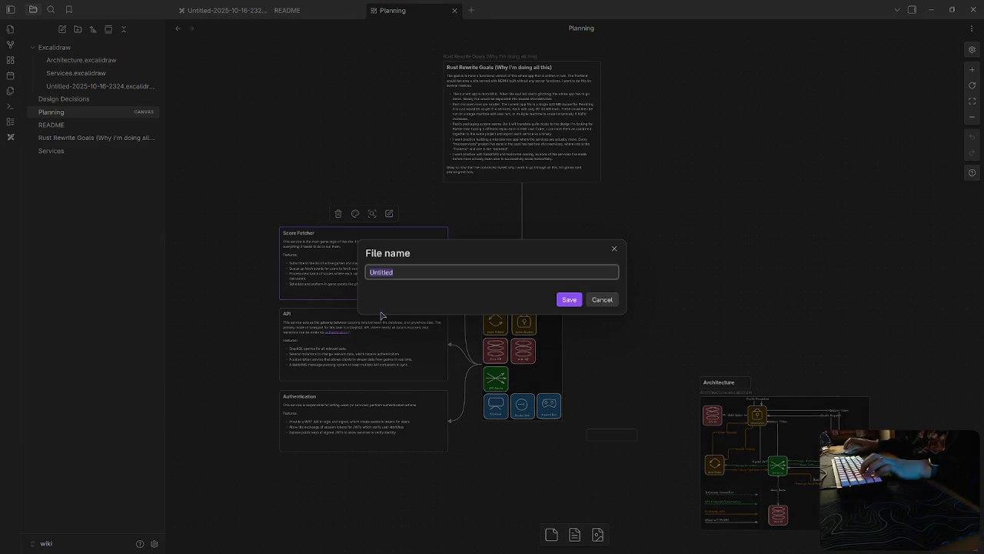
text(Score Fe)
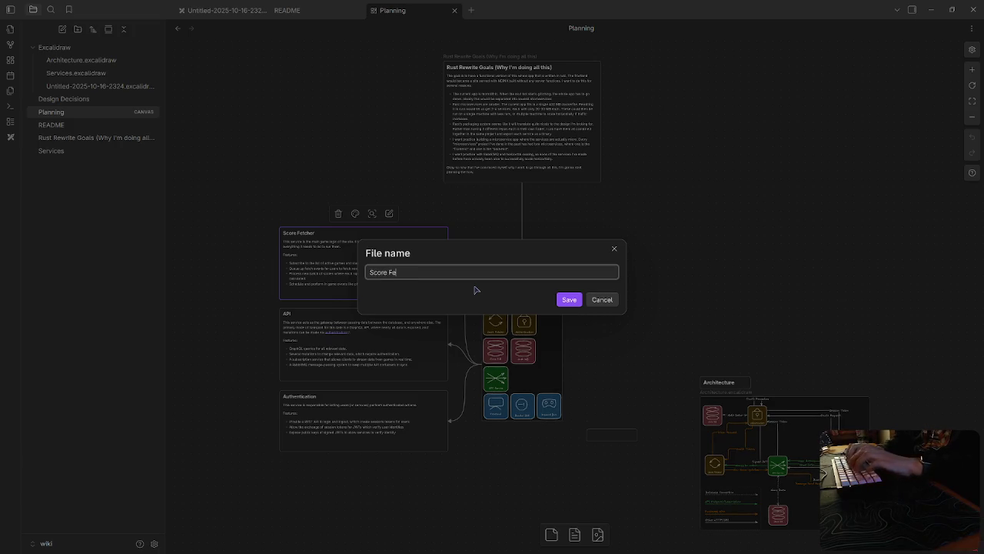
text(r)
key(Return)
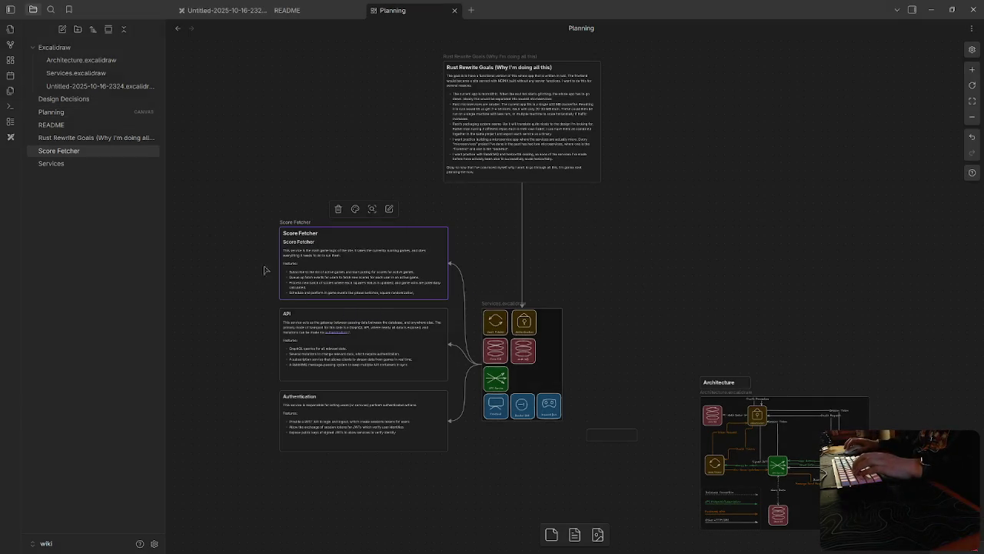
click(320, 245)
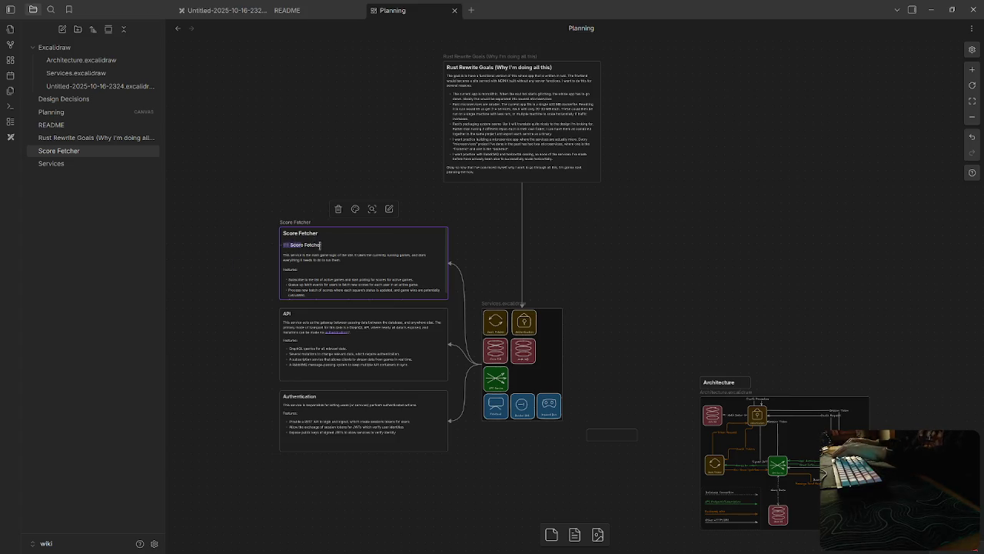
drag(328, 244, 271, 246)
key(BackSpace)
mouse_move(280, 254)
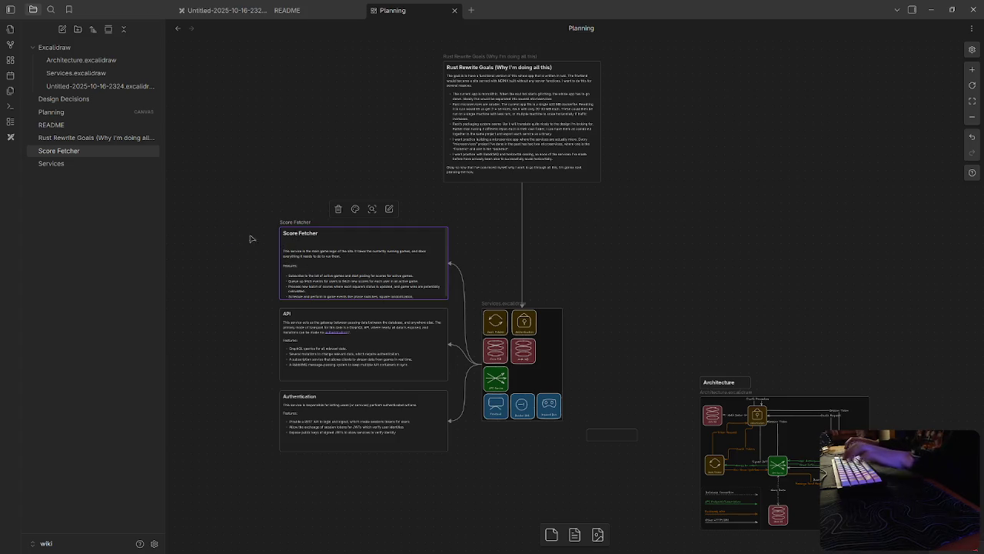
scroll(235, 237, up, 2)
scroll(235, 237, up, 5)
scroll(464, 332, down, 1)
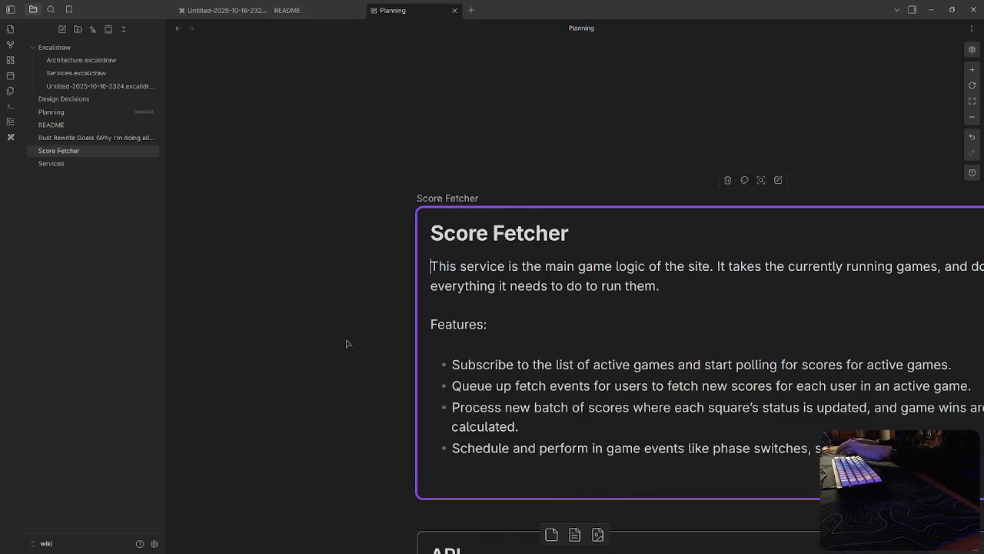
scroll(396, 354, down, 4)
scroll(462, 331, down, 4)
Step: Convert the API card into an 'API' note and remove its duplicate heading
right_click(500, 258)
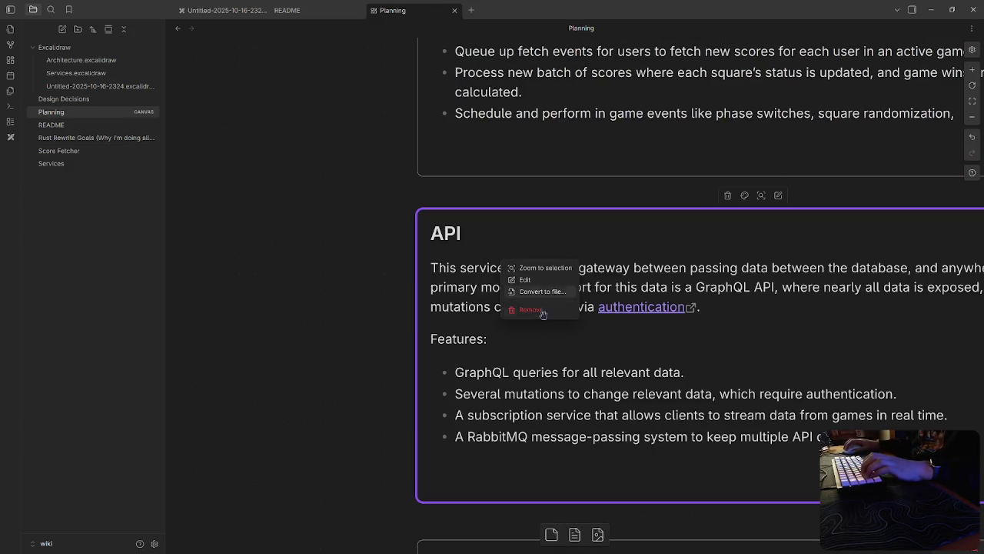
click(538, 292)
text(AP)
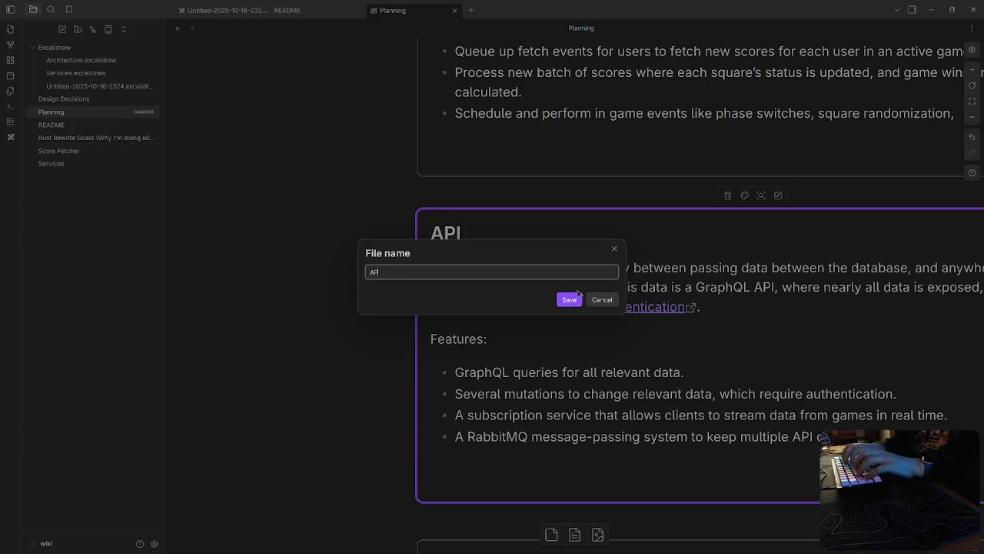
text(I)
key(Return)
drag(494, 285, 430, 283)
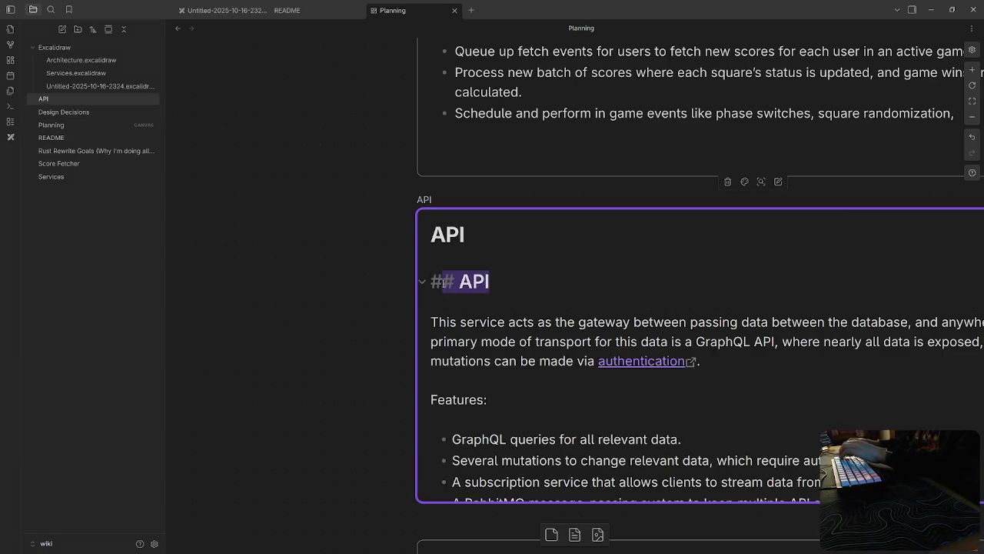
key(BackSpace)
key(BackSpace)
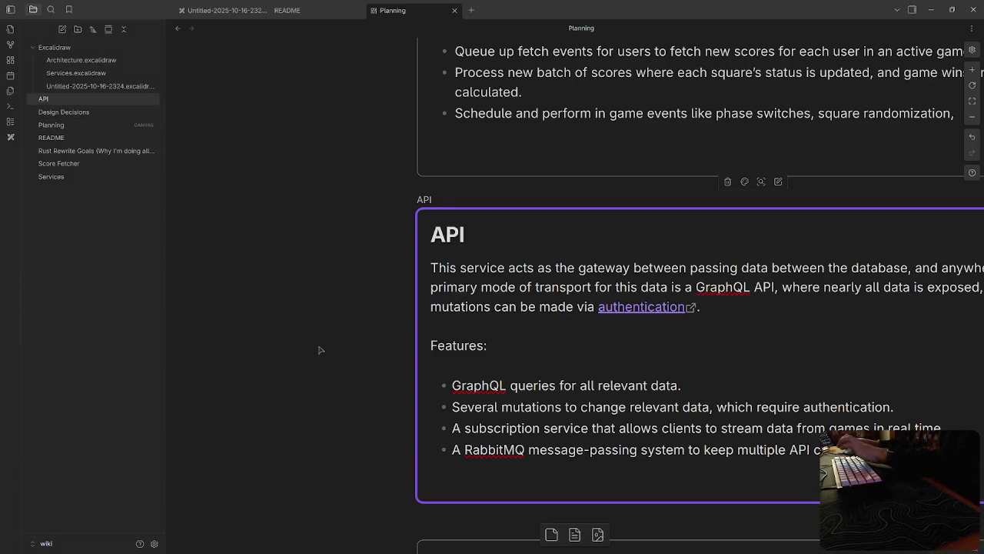
click(322, 351)
Step: Convert the Authentication card into an 'Authentication' note, removing its duplicate heading and blank lines
scroll(326, 356, down, 3)
scroll(561, 433, down, 1)
right_click(561, 433)
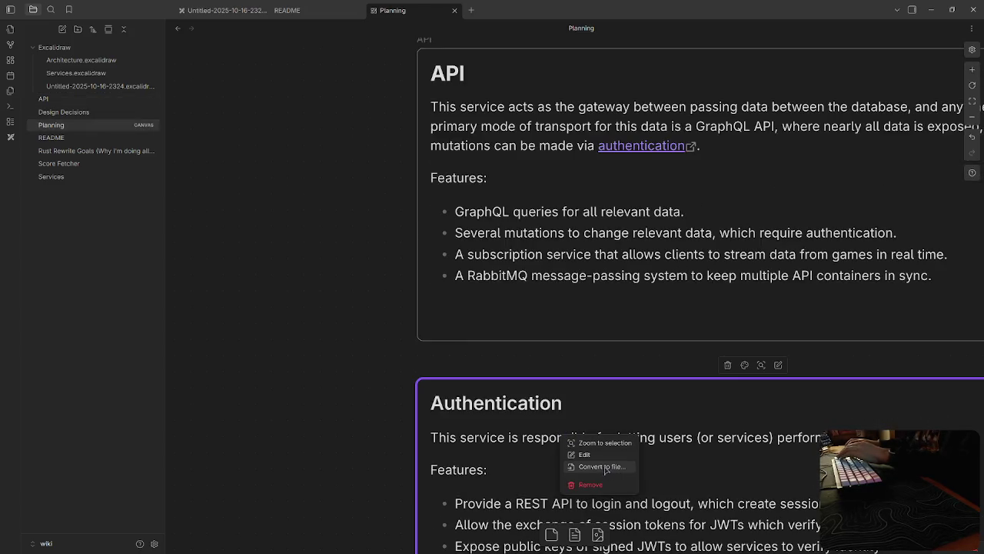
click(607, 467)
text(Authe)
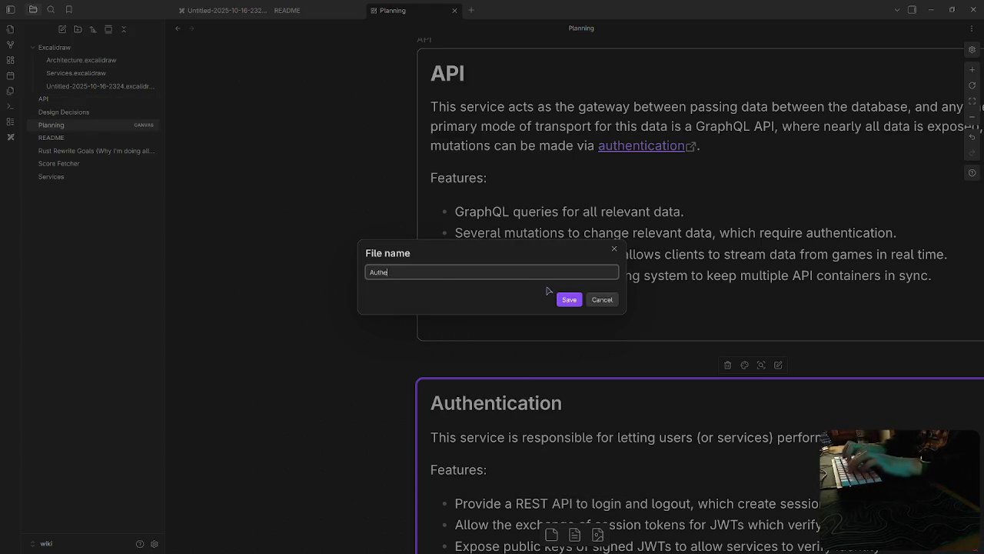
text(ntication)
key(Return)
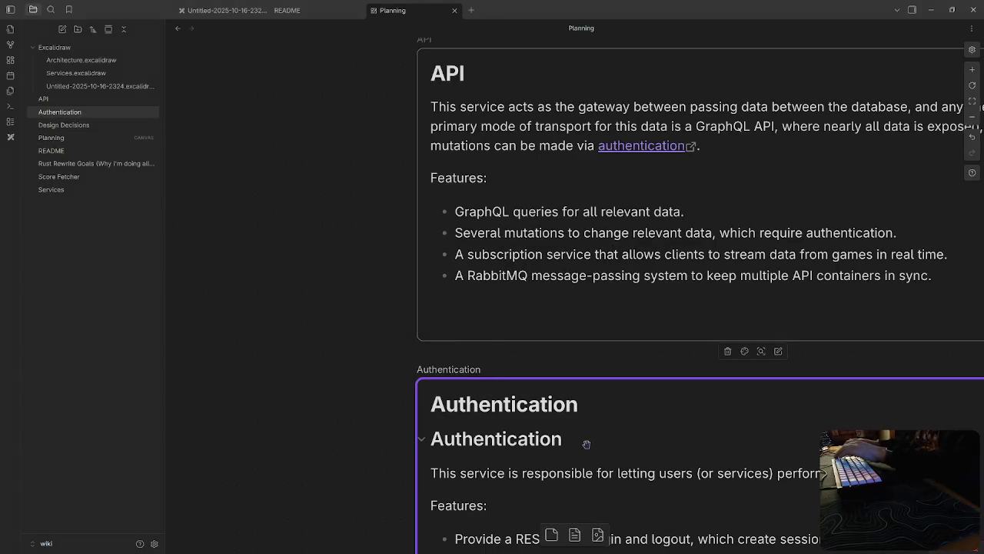
click(565, 441)
key(shift+Home)
key(BackSpace)
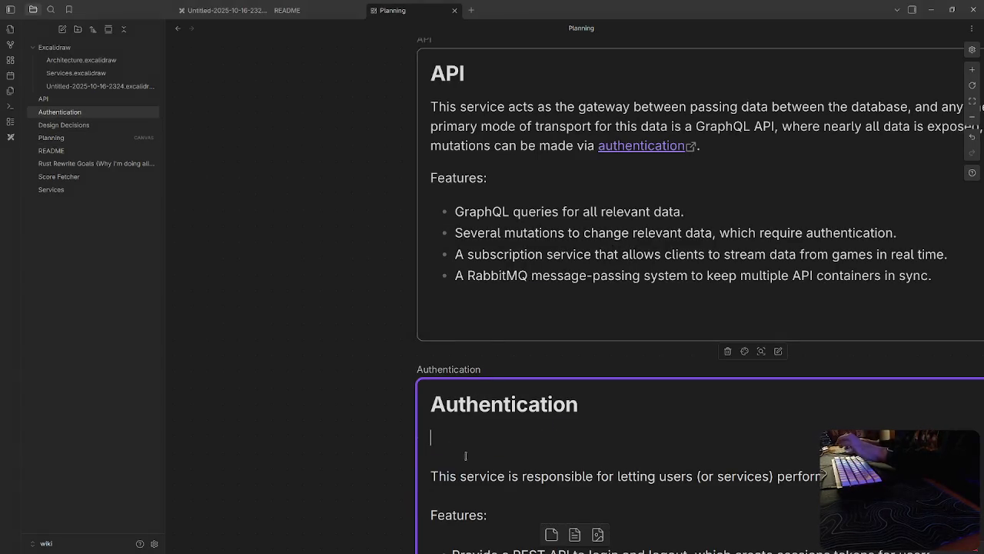
key(BackSpace)
key(BackSpace)
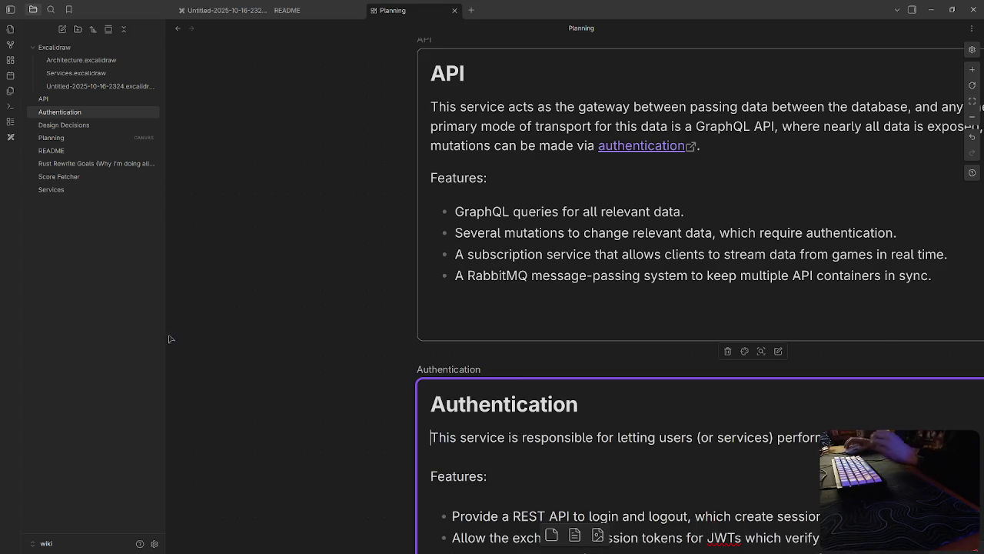
scroll(296, 430, down, 2)
scroll(799, 266, right, 3)
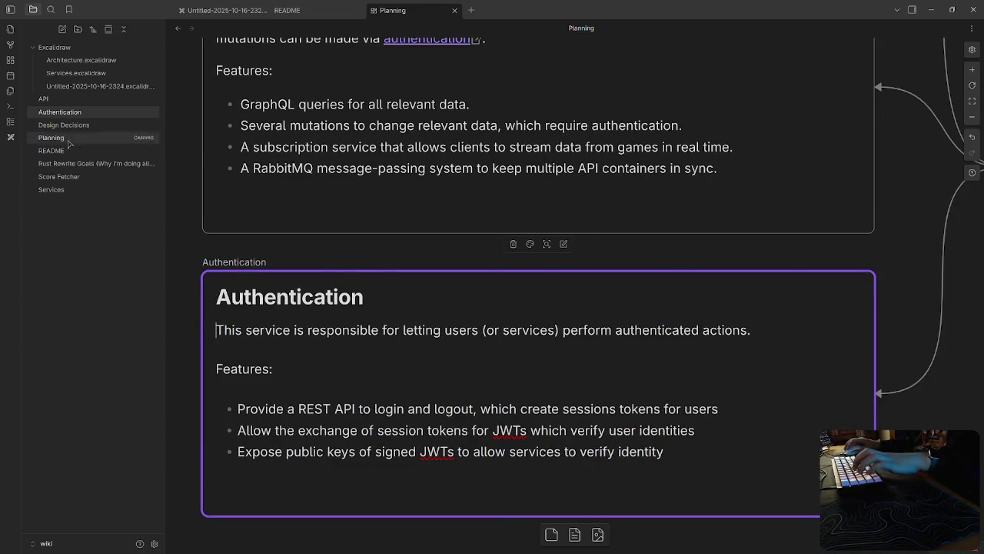
Step: In the Services note, add link bullets for API, Authentication and Score Fetcher
click(54, 189)
text(0)
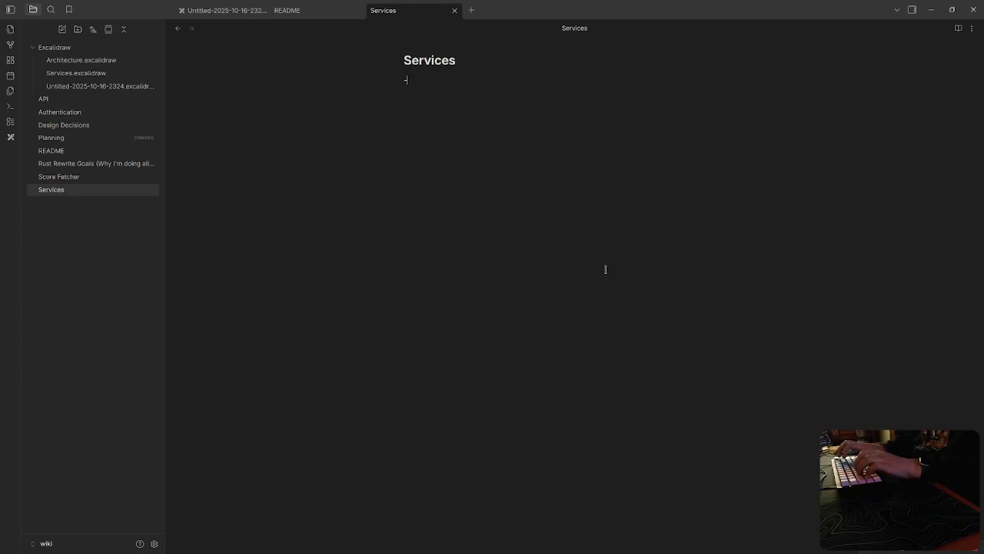
text([API)
key(Return)
key(Return)
text([[)
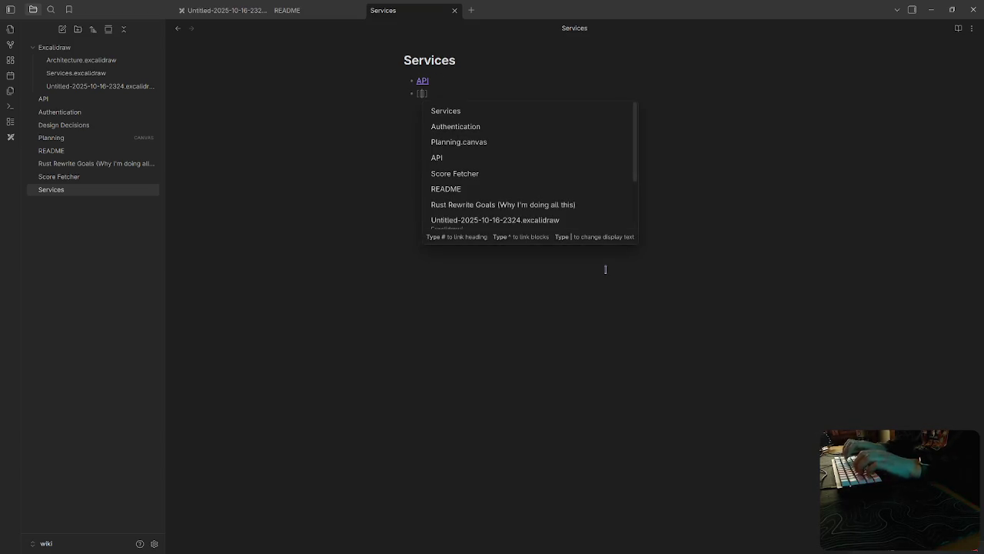
text(Auth)
key(Return)
key(Return)
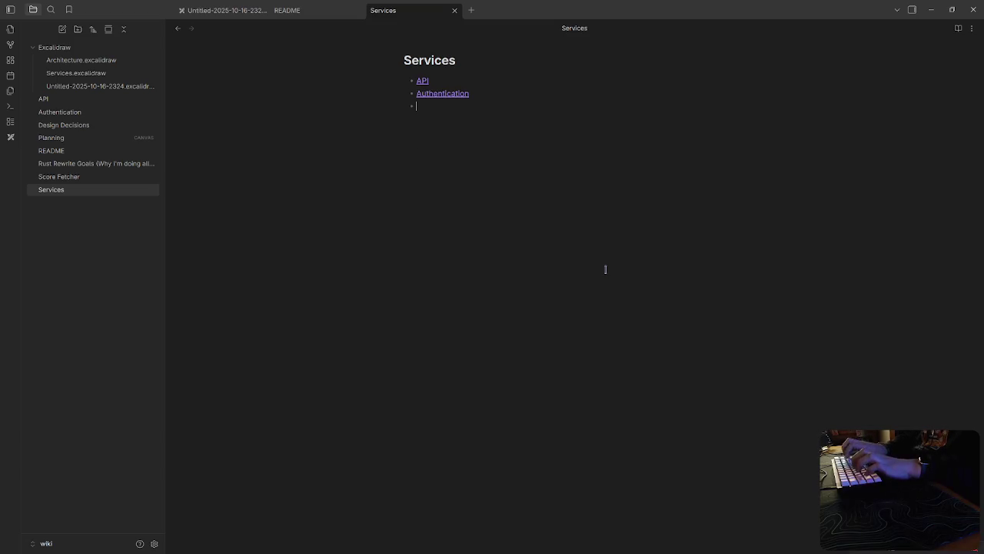
text([[)
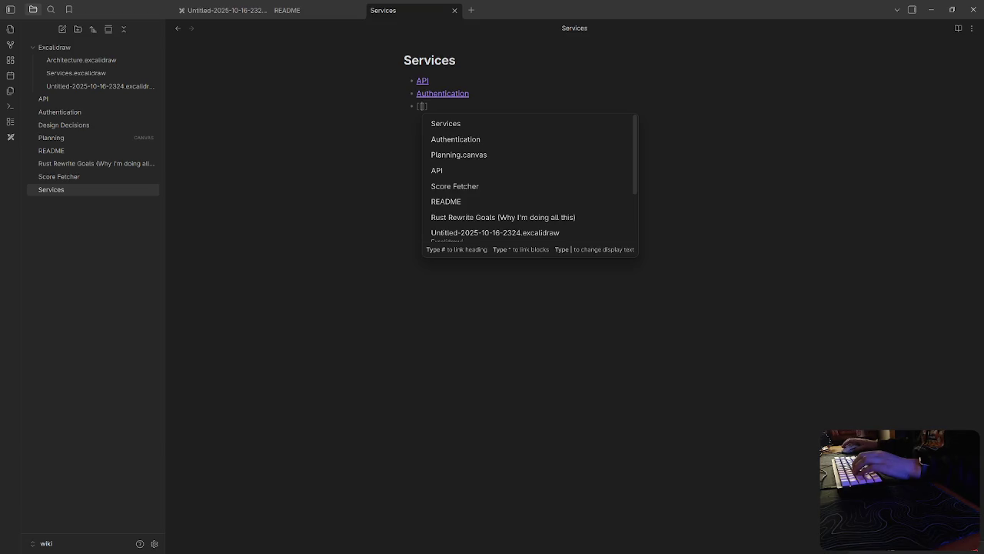
text(Sc)
key(Return)
key(Return)
Step: Add Frontend, Bancho Bot and Discord Bot link bullets, then switch to the Untitled drawing
text([[)
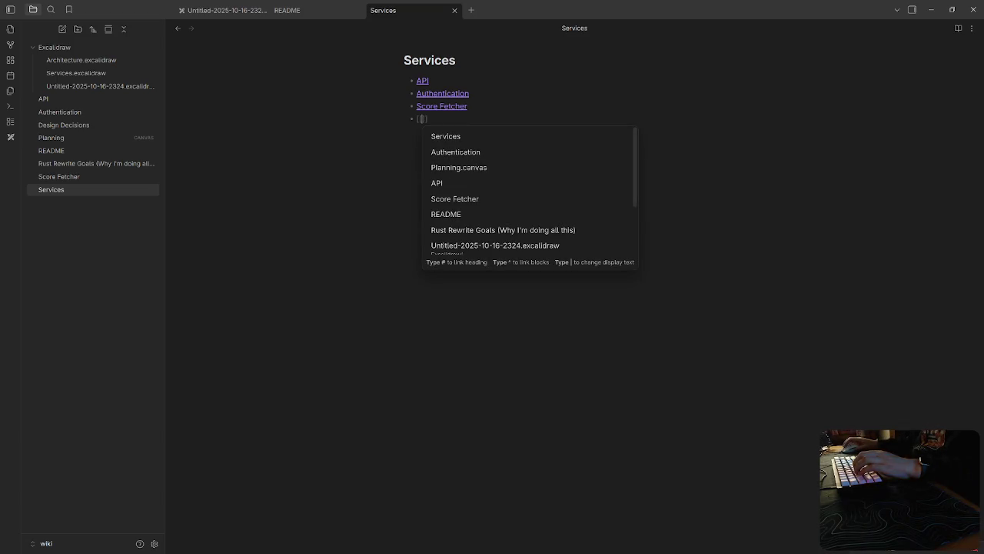
text(Frontend)
key(Return)
key(Return)
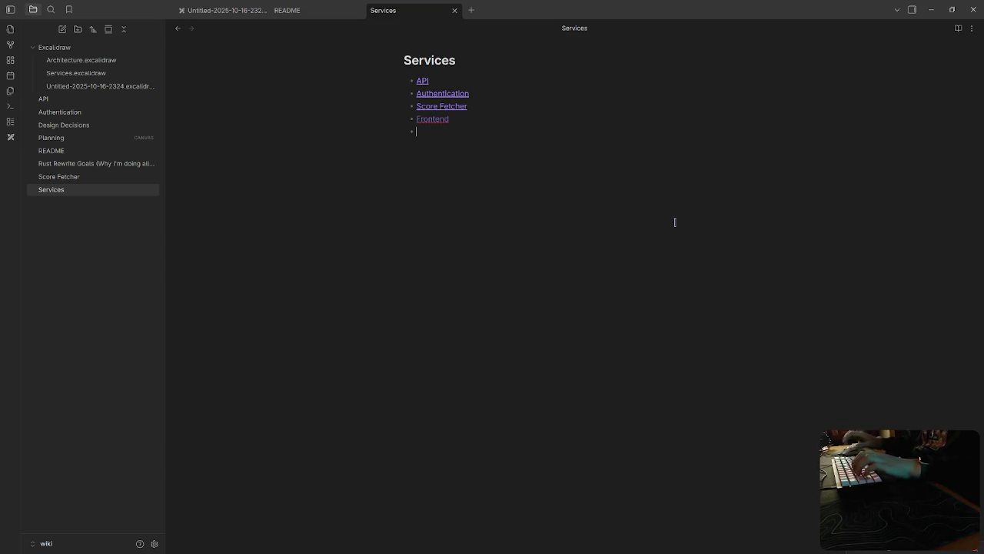
text([[)
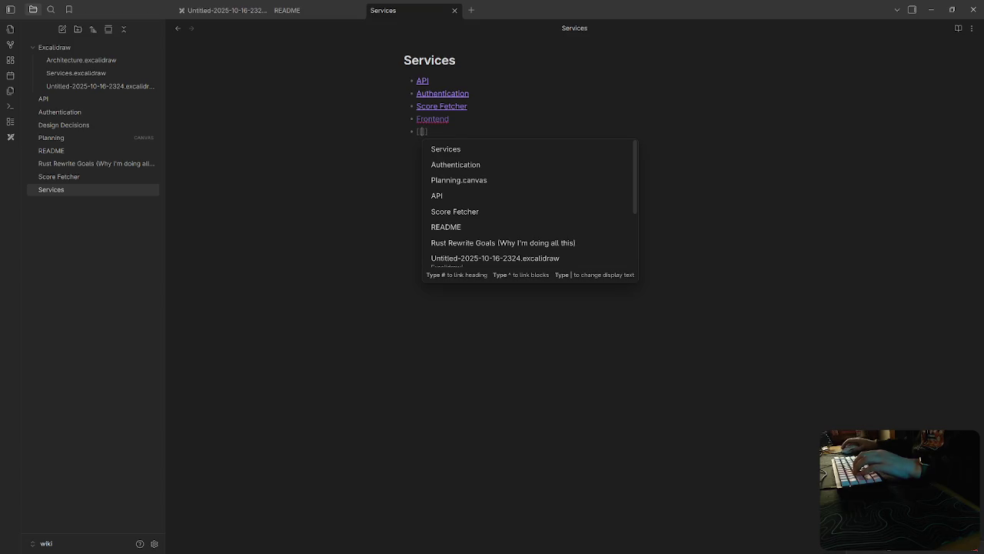
text(Bancho Bo)
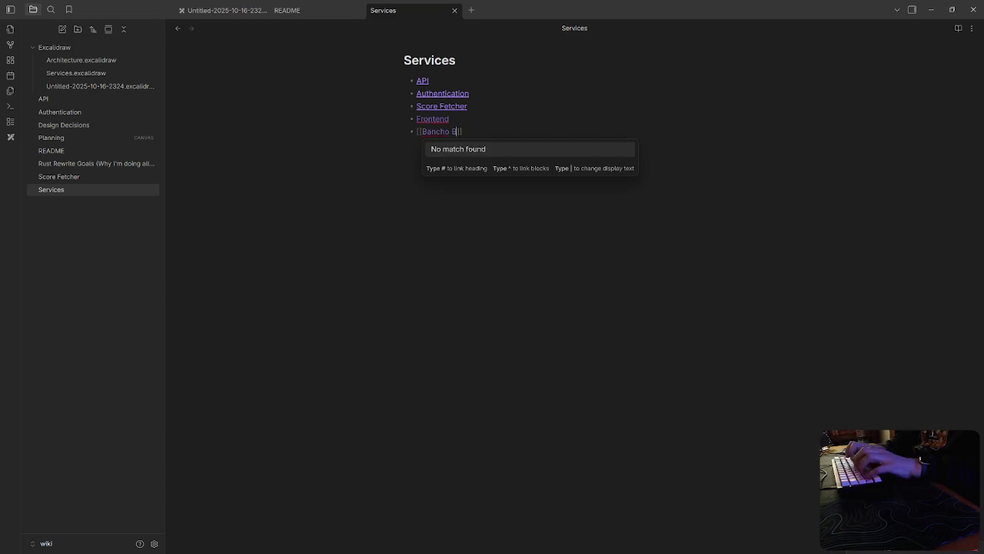
text(t)
key(Return)
key(Return)
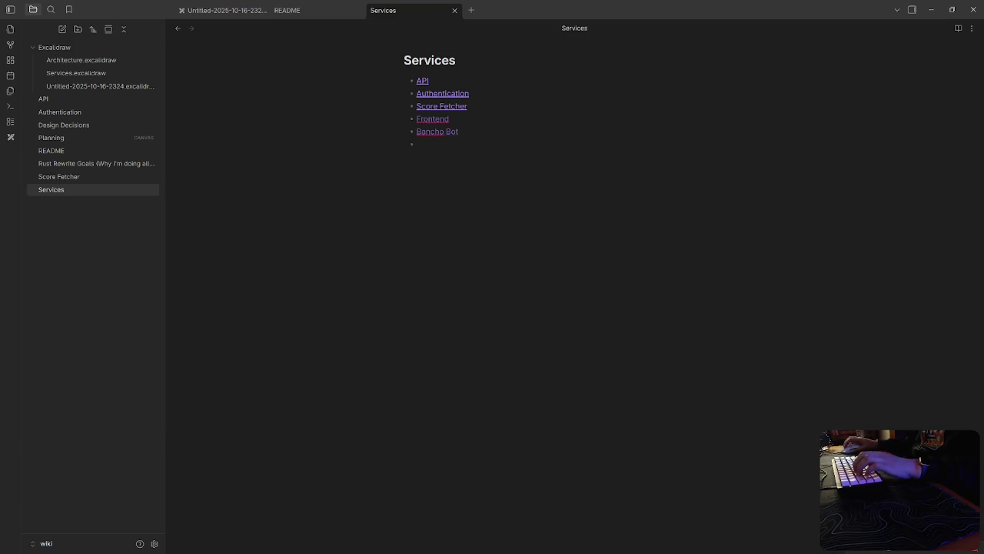
text([[Discord Bot)
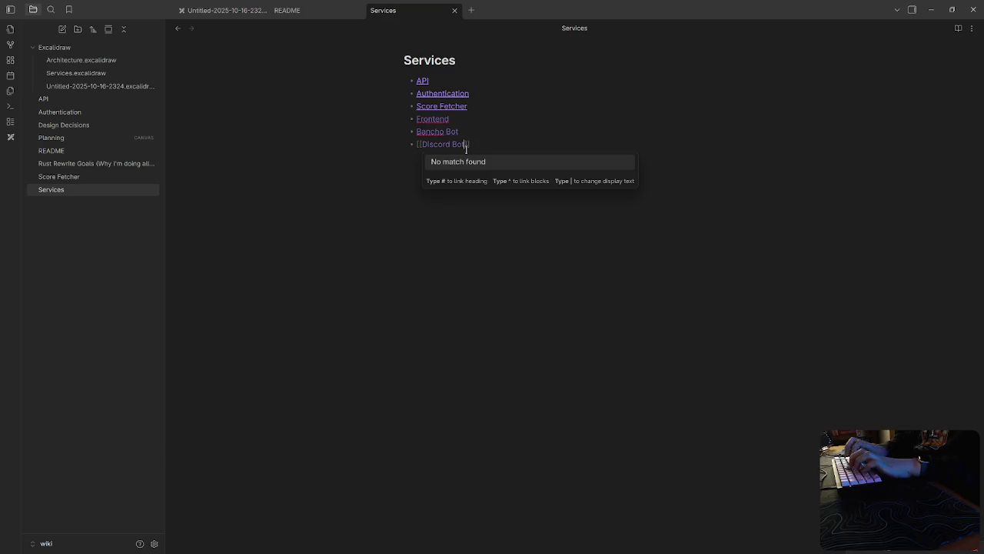
key(Return)
key(ctrl+Tab)
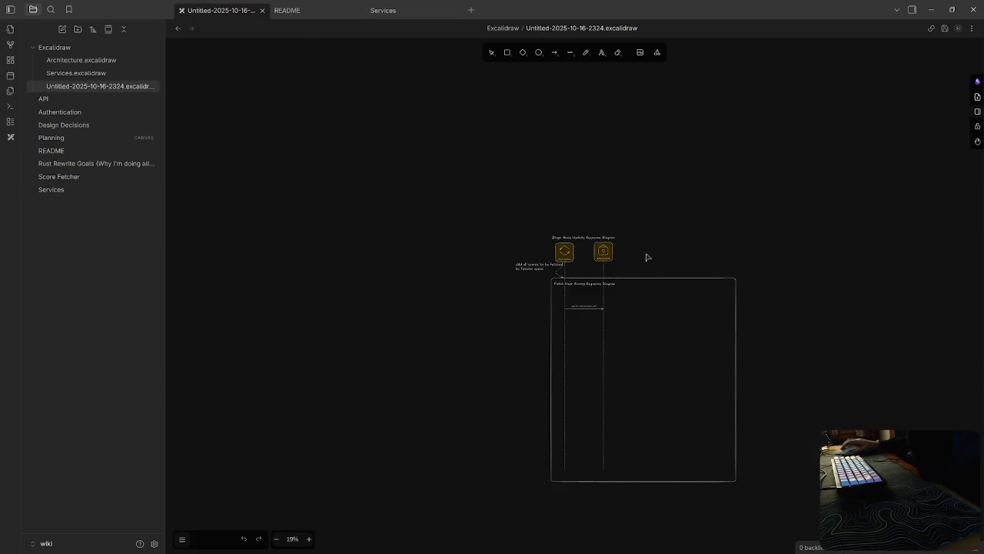
Step: Close the Untitled drawing and README tabs, glance at Planning, and reopen the Services note
scroll(647, 258, down, 5)
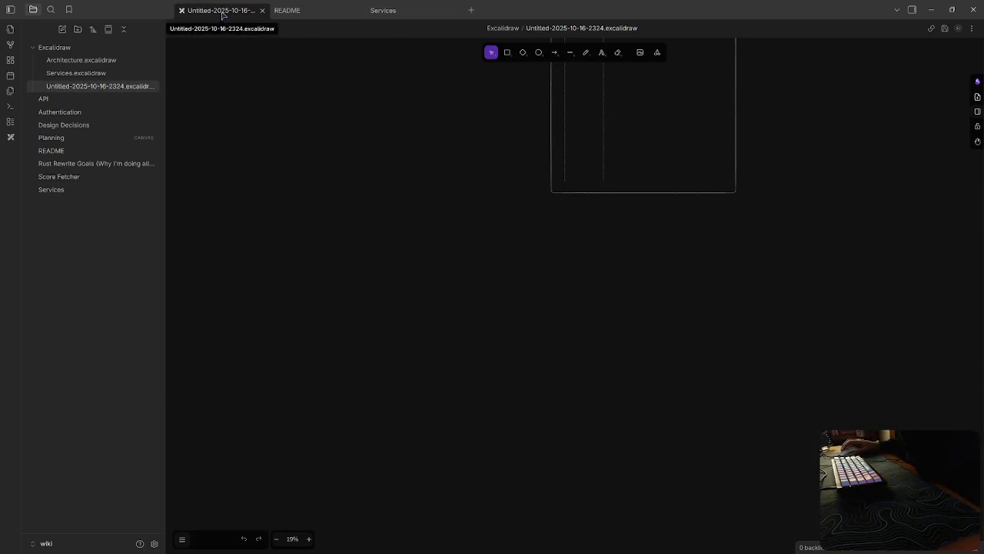
middle_click(223, 16)
click(317, 10)
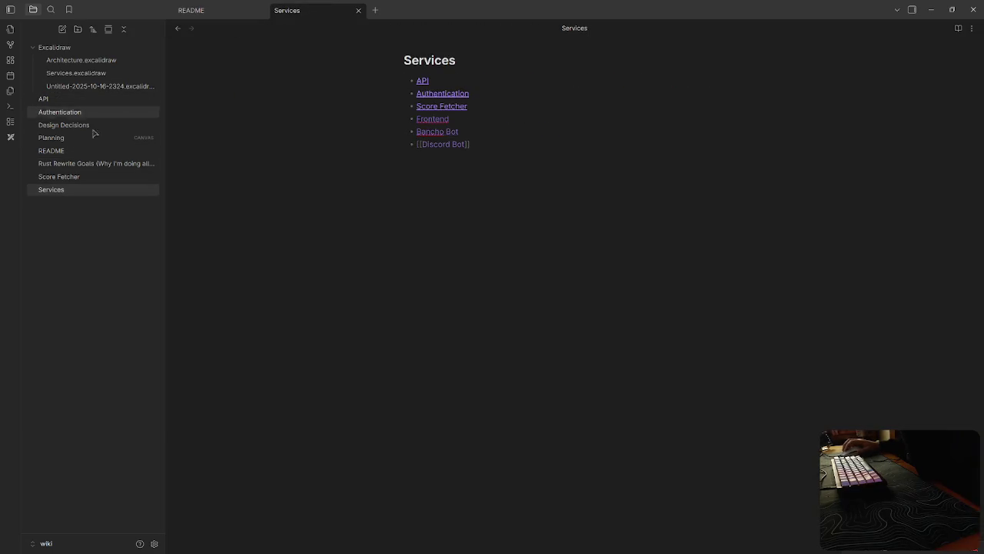
key(ctrl+Tab)
key(ctrl+w)
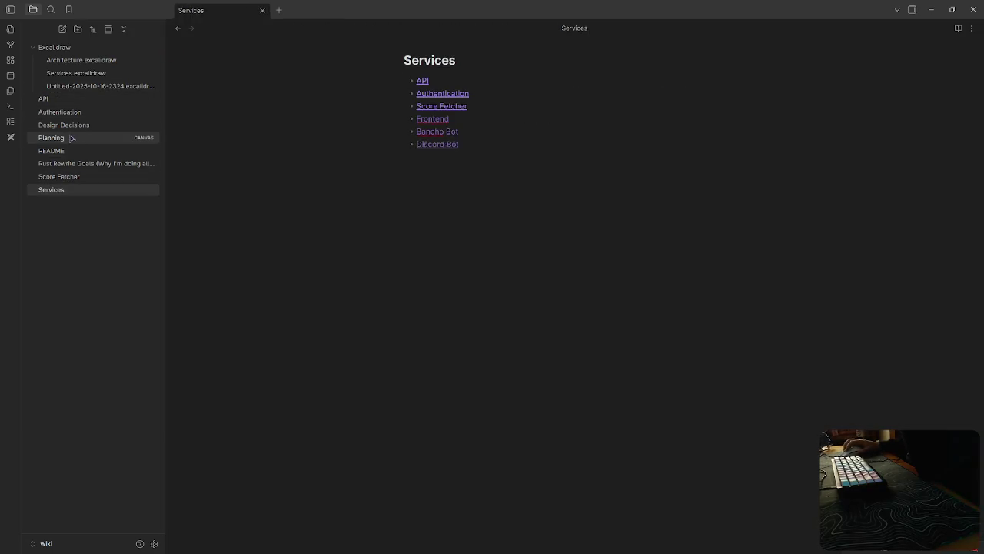
click(70, 137)
scroll(587, 236, left, 2)
scroll(668, 282, left, 2)
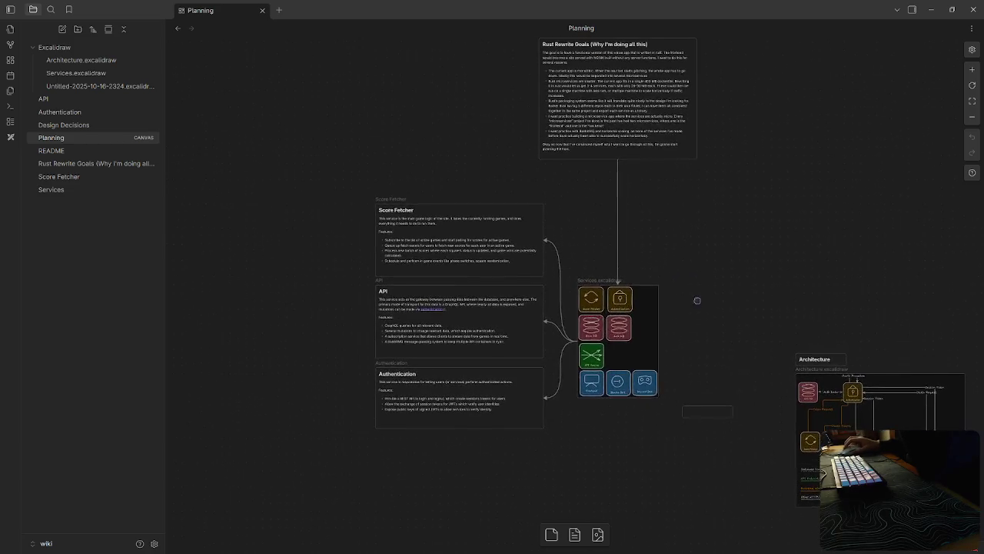
scroll(731, 293, left, 2)
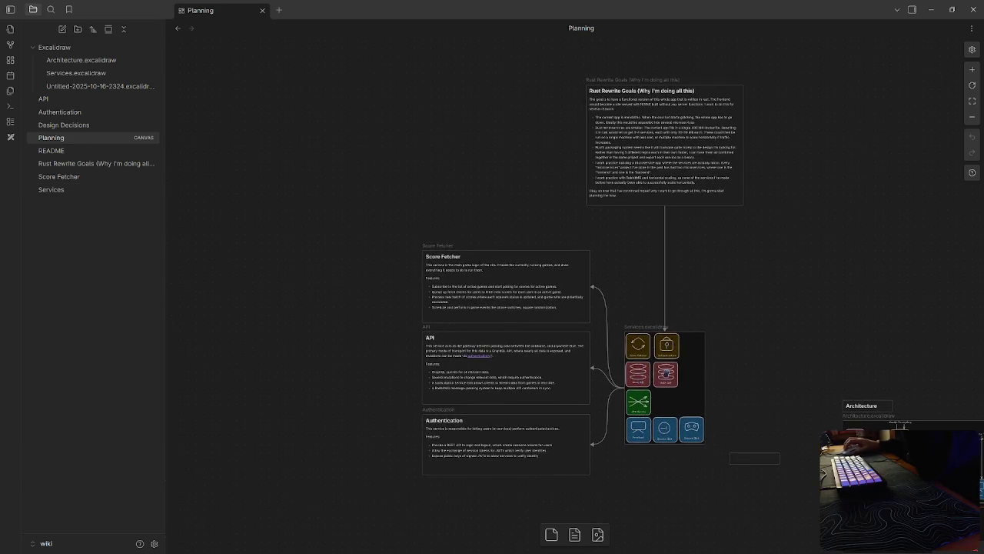
click(90, 191)
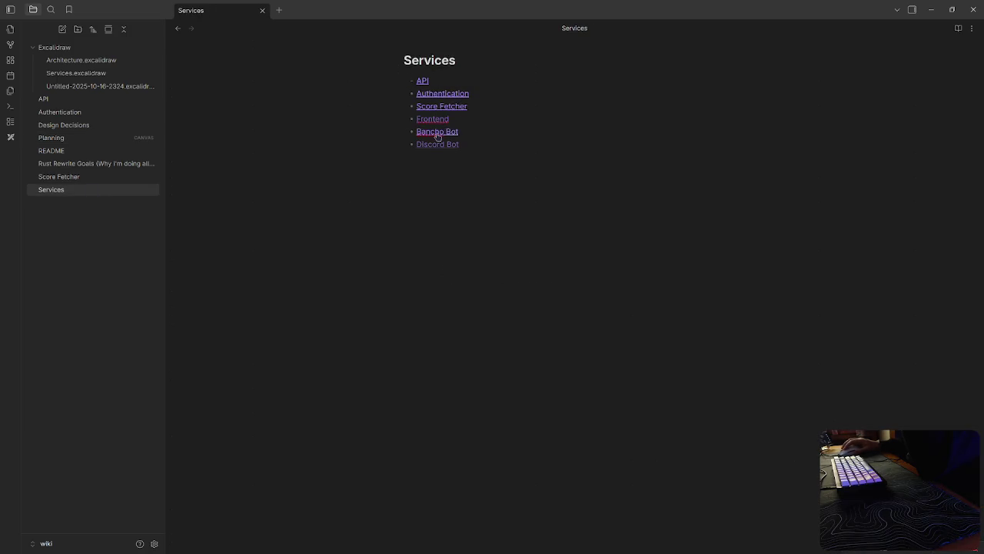
click(88, 183)
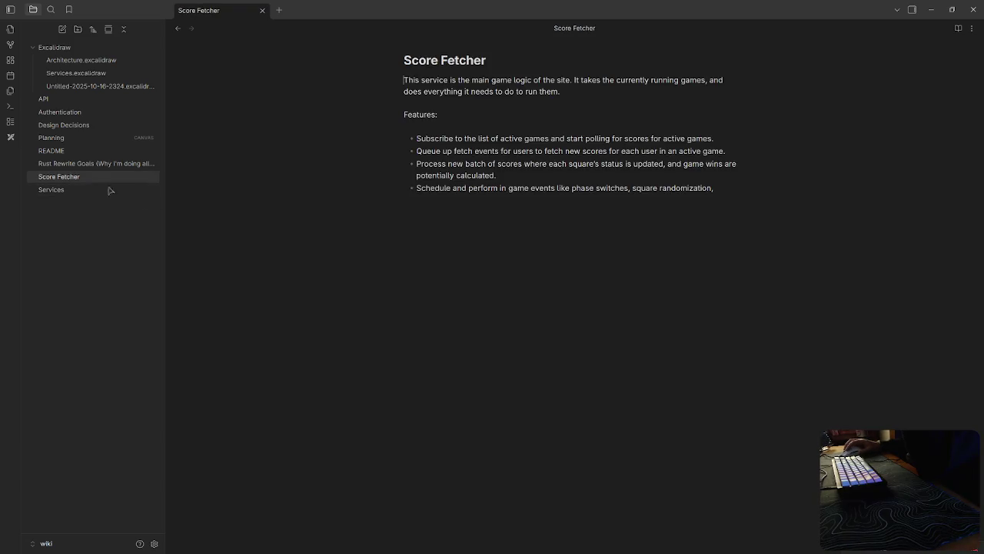
click(82, 191)
click(511, 143)
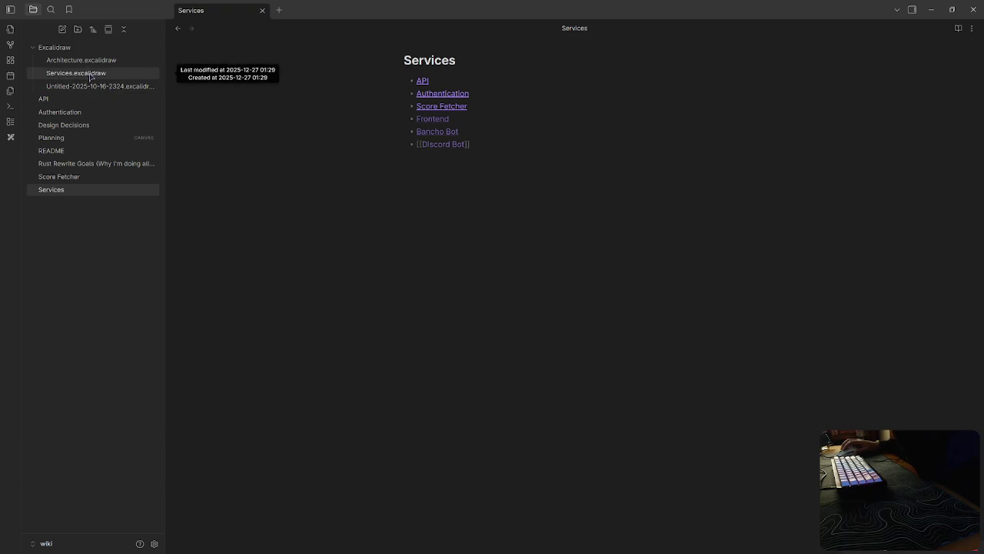
click(90, 75)
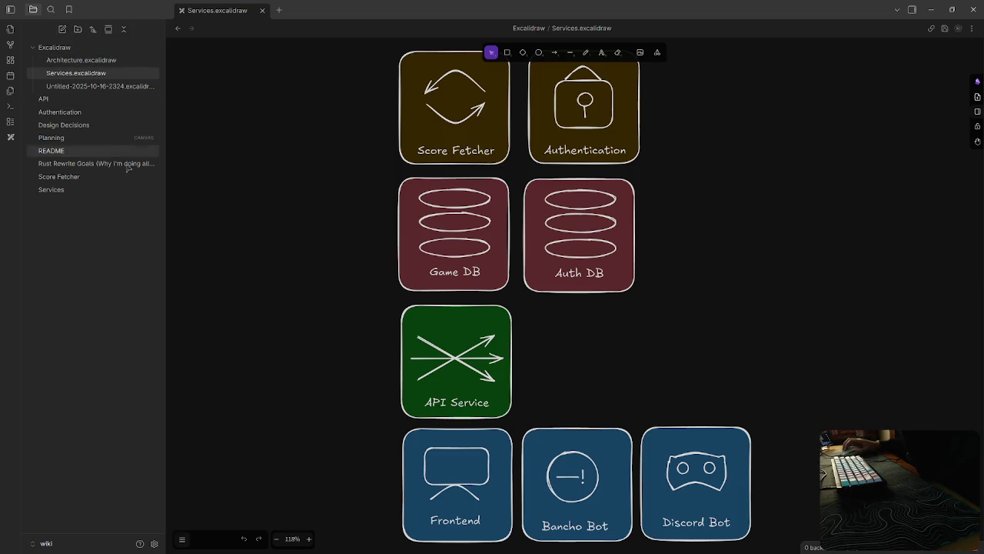
click(62, 29)
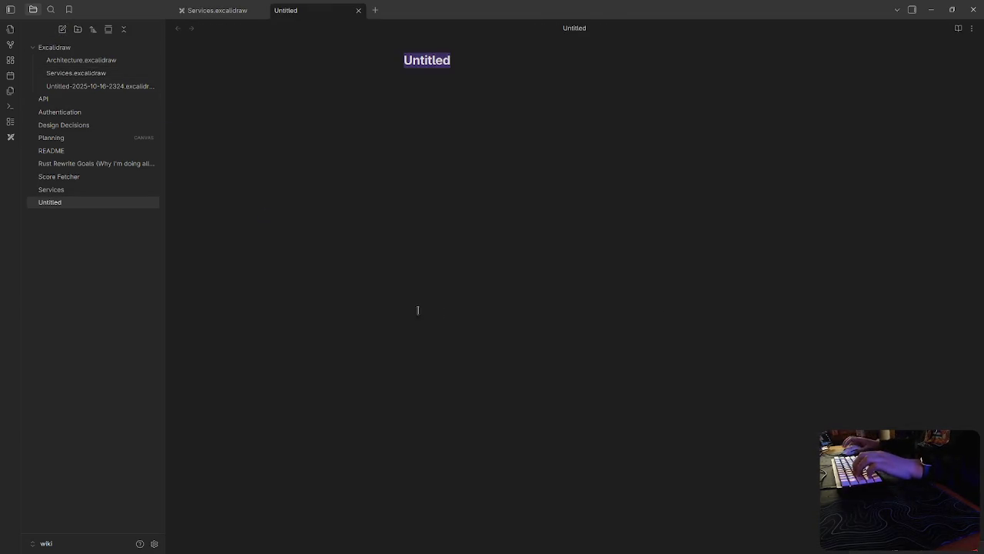
key(Return)
click(358, 10)
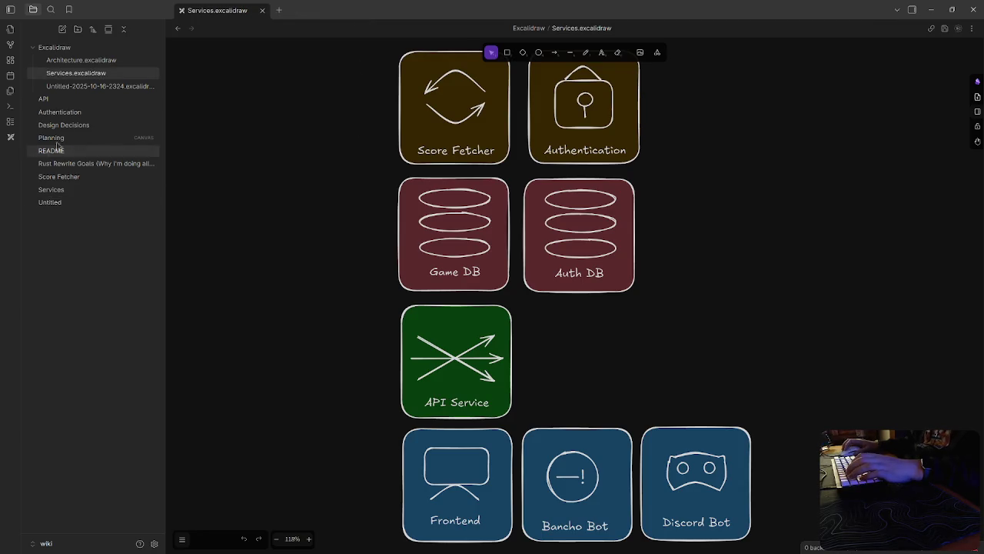
right_click(54, 203)
click(91, 435)
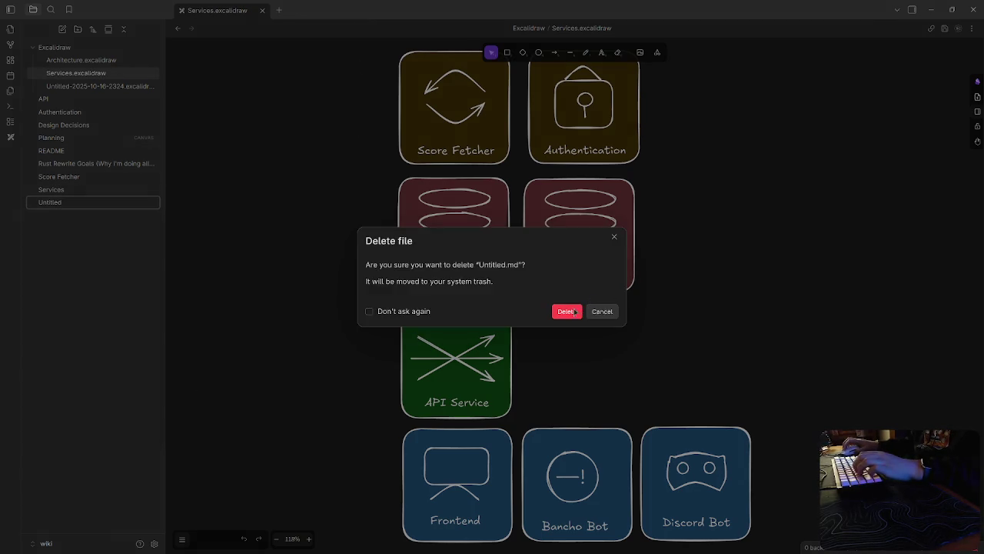
click(574, 312)
click(77, 189)
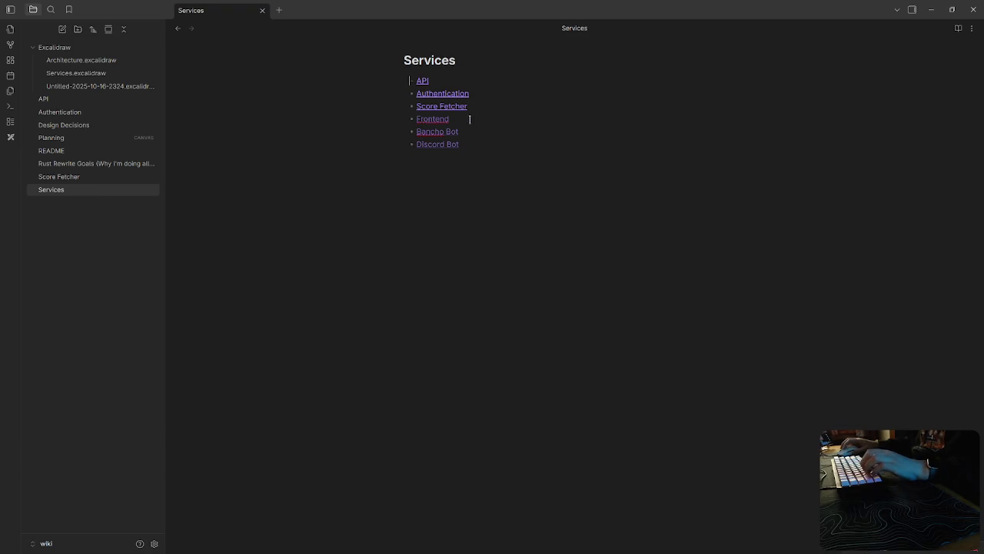
Step: Create the Frontend note from its link and paste in its description and feature bullets
ctrl+click(432, 120)
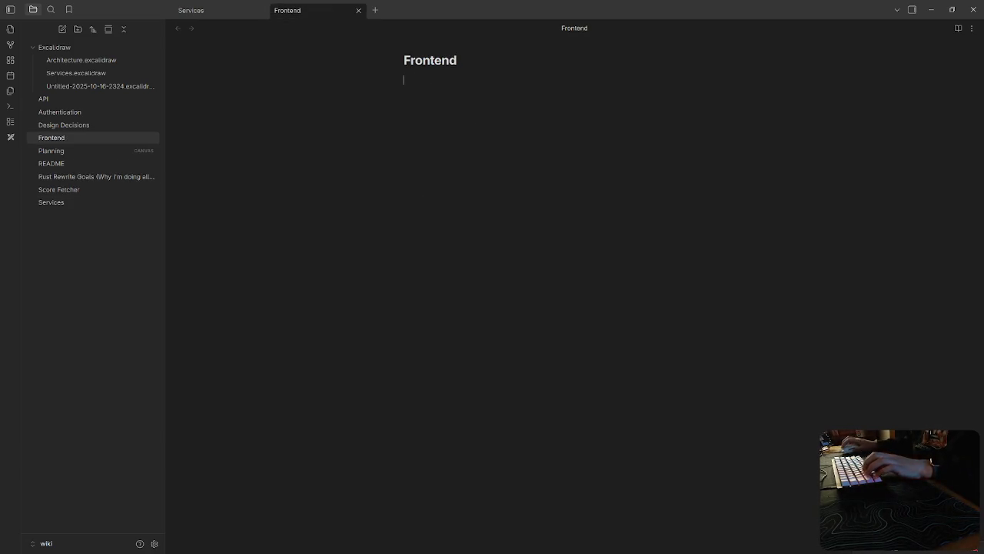
key(alt+Tab)
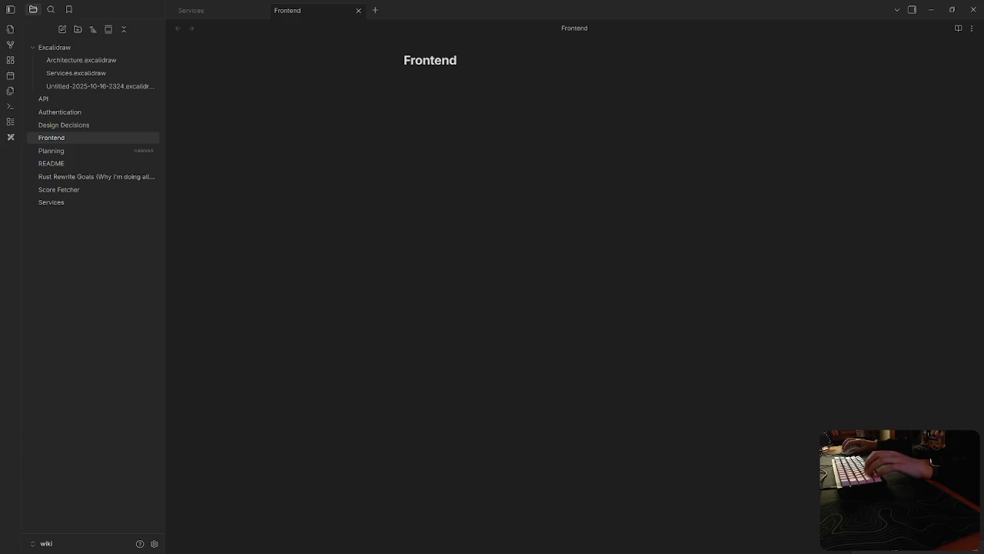
click(642, 229)
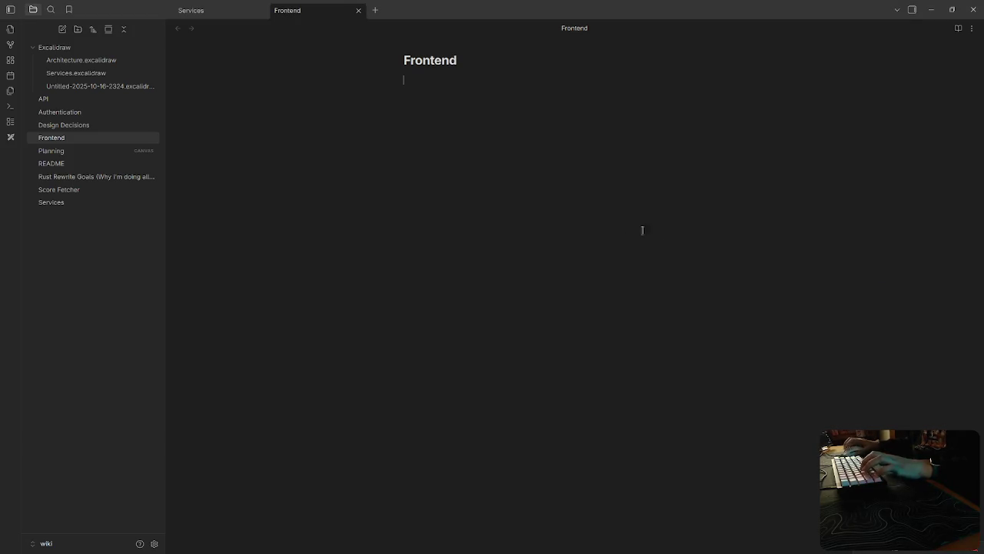
text(This service holds all of the UI for the game  - Render and display bingo games, and lists of current games - Talk to the API service to make changes to game states, and listen for game updates - Expose several "streamer overlay" elements that let streamers show the game off to viewers)
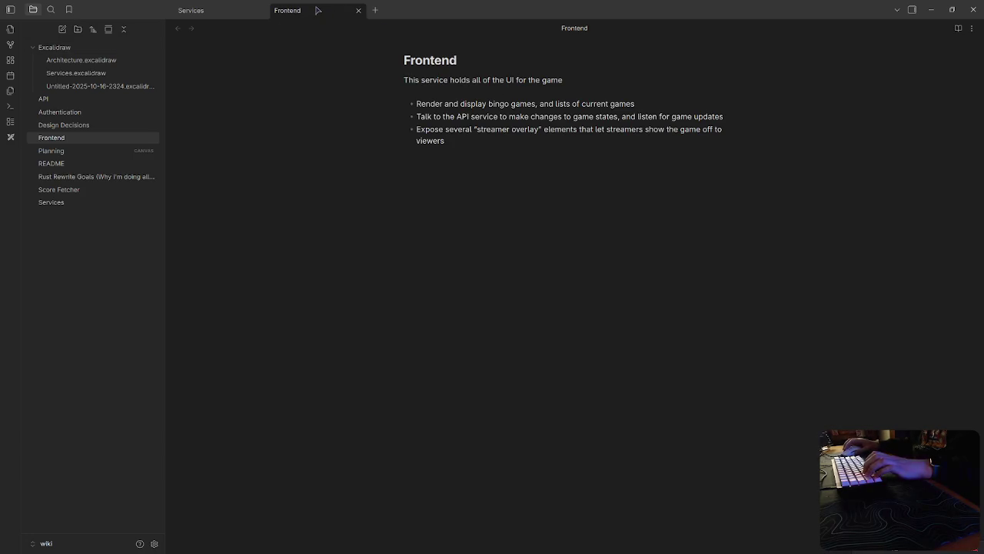
middle_click(318, 10)
Step: Create the Bancho Bot note with its pasted description, then create the empty Discord Bot note
ctrl+click(446, 132)
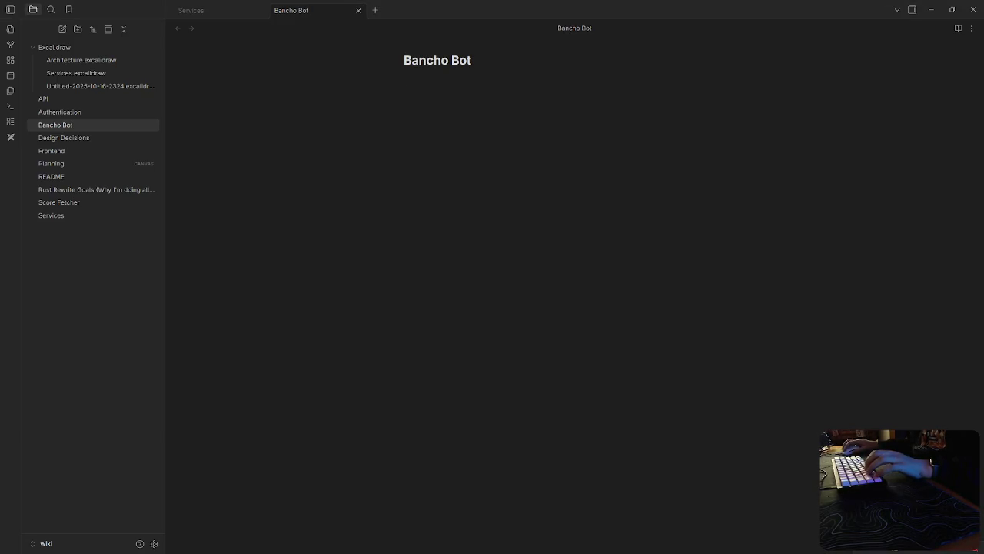
text(This service allows the game to be interfaced with via osu! chat.  Features:  - Allow users to get a printout of the full board in the user's DMs)
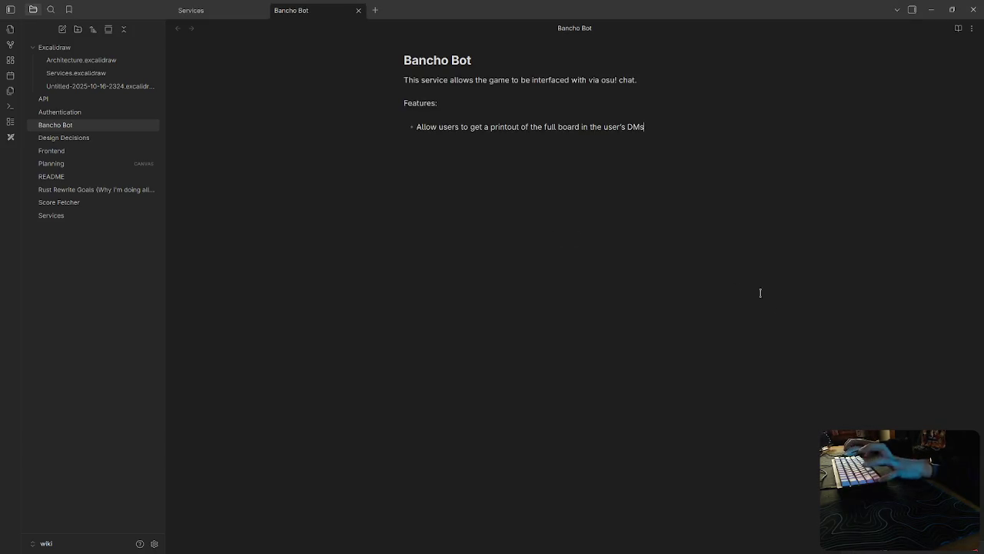
middle_click(300, 10)
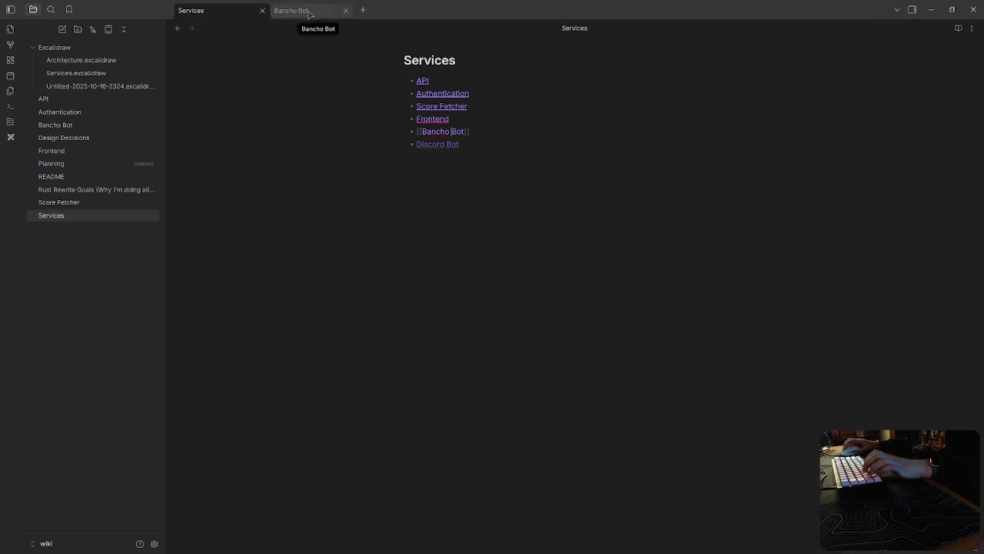
ctrl+click(434, 143)
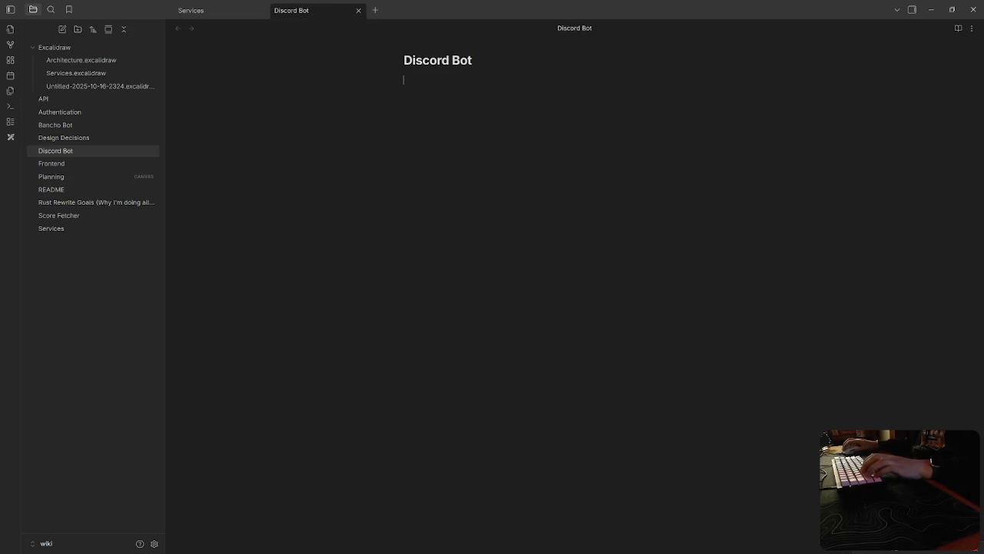
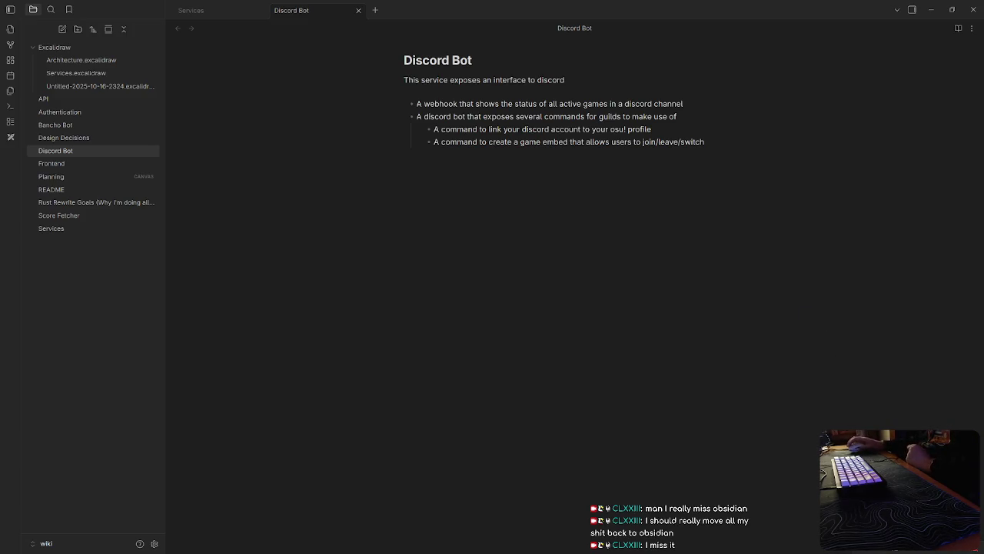
Step: Look through Rust Rewrite Goals, Score Fetcher and Services, then open the Planning canvas
click(685, 312)
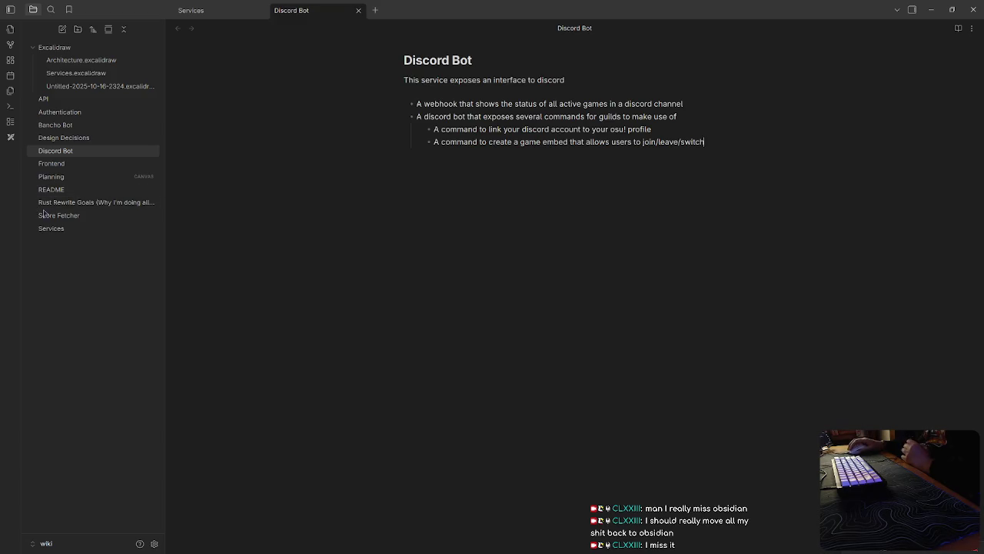
click(68, 205)
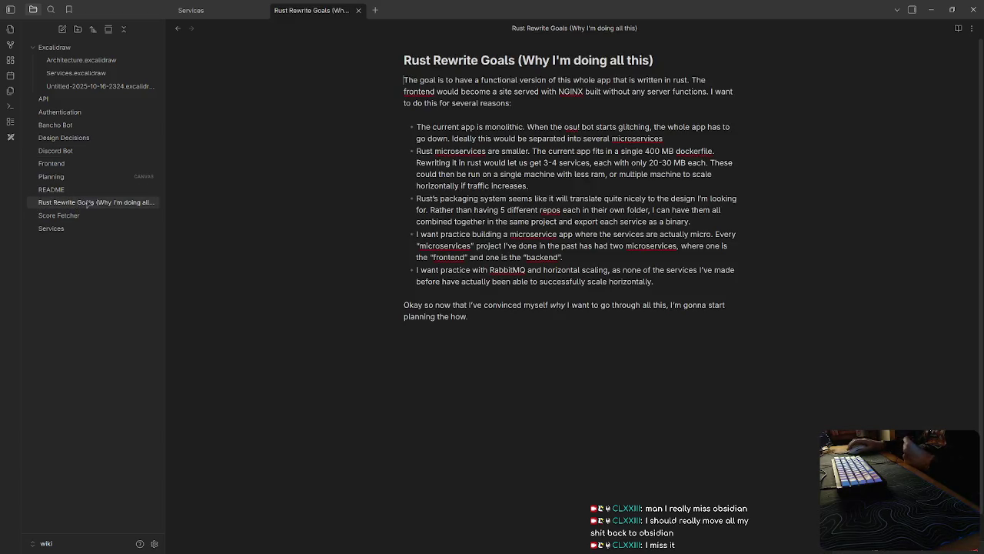
click(70, 217)
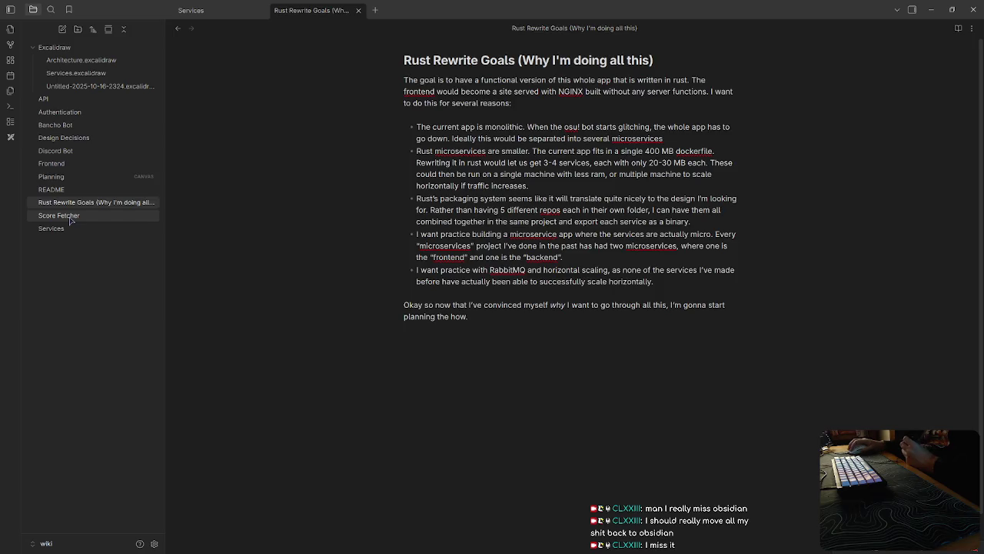
click(67, 233)
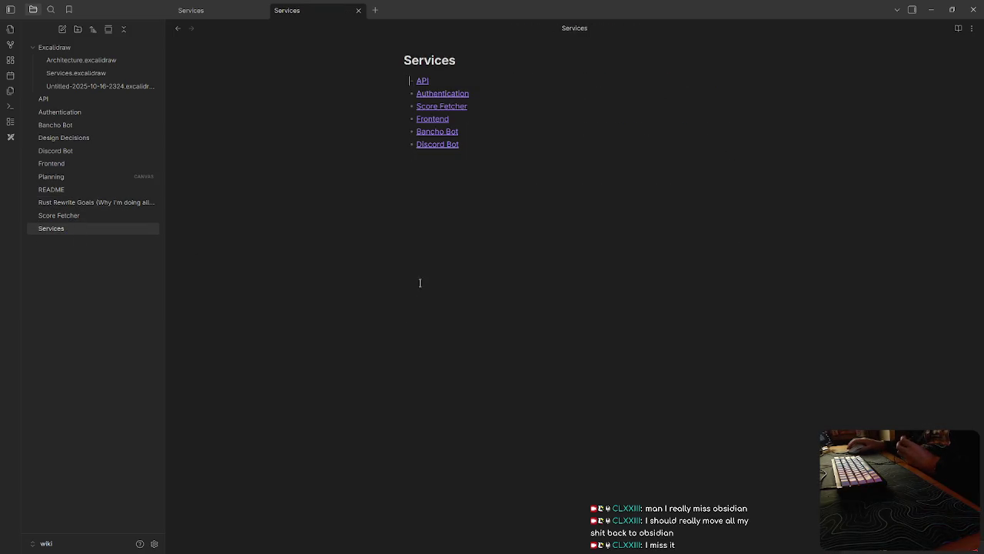
click(70, 204)
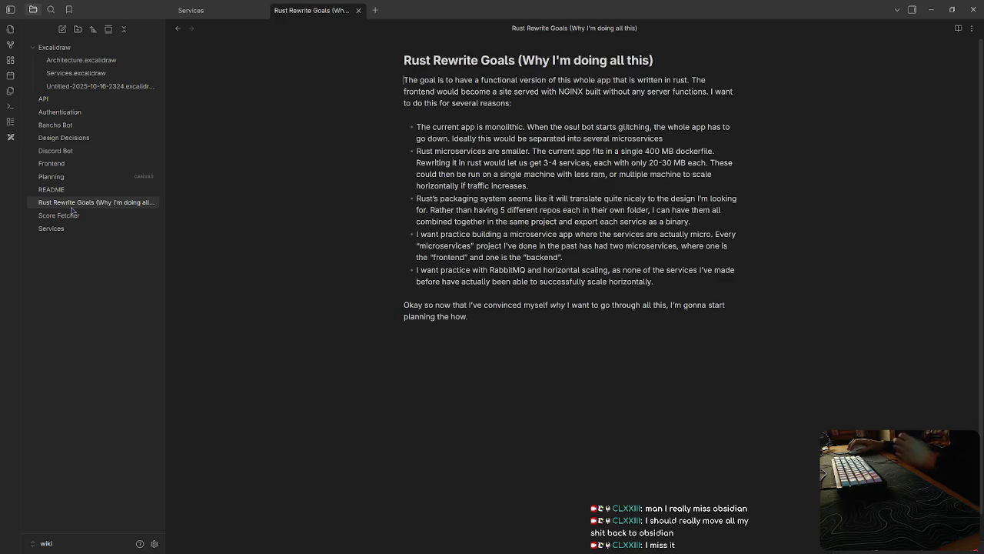
click(215, 16)
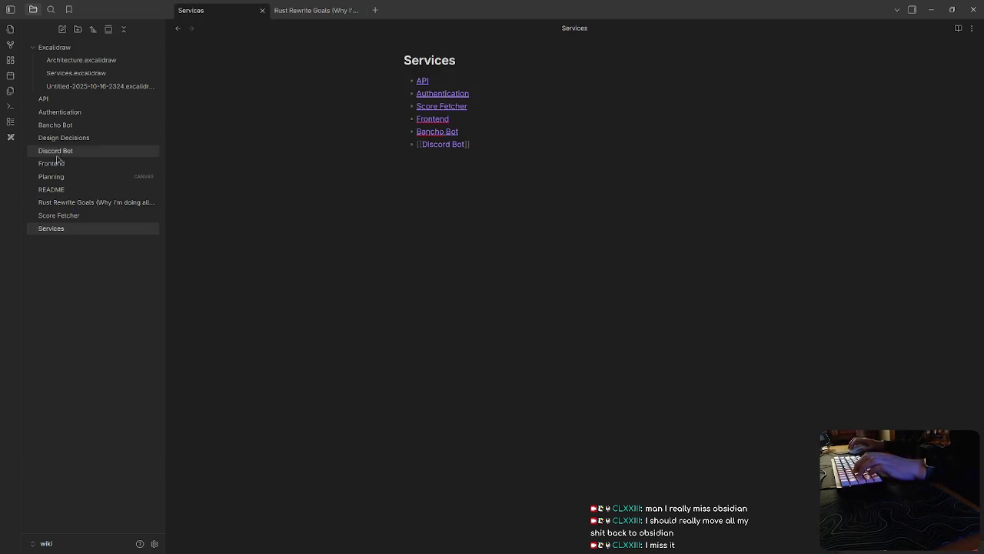
click(51, 176)
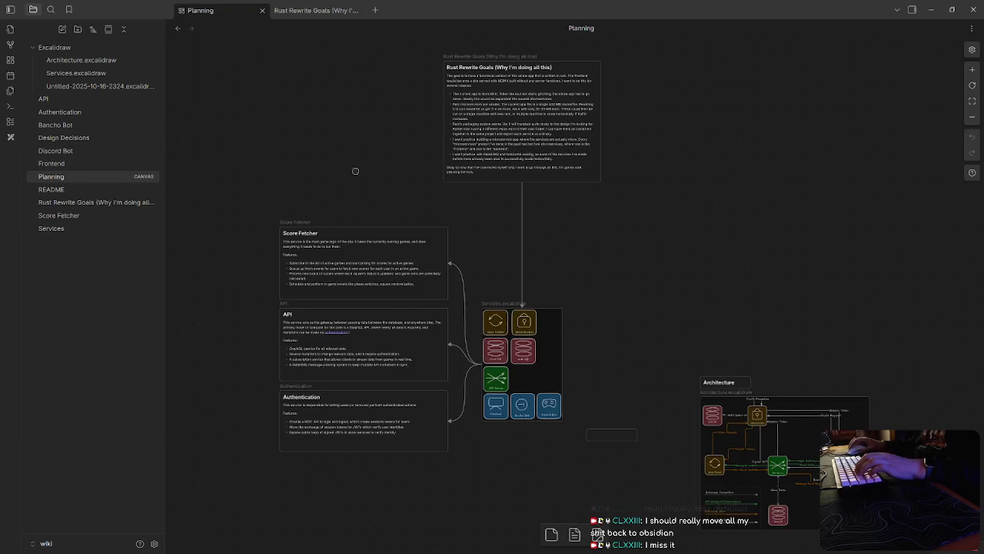
Step: Dismiss the note search, then add and remove an empty text card on the canvas
key(ctrl+o)
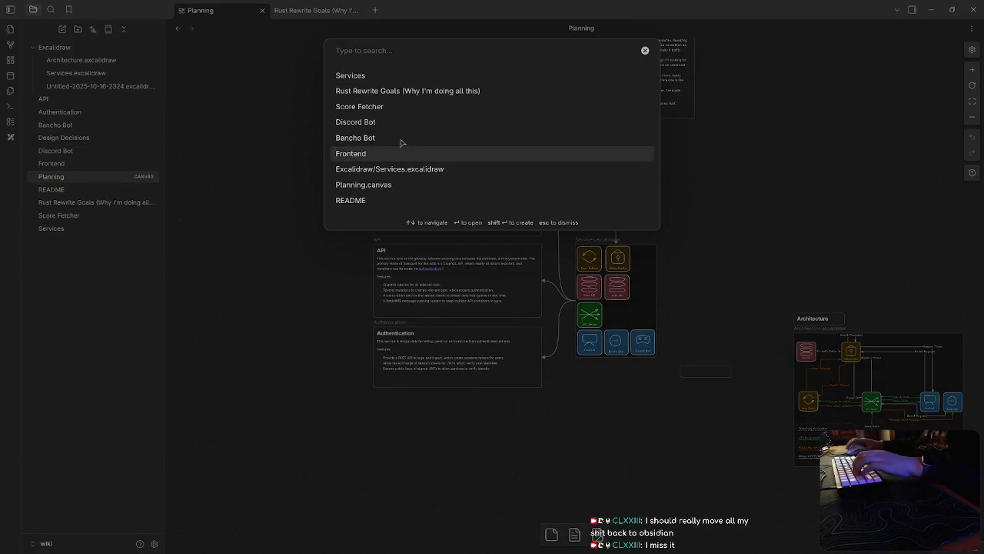
click(362, 164)
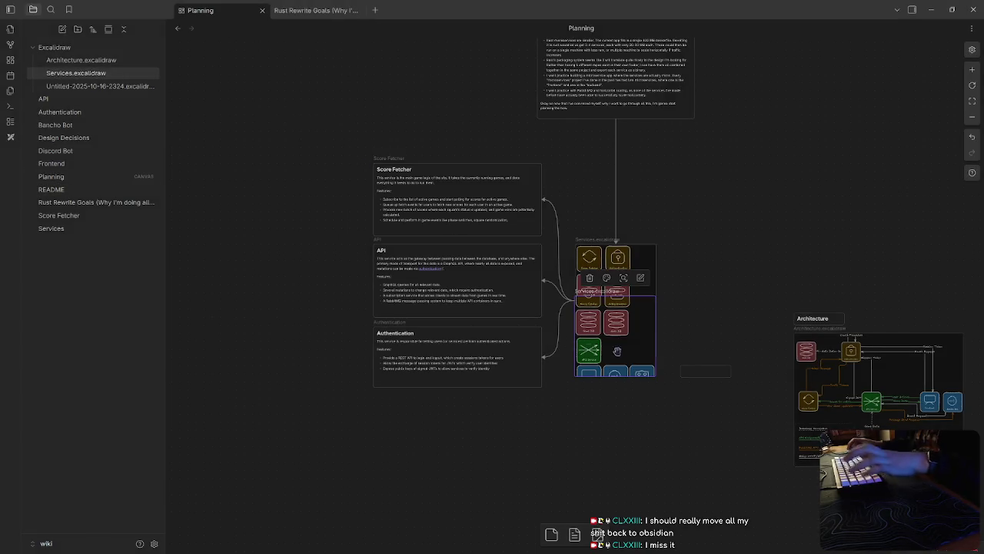
key(Escape)
click(552, 534)
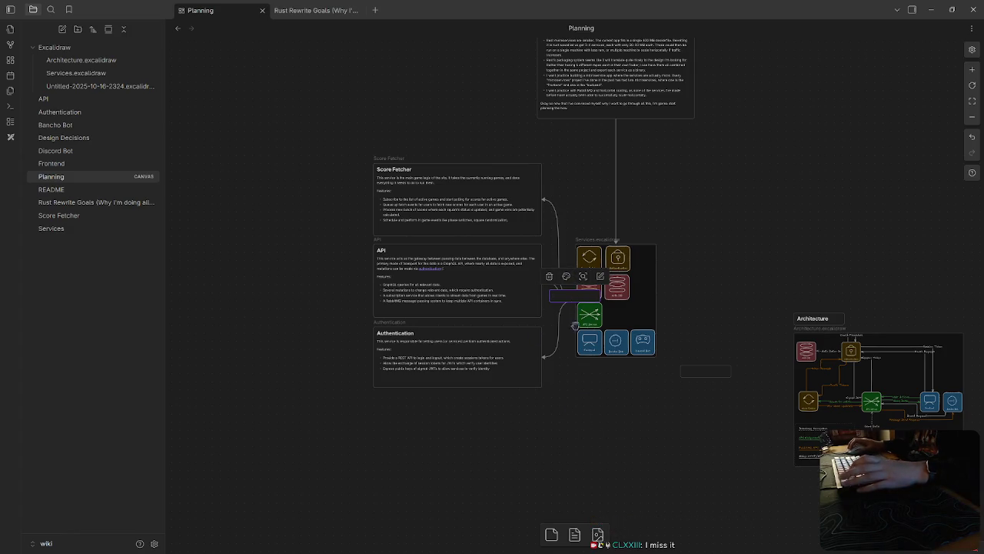
click(549, 276)
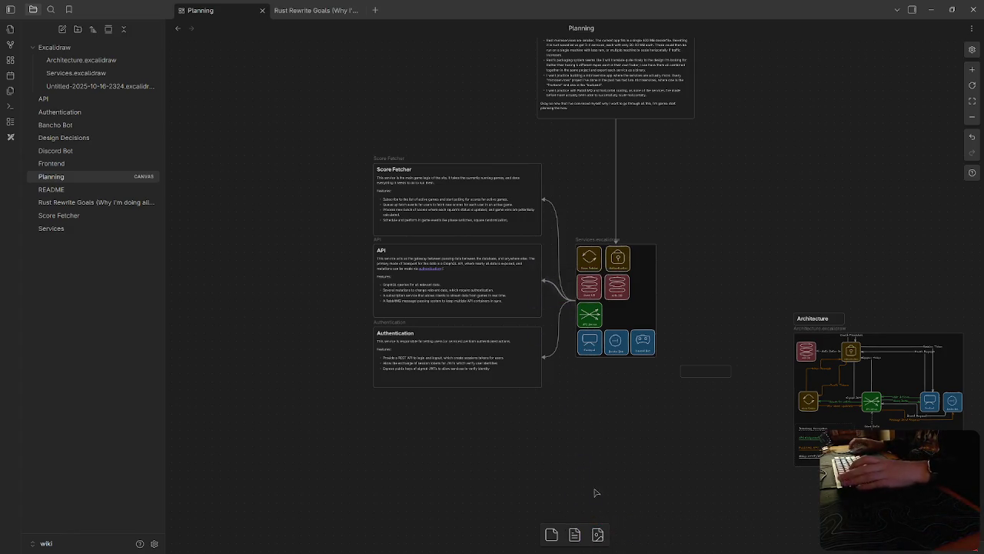
Step: Add a Frontend note card below Authentication, widen it, and connect Services to it
click(575, 535)
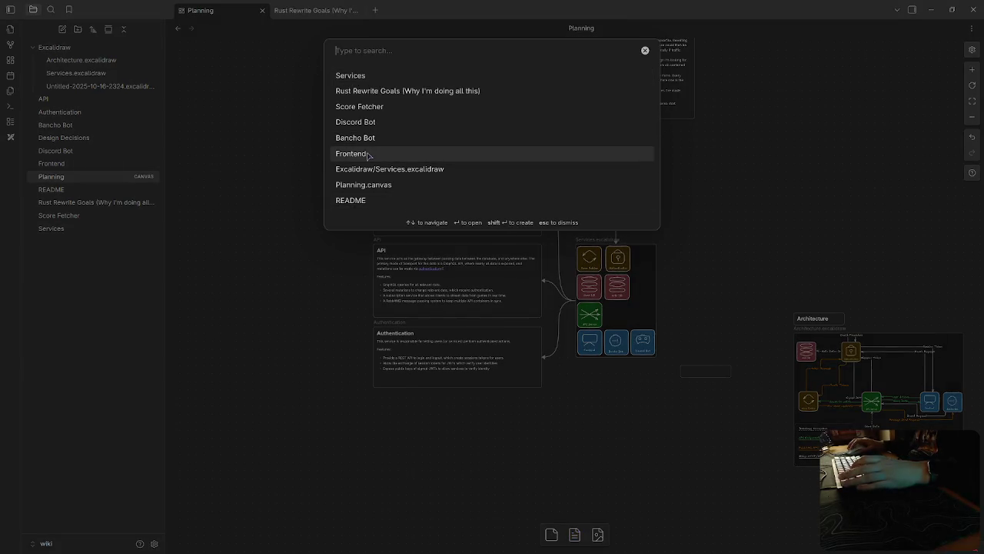
click(368, 154)
drag(626, 327, 428, 443)
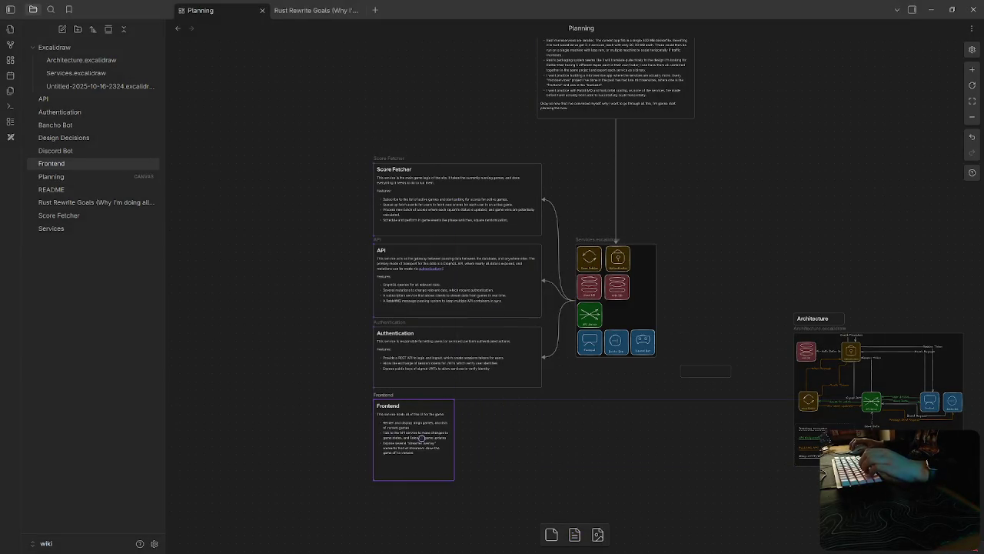
drag(455, 479, 542, 446)
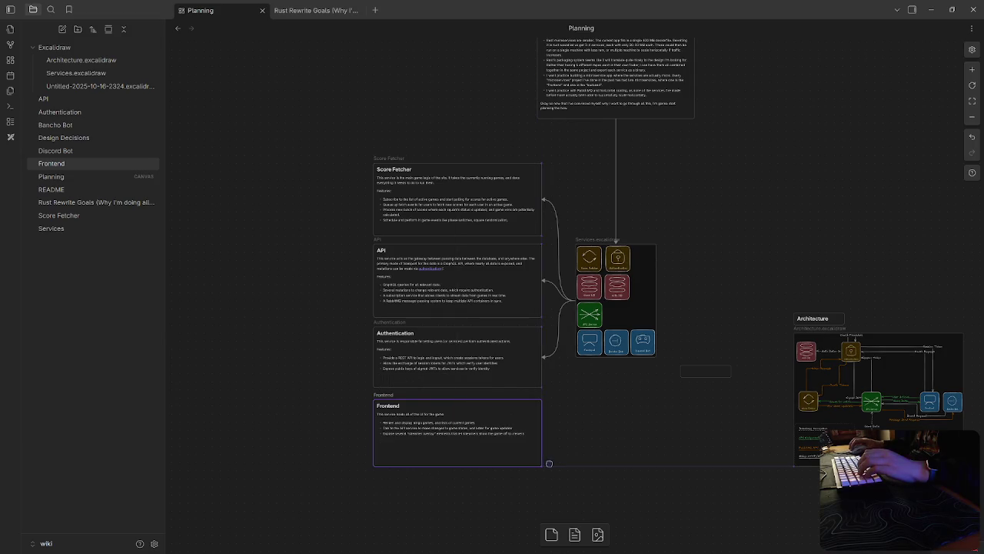
mouse_move(577, 300)
drag(575, 302, 542, 424)
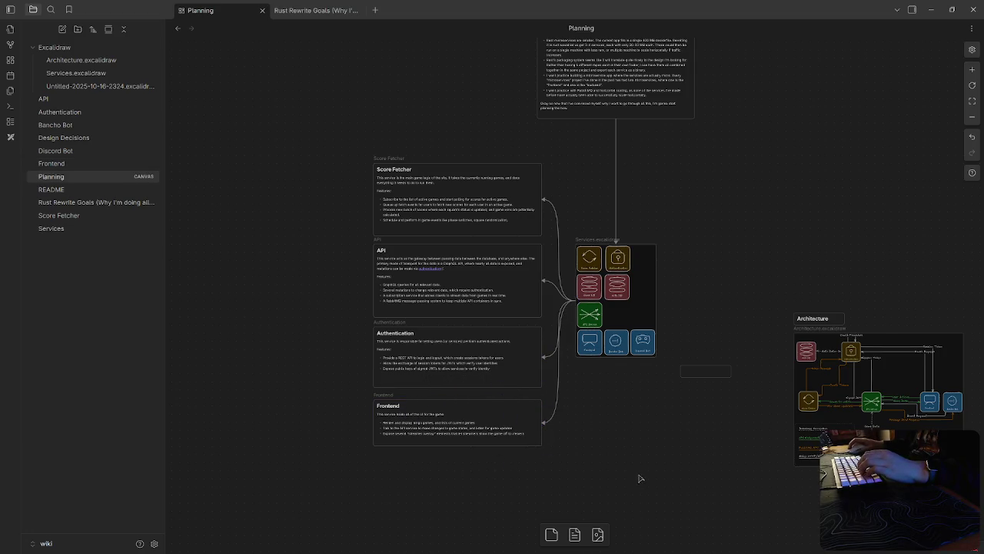
scroll(452, 415, up, 5)
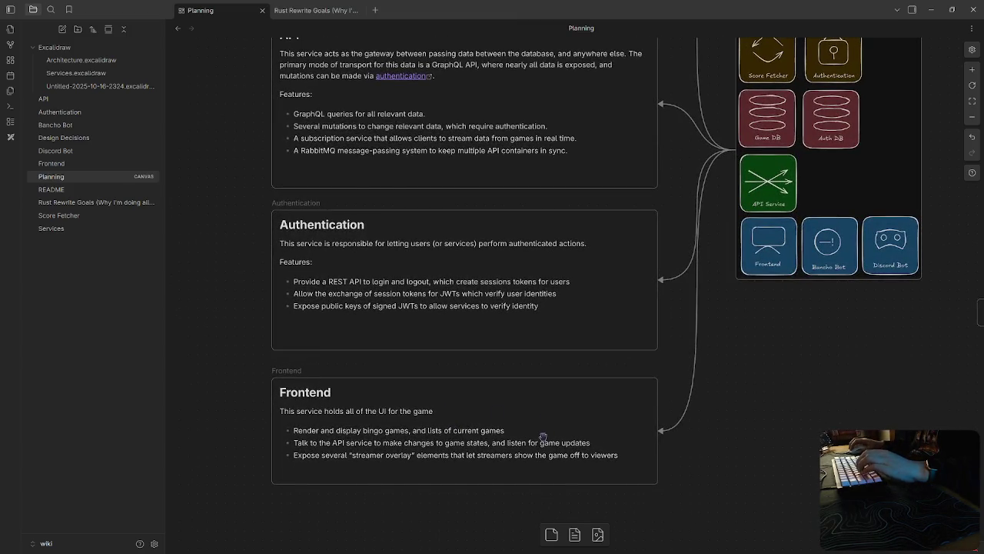
drag(543, 437, 541, 432)
click(775, 395)
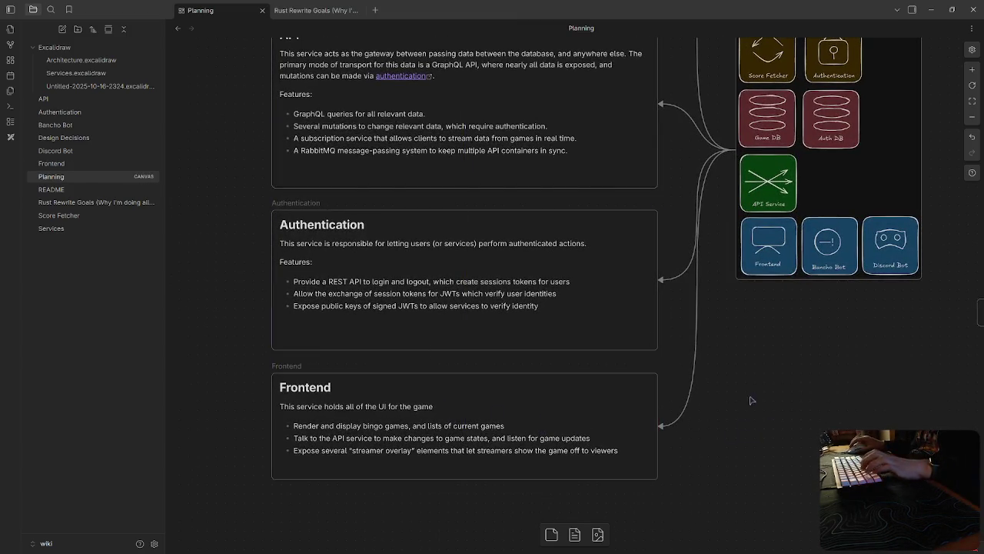
scroll(751, 399, down, 2)
scroll(762, 353, down, 2)
Step: Add a Discord Bot note card below Frontend, matching Frontend's width
click(574, 534)
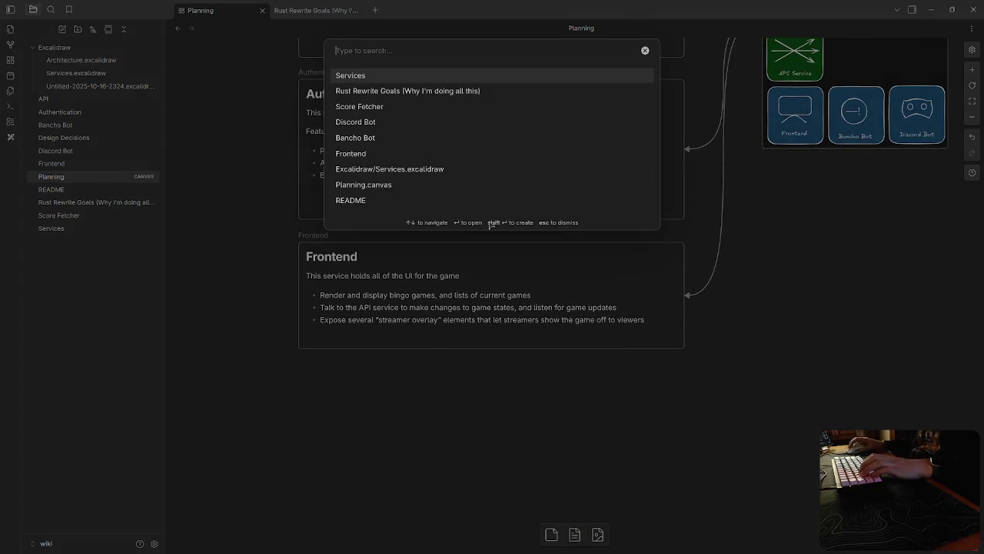
click(476, 122)
drag(620, 355, 341, 435)
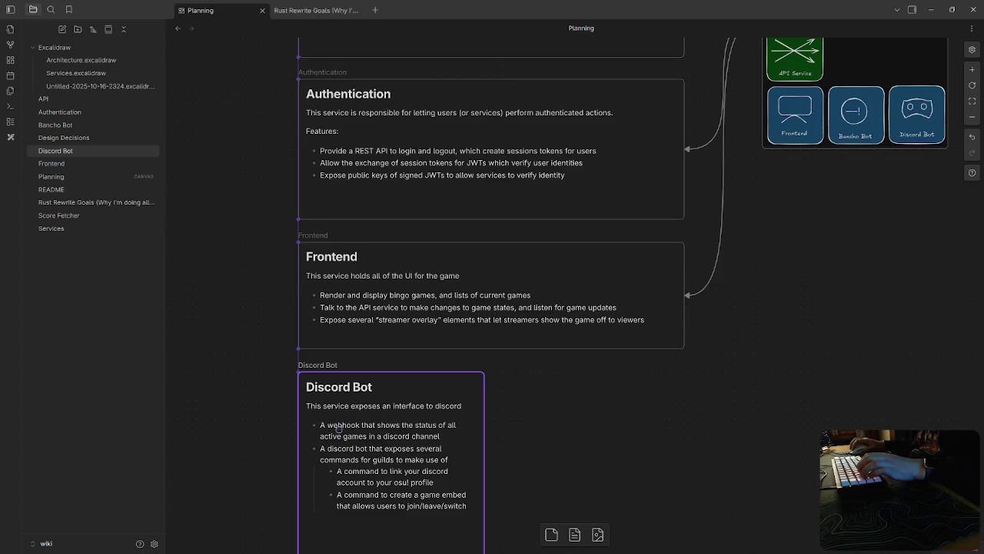
scroll(482, 465, down, 2)
drag(483, 452, 681, 377)
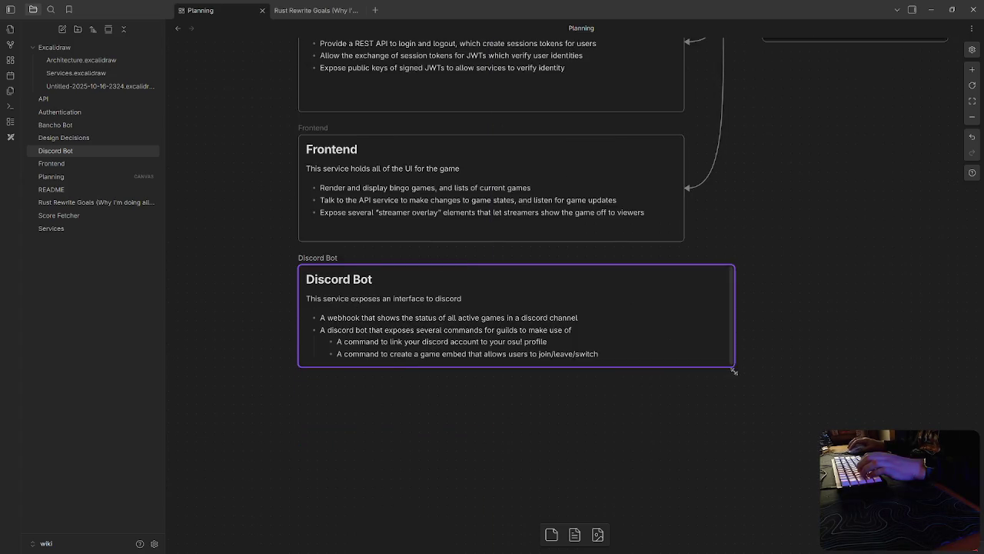
click(714, 501)
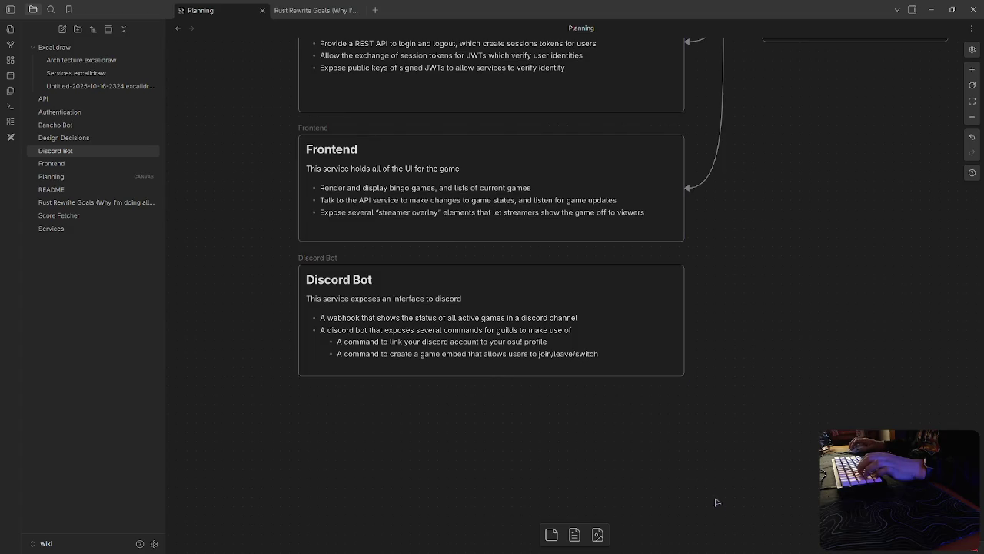
drag(490, 286, 488, 288)
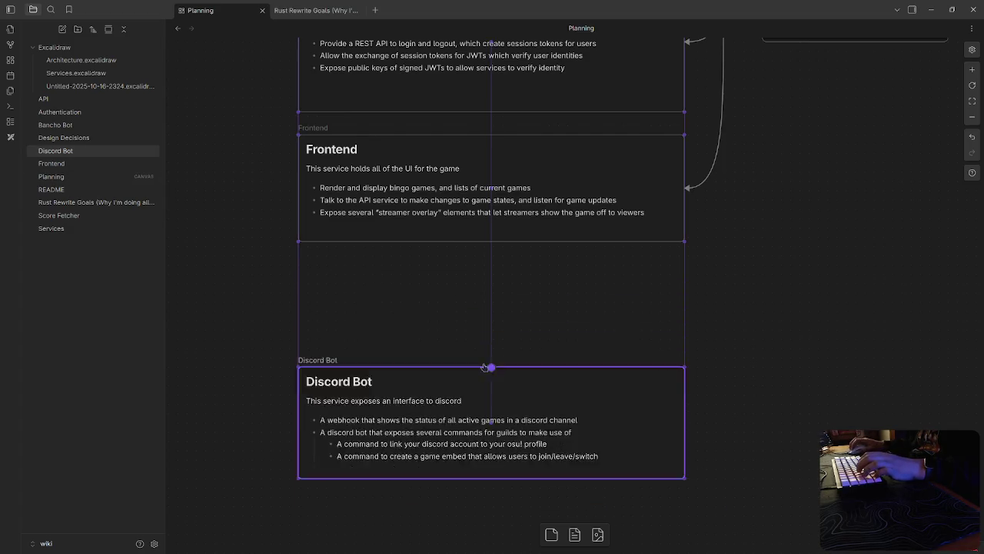
scroll(525, 343, down, 2)
scroll(710, 424, down, 3)
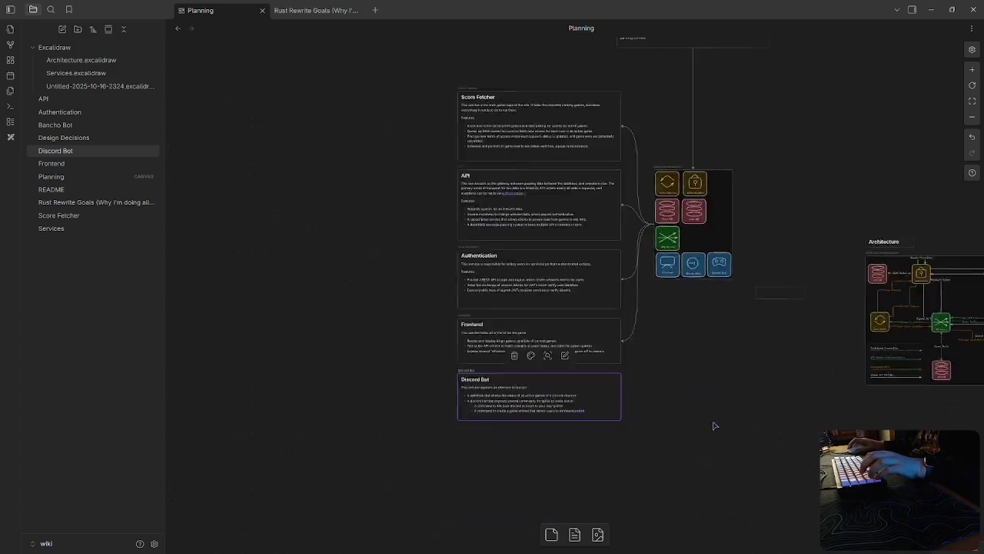
scroll(700, 358, down, 2)
drag(645, 357, 593, 369)
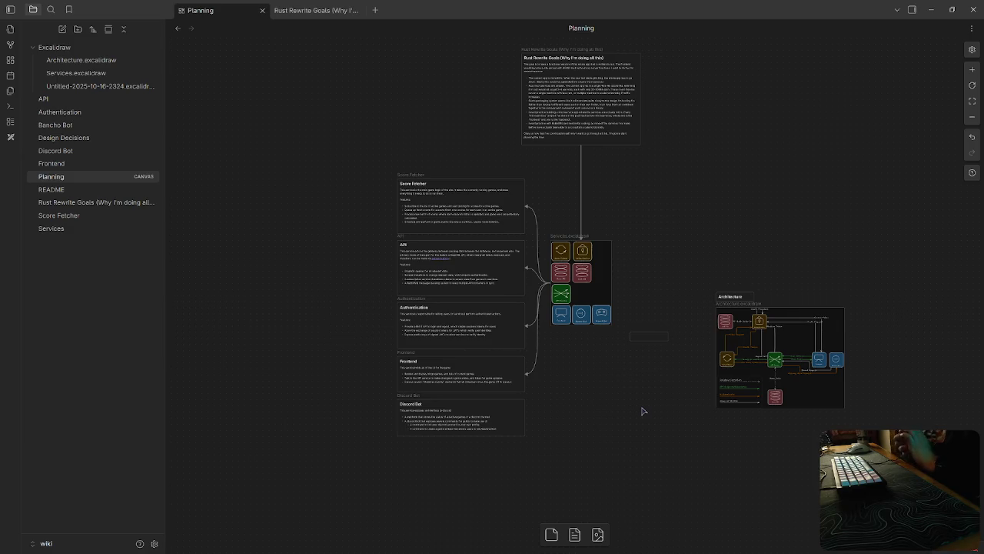
scroll(643, 409, up, 5)
click(678, 241)
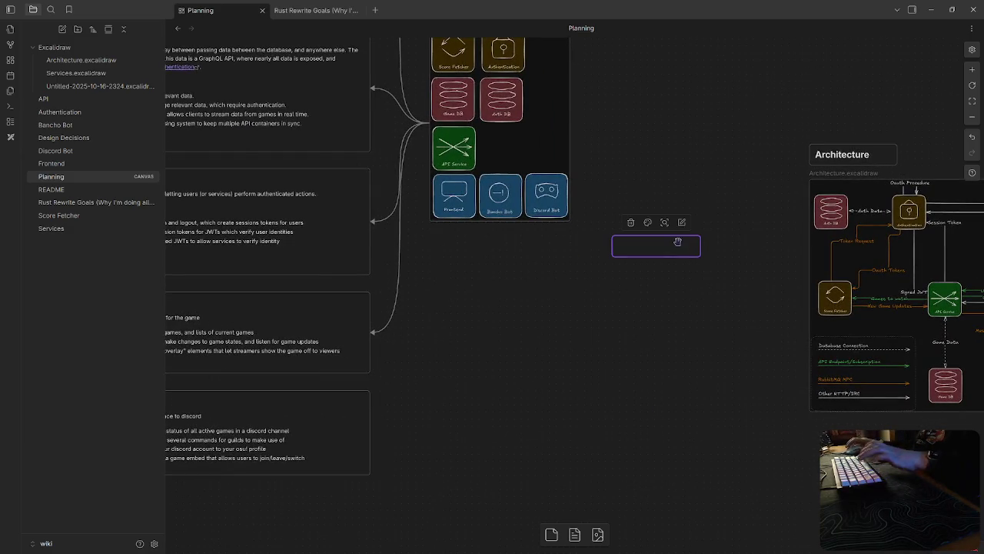
click(698, 294)
mouse_move(558, 339)
mouse_down()
mouse_move(727, 403)
mouse_move(415, 419)
mouse_up()
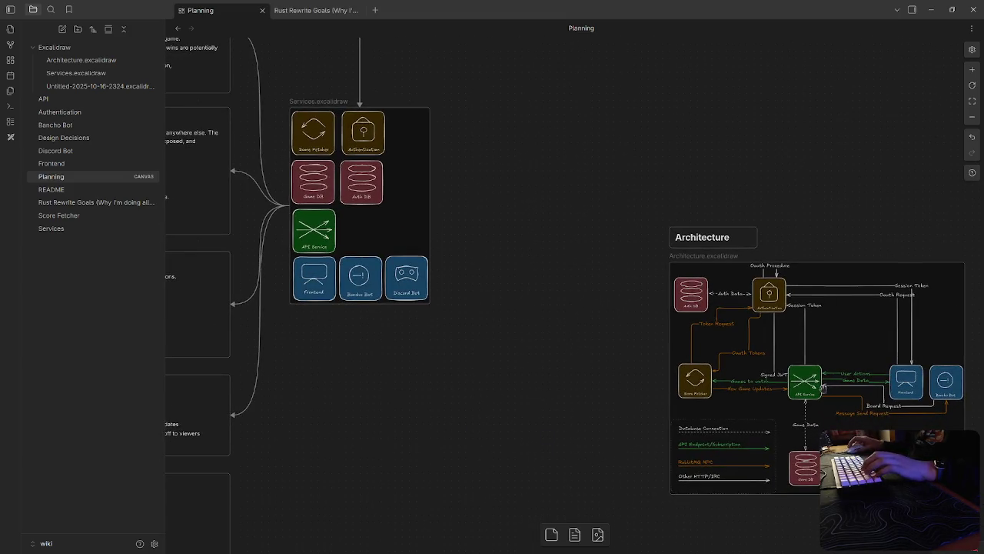
drag(571, 407, 494, 340)
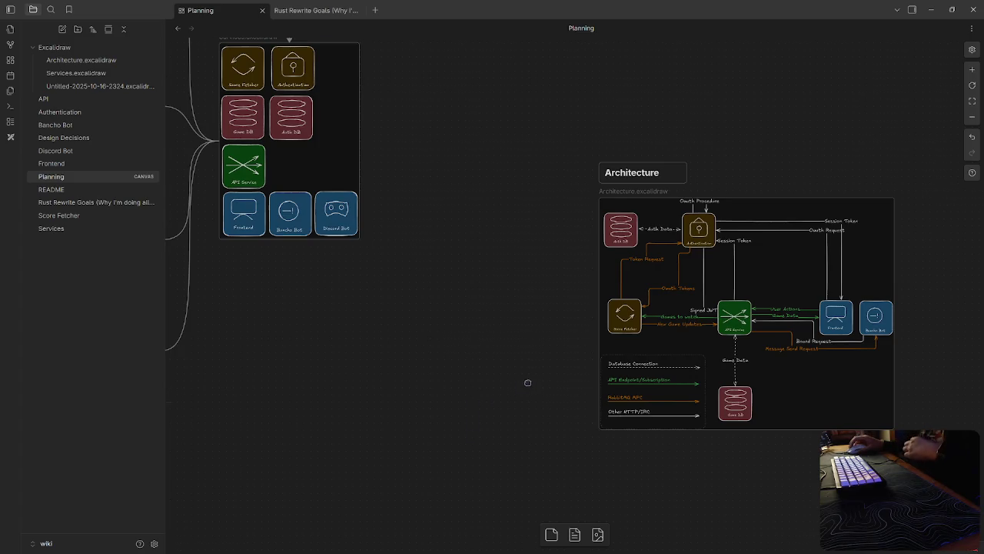
scroll(527, 382, left, 2)
scroll(564, 369, left, 3)
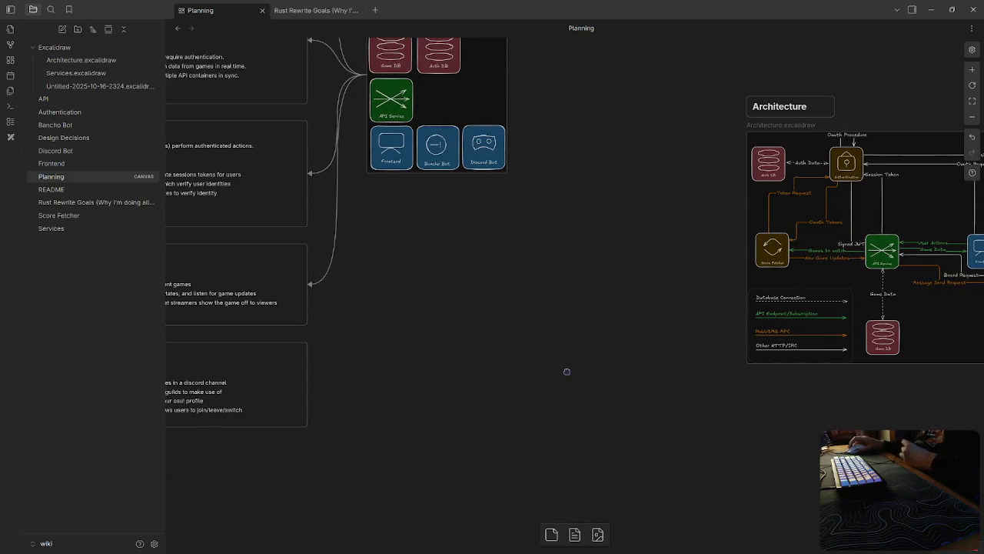
scroll(577, 368, up, 2)
scroll(553, 365, right, 1)
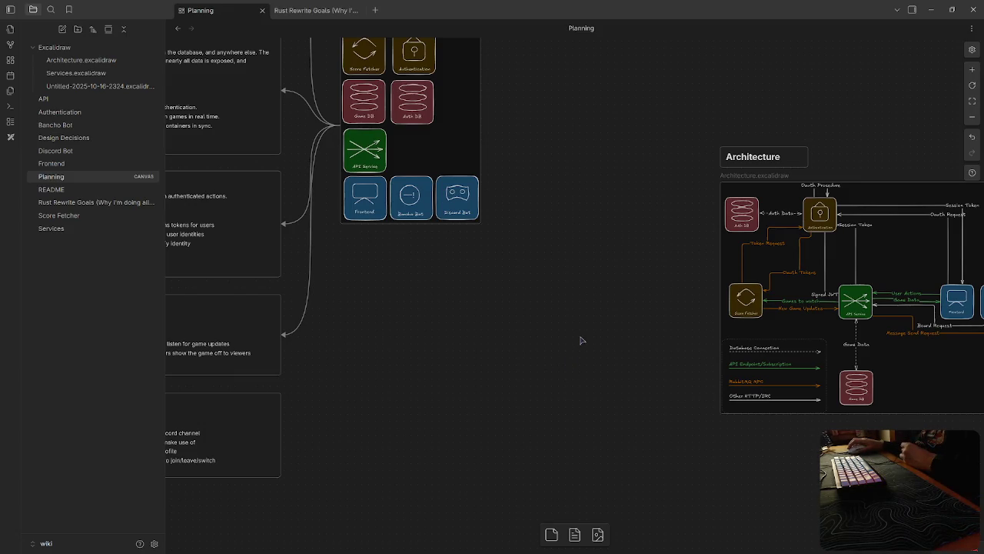
mouse_move(441, 353)
mouse_down()
mouse_move(587, 312)
mouse_move(778, 289)
mouse_up()
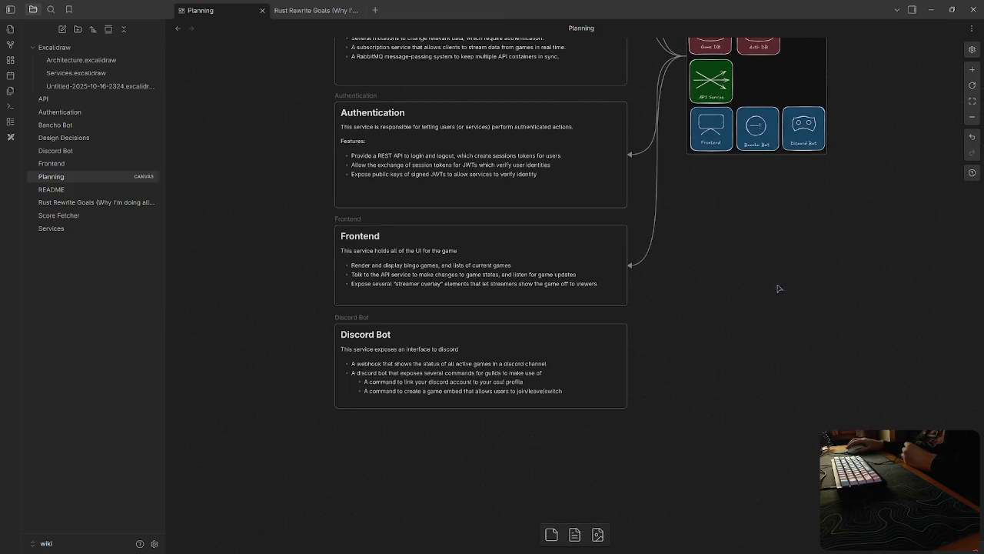
mouse_move(760, 457)
mouse_down()
mouse_move(733, 438)
mouse_move(522, 472)
mouse_move(577, 457)
mouse_move(751, 455)
mouse_up()
mouse_move(682, 479)
mouse_down()
mouse_move(453, 464)
mouse_move(635, 462)
mouse_move(695, 303)
mouse_move(726, 295)
mouse_up()
click(504, 154)
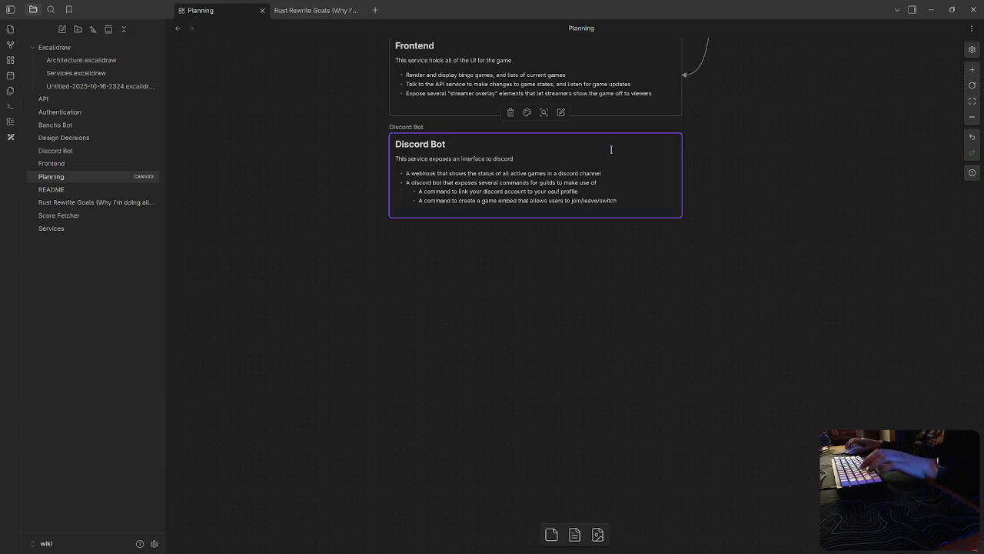
Step: Add a Bancho Bot note card below Discord Bot, resized to match its width
drag(511, 318, 527, 329)
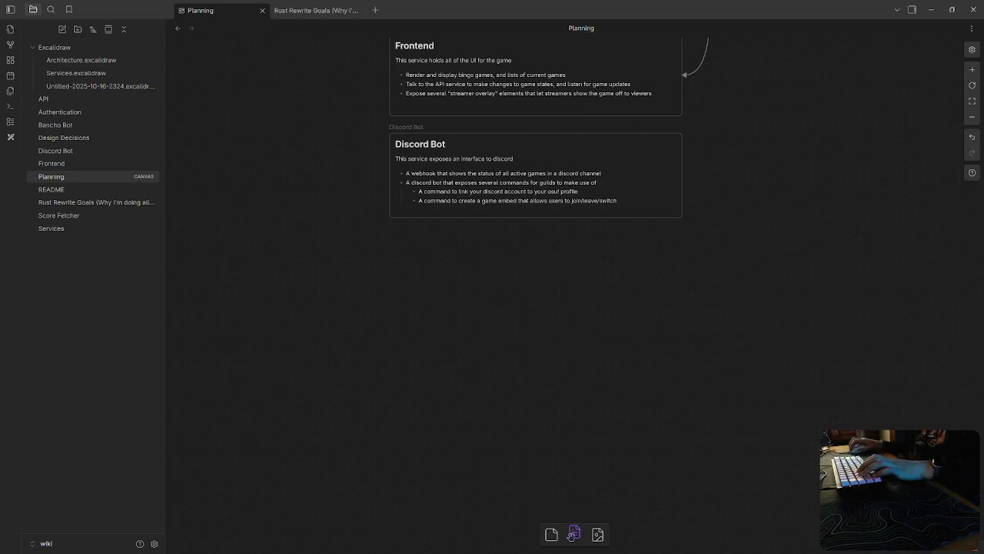
click(575, 534)
click(377, 140)
mouse_move(670, 371)
mouse_down()
mouse_move(463, 298)
mouse_move(463, 285)
mouse_up()
drag(528, 371, 680, 311)
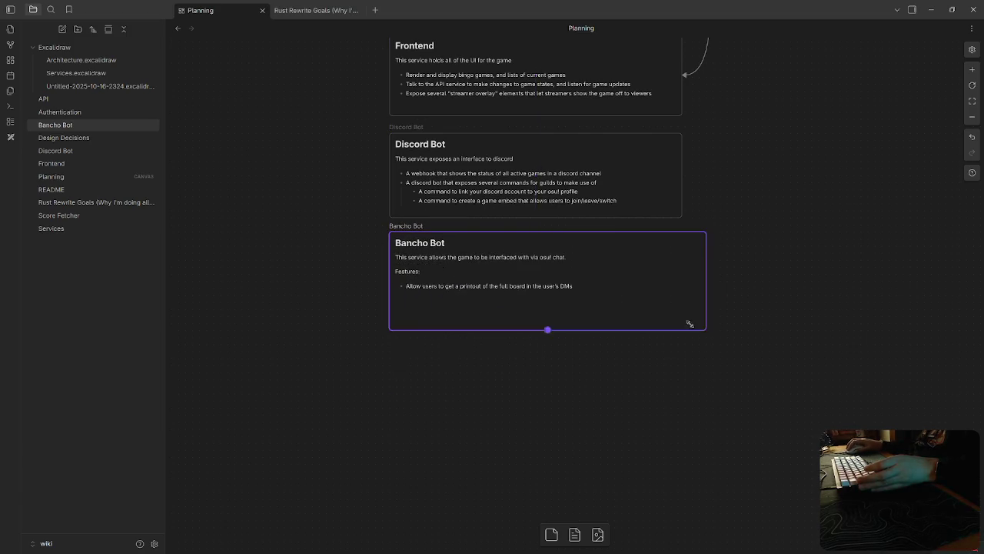
click(774, 340)
scroll(773, 344, up, 5)
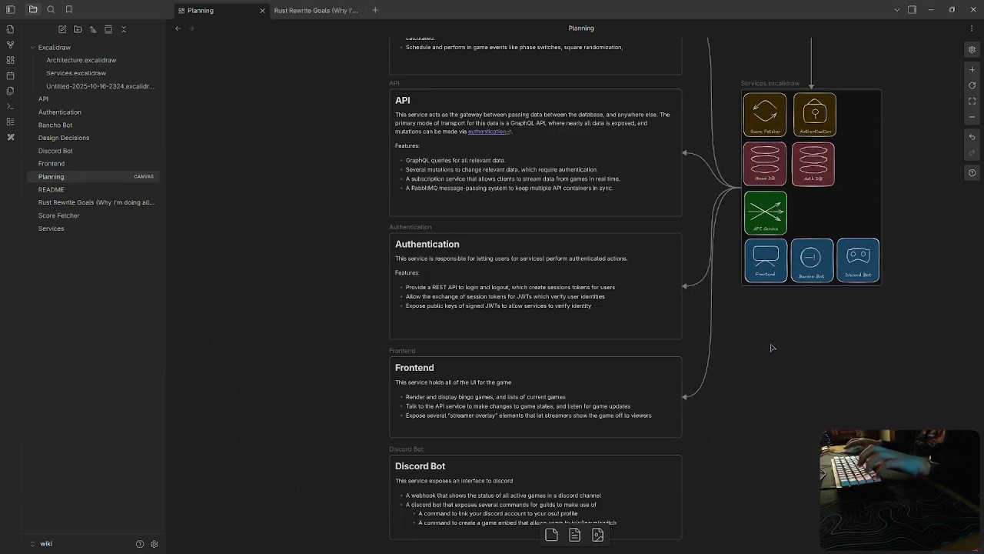
scroll(774, 346, up, 3)
Step: Draw an arrow from the Services diagram to Bancho Bot and delete the Architecture heading card
drag(700, 215, 659, 410)
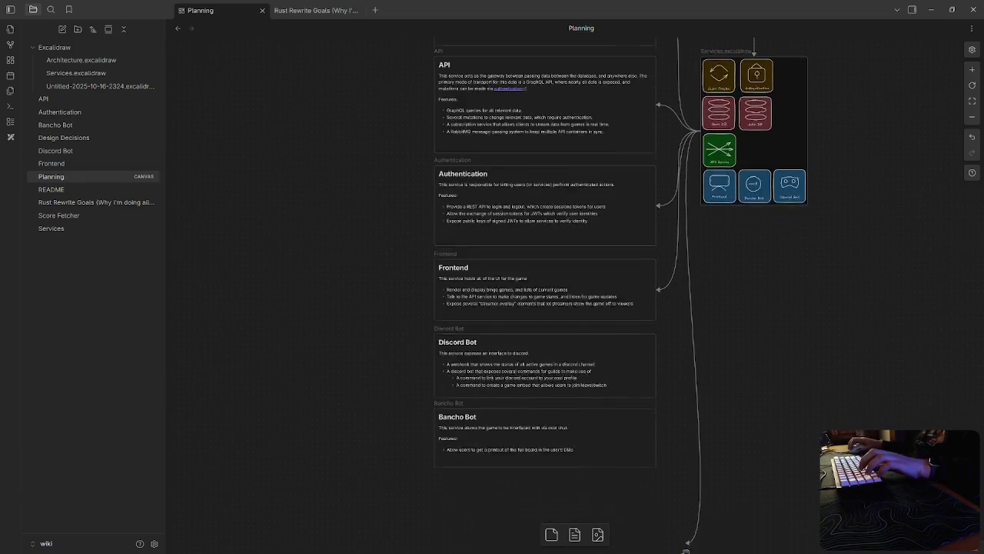
scroll(708, 307, down, 5)
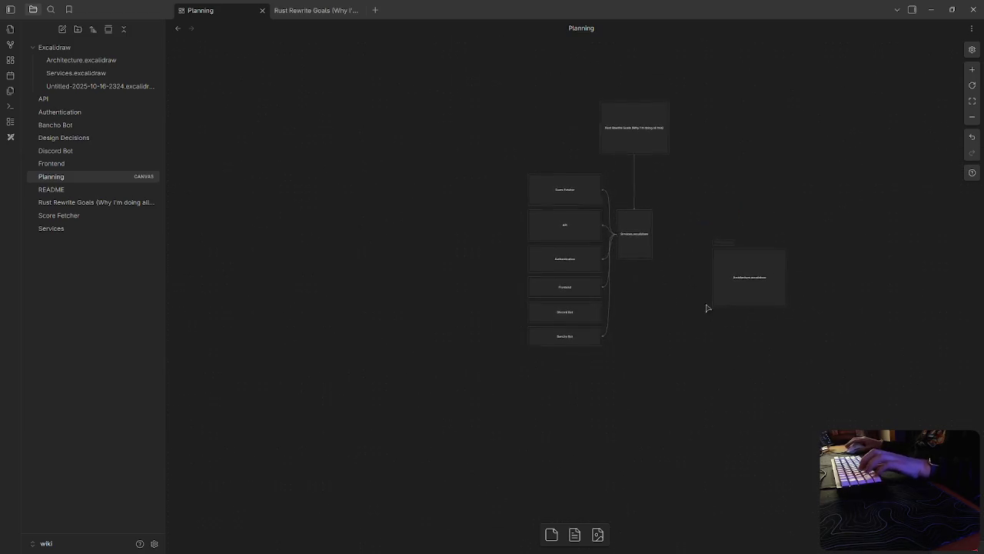
drag(674, 257, 466, 395)
scroll(450, 414, up, 2)
scroll(450, 414, up, 2)
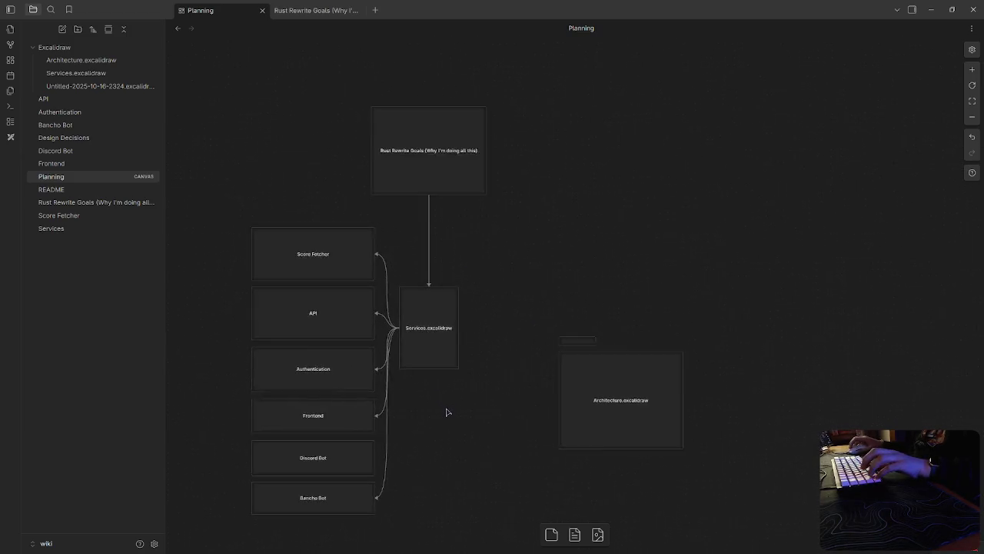
scroll(577, 244, down, 1)
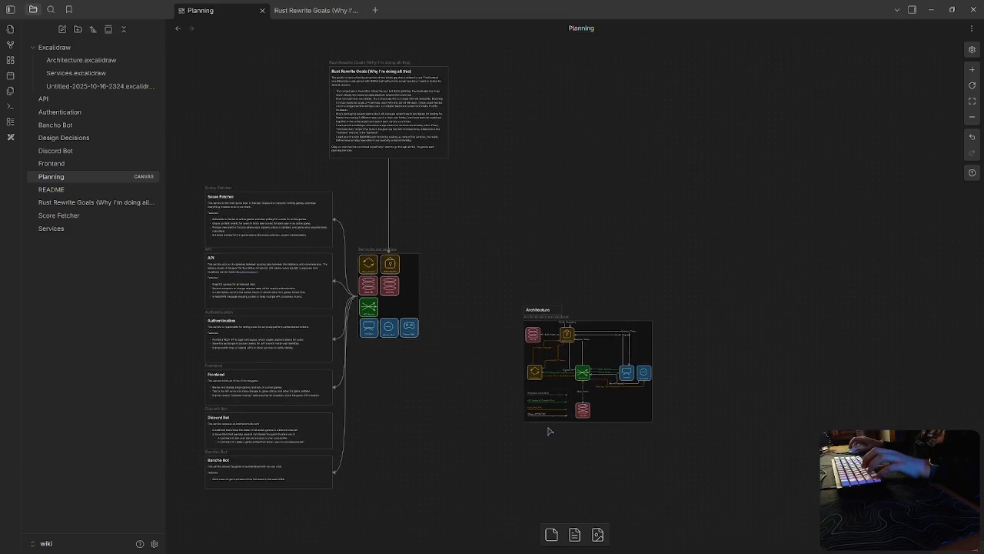
scroll(549, 429, up, 3)
click(550, 163)
click(570, 152)
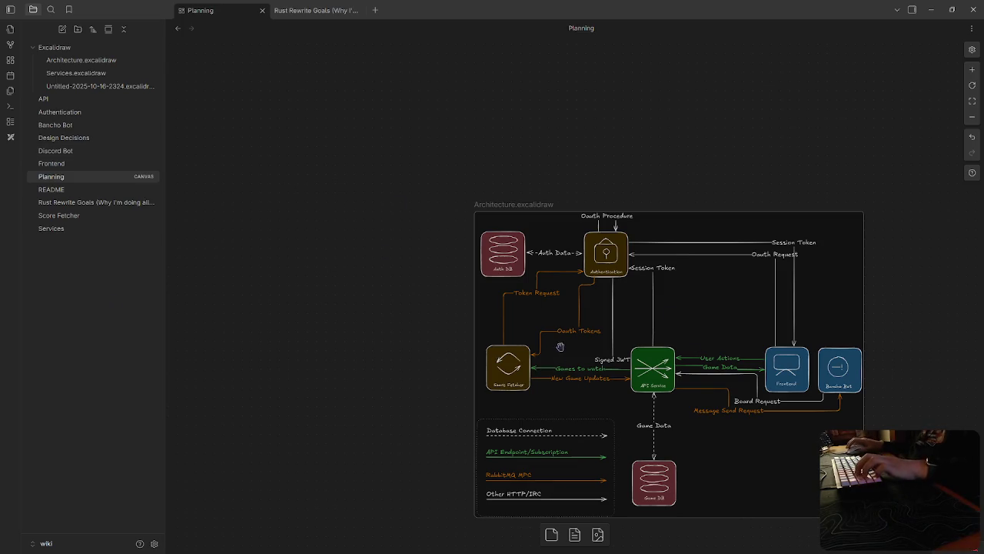
Step: Nudge the Architecture.excalidraw diagram card slightly down and to the right
drag(712, 398, 634, 219)
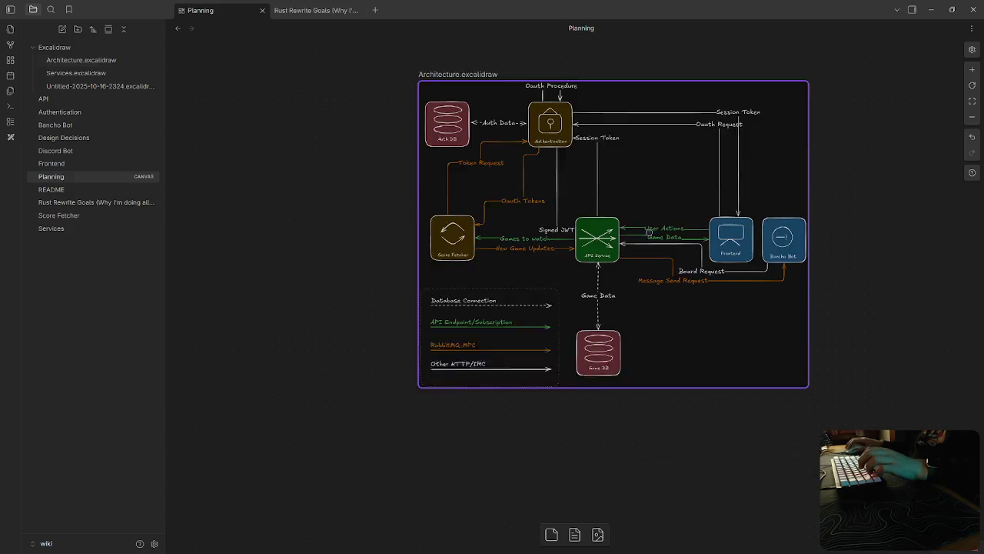
scroll(465, 235, down, 5)
drag(465, 234, 556, 299)
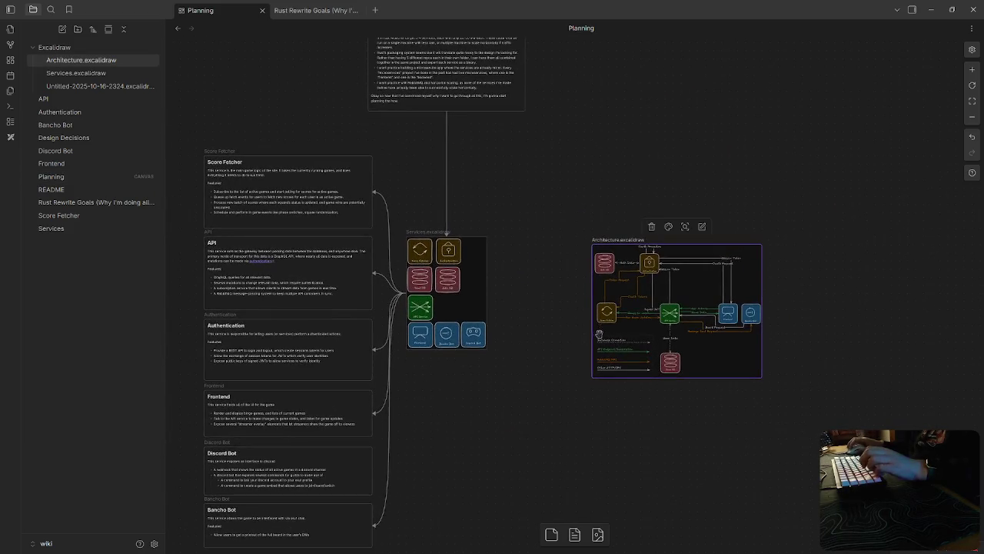
drag(702, 294, 743, 331)
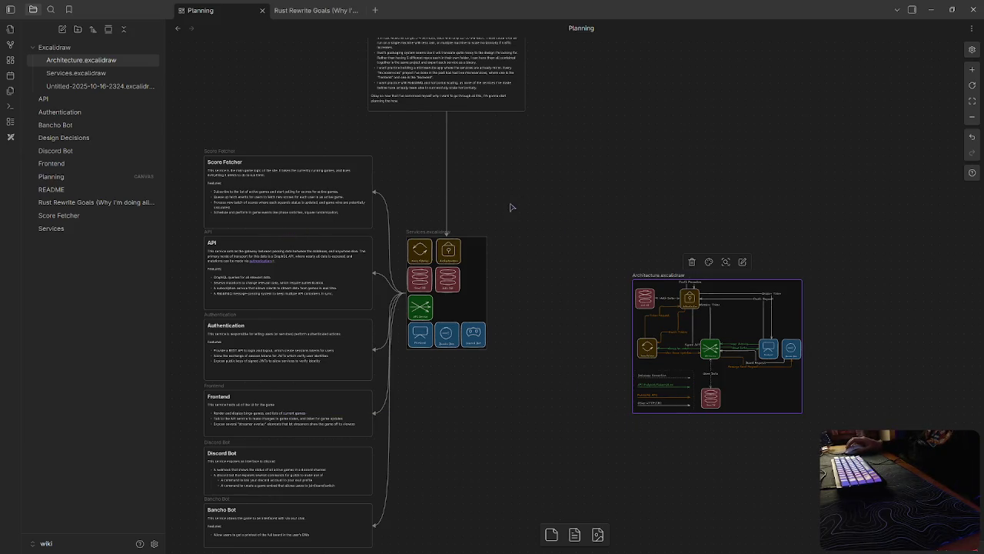
drag(573, 195, 610, 200)
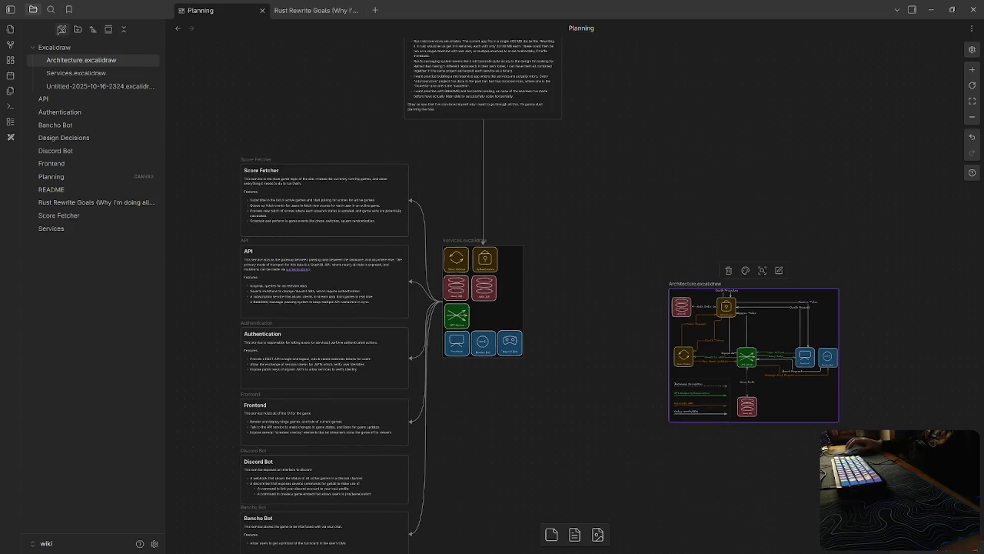
click(61, 29)
Step: Title a new note 'Architecture' and embed Architecture.excalidraw in its body
text(Architecture)
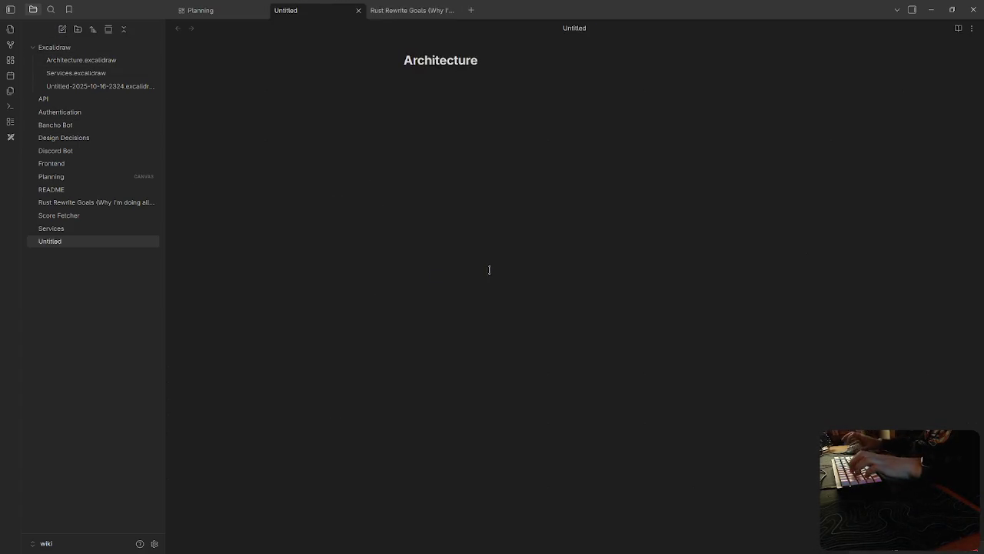
key(Return)
text([[)
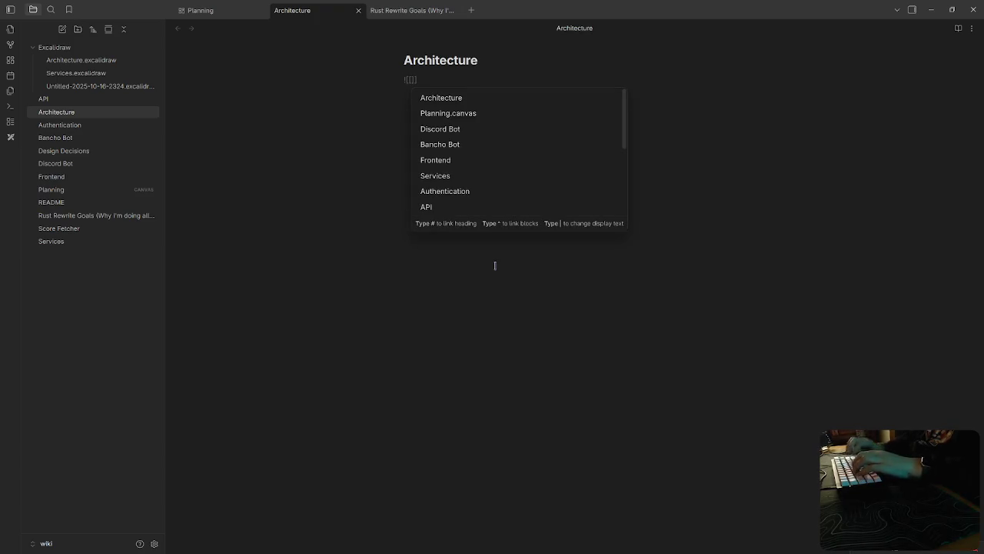
scroll(450, 154, down, 3)
scroll(450, 153, down, 2)
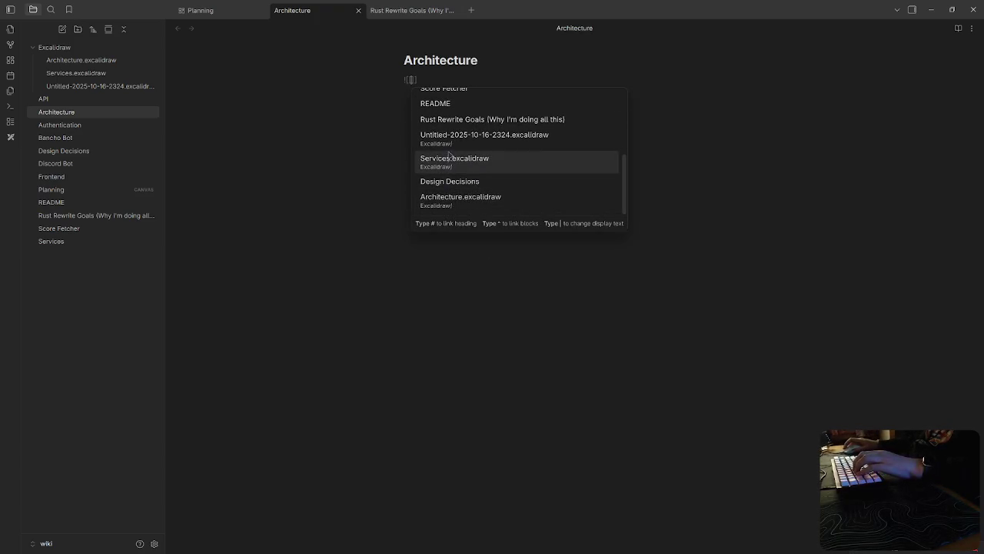
click(492, 205)
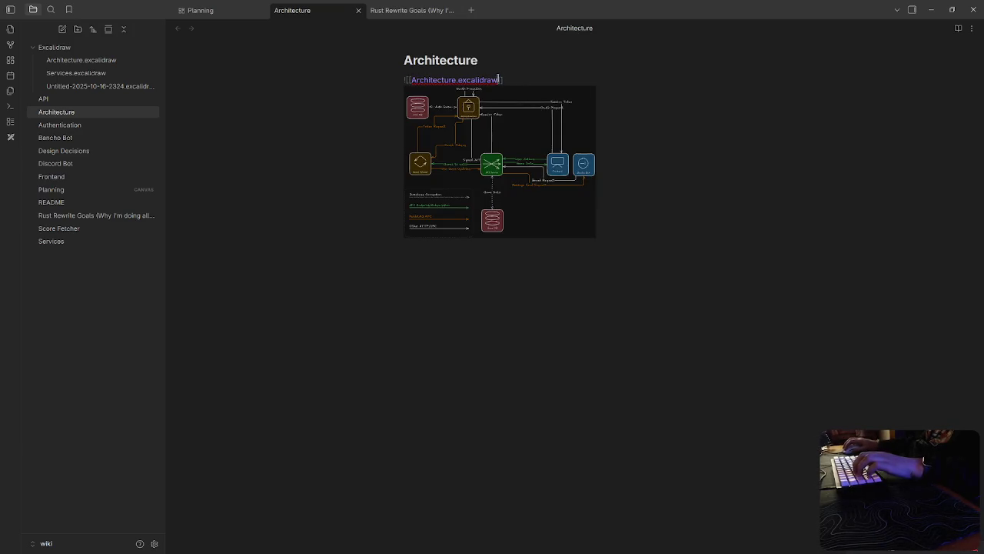
Step: Set the diagram embed width to 800 (|800) and go back to the Planning canvas
text(|500)
click(505, 80)
key(BackSpace)
text(900)
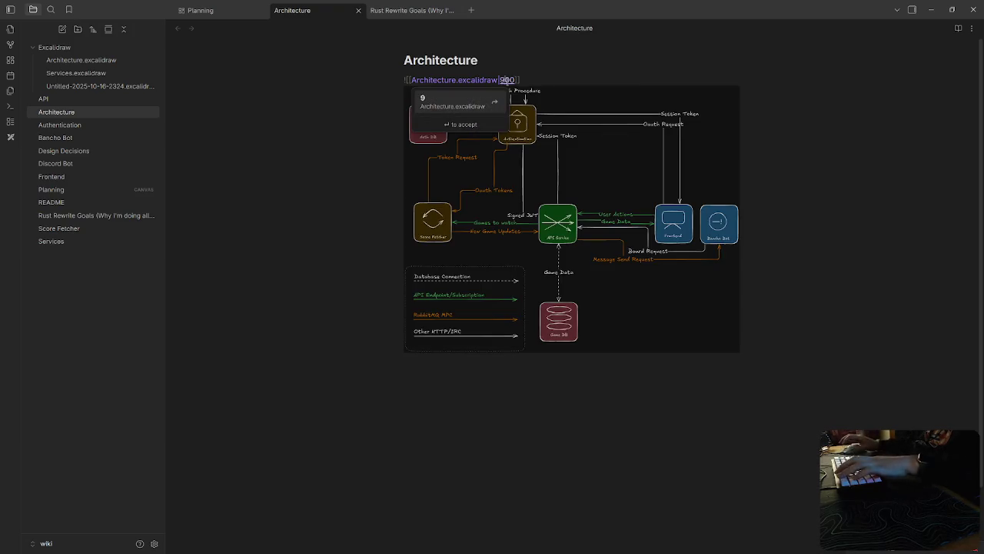
key(BackSpace)
text(6)
key(BackSpace)
text(8)
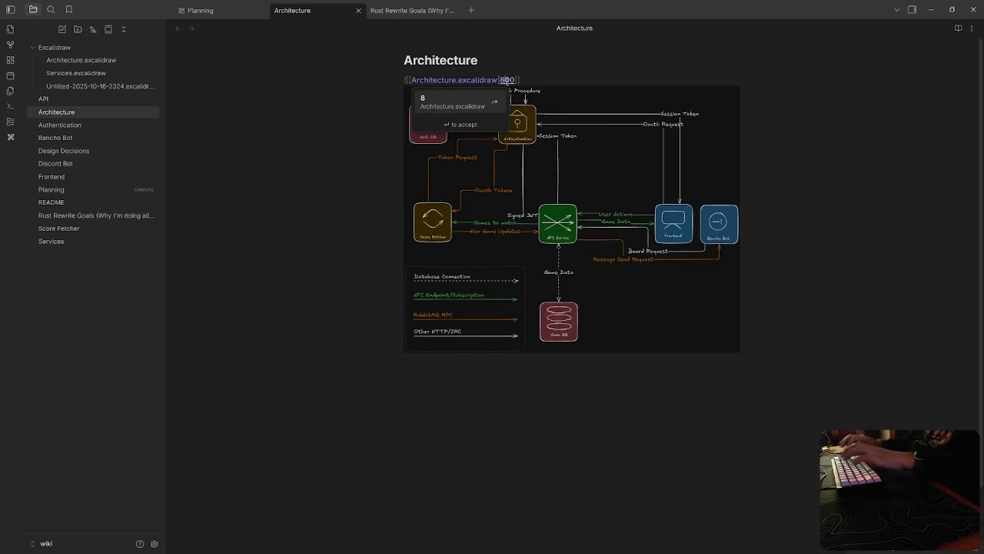
click(632, 396)
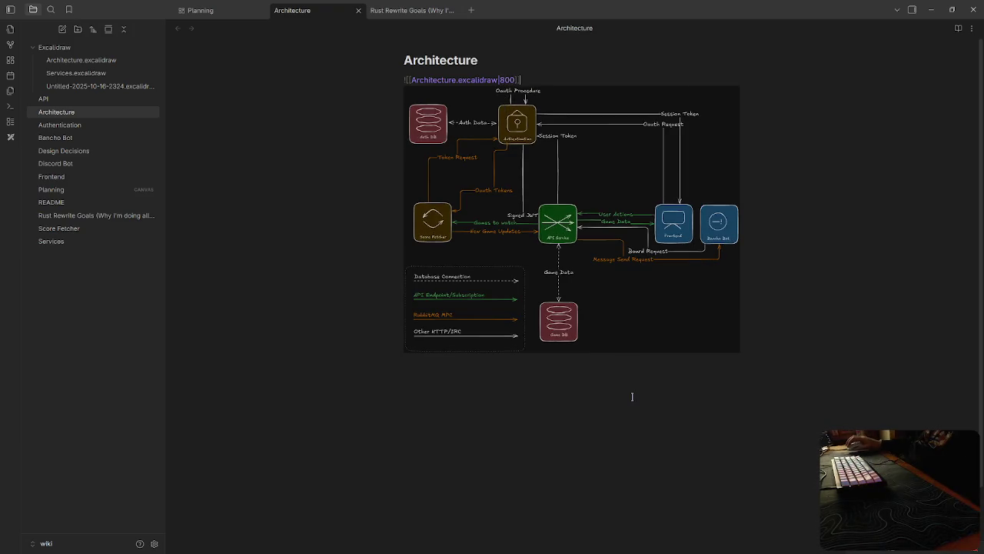
click(852, 330)
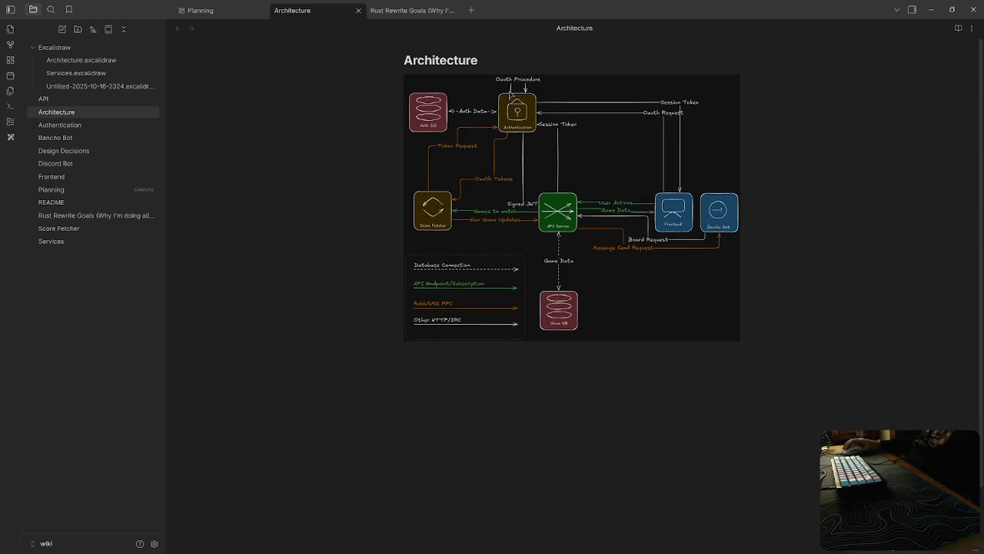
click(222, 11)
right_click(539, 359)
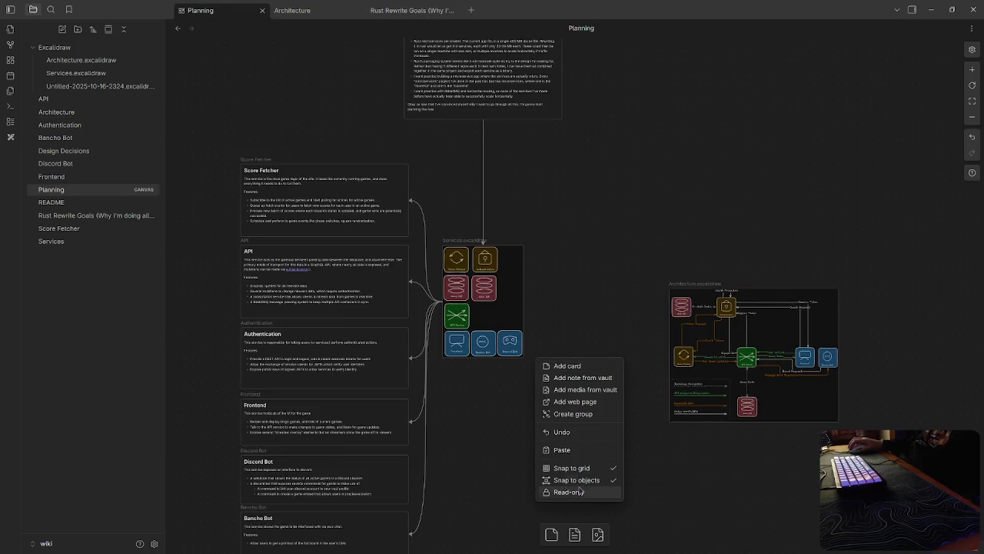
click(613, 282)
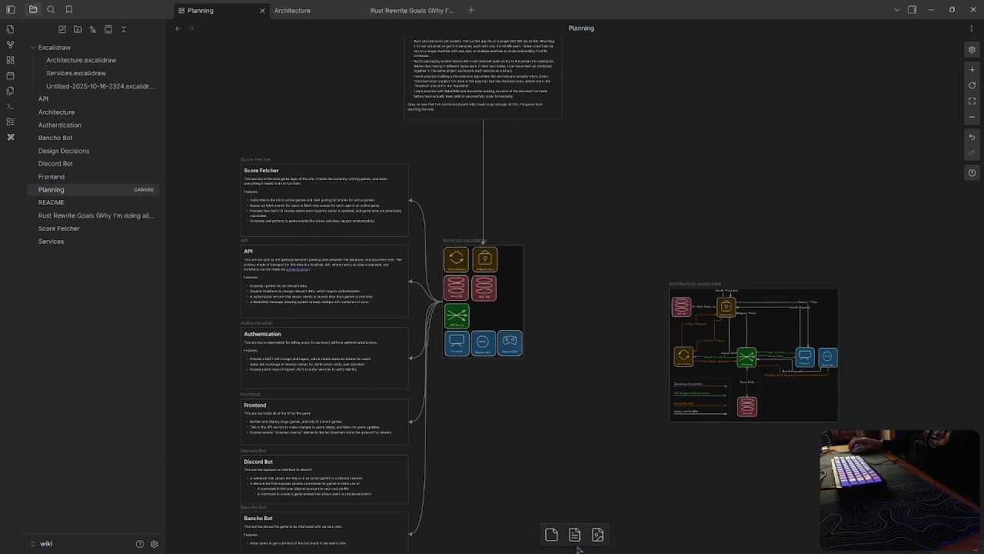
click(575, 536)
key(Down)
key(Down)
key(Down)
key(Up)
key(Up)
key(Up)
key(Return)
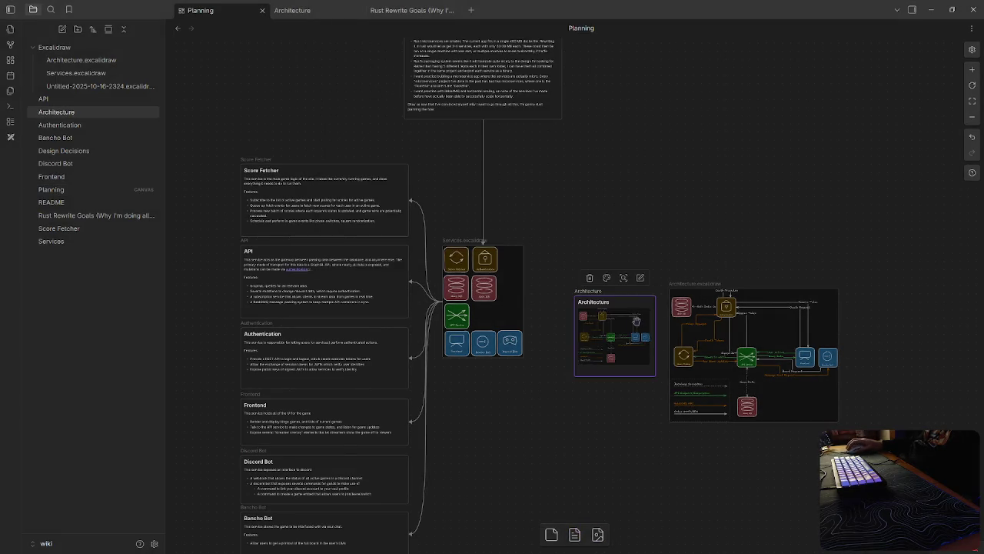
mouse_move(651, 375)
mouse_down()
mouse_move(773, 485)
mouse_move(755, 486)
mouse_up()
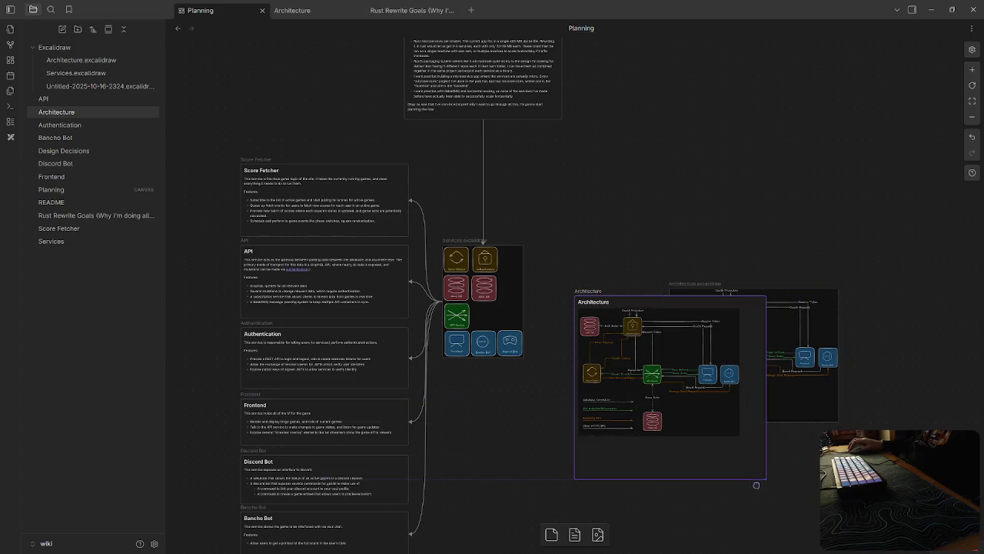
click(819, 383)
key(Delete)
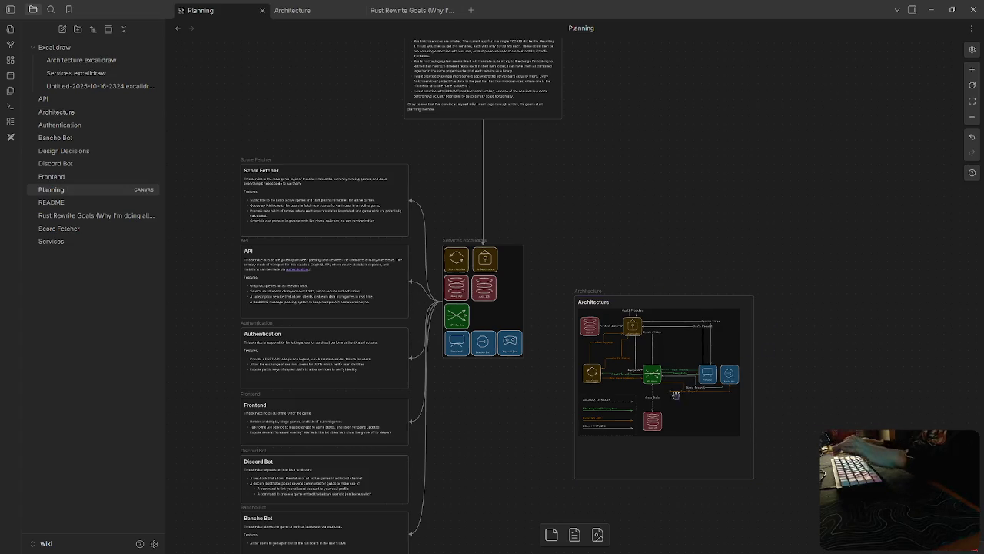
mouse_move(699, 460)
mouse_down()
mouse_move(738, 415)
mouse_move(752, 418)
mouse_move(745, 411)
mouse_up()
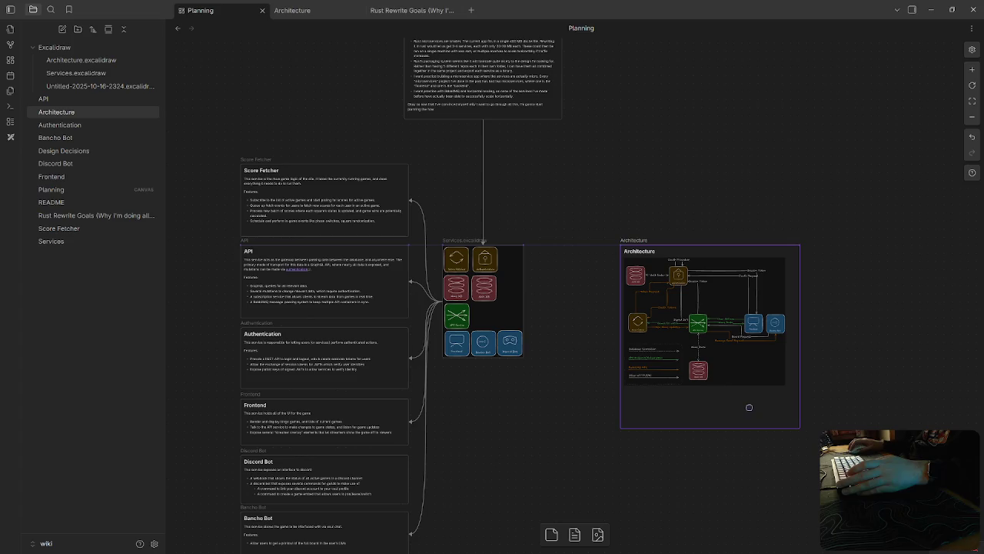
drag(523, 303, 631, 344)
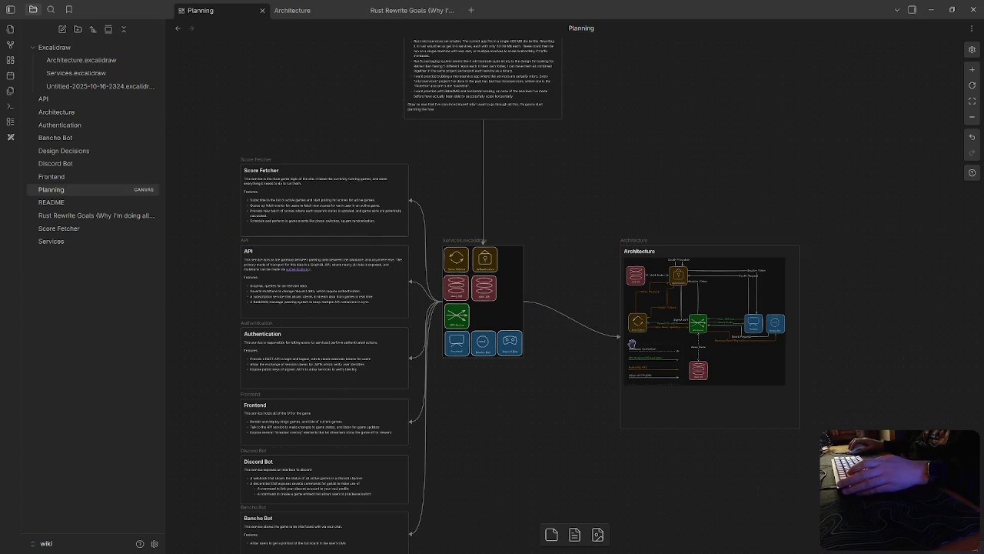
scroll(692, 231, right, 5)
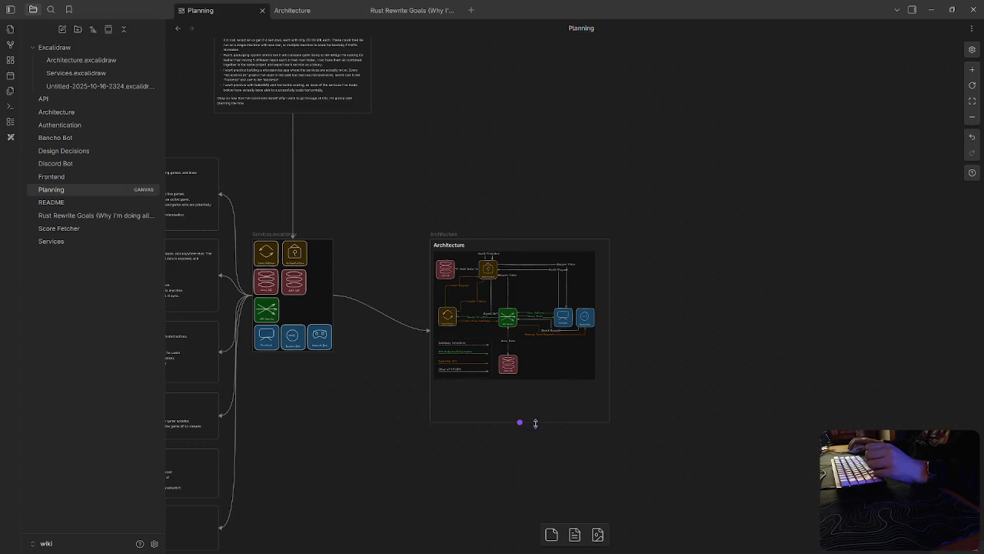
drag(536, 423, 535, 505)
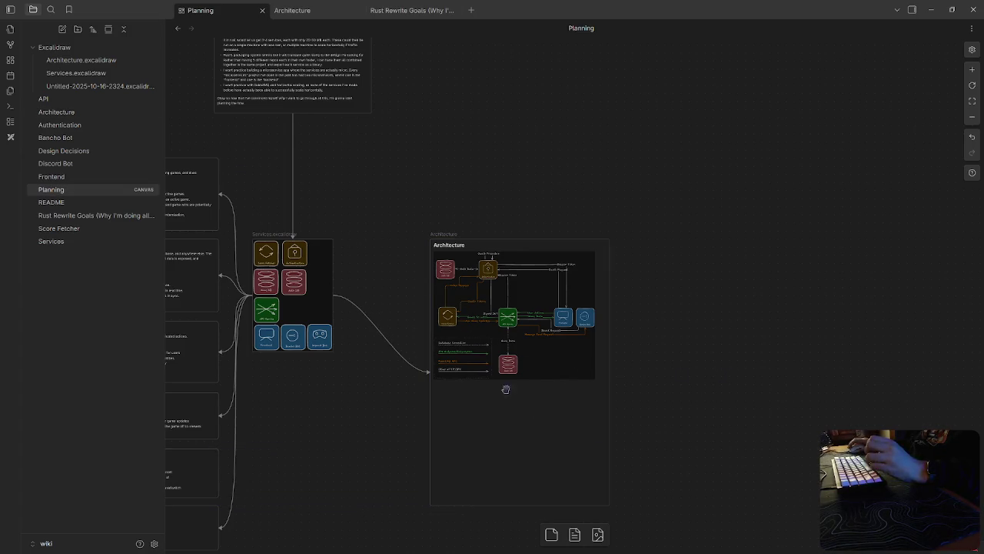
scroll(545, 160, left, 5)
scroll(645, 241, up, 4)
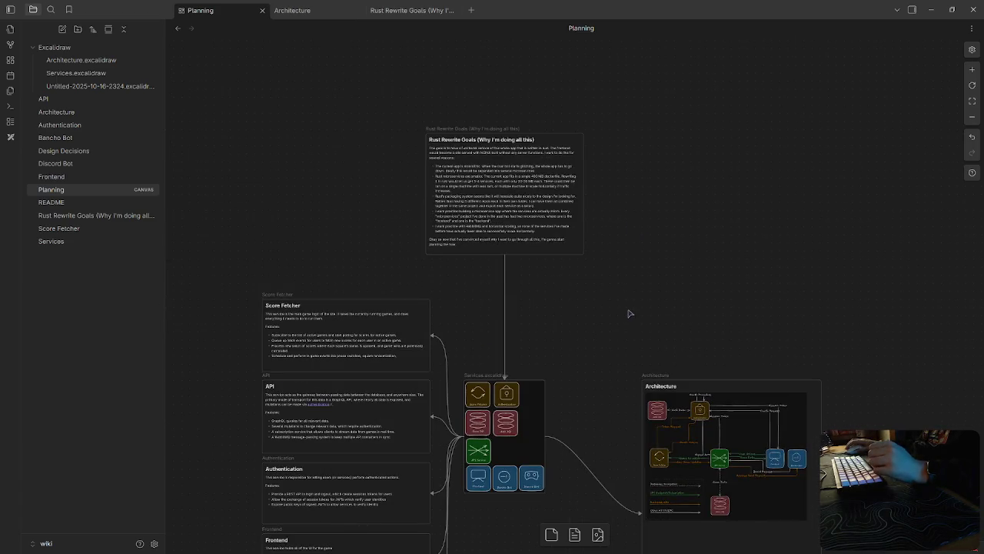
scroll(553, 296, down, 1)
scroll(635, 301, down, 3)
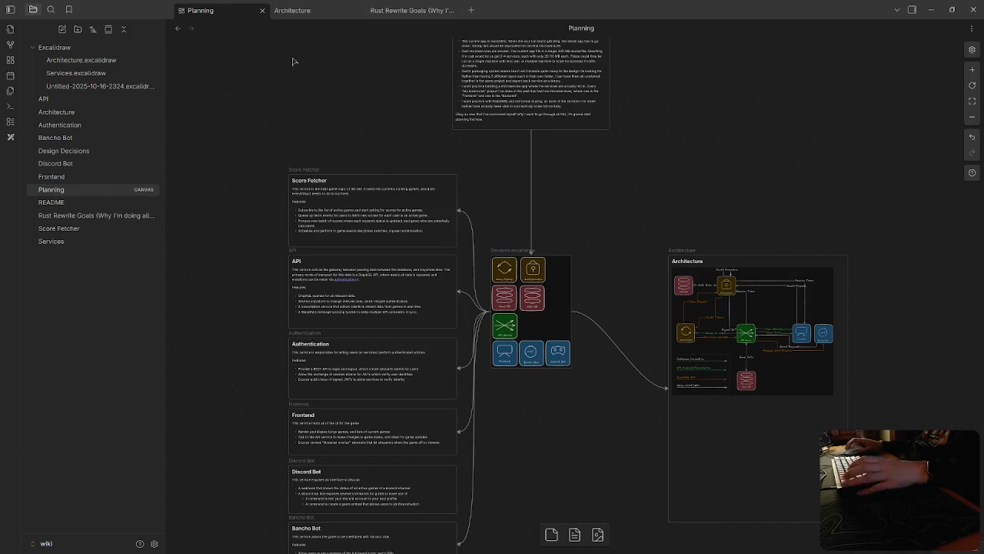
Step: Write a paragraph under the Architecture diagram on verifying sequences, linking [[sequence diagrams]]
click(325, 12)
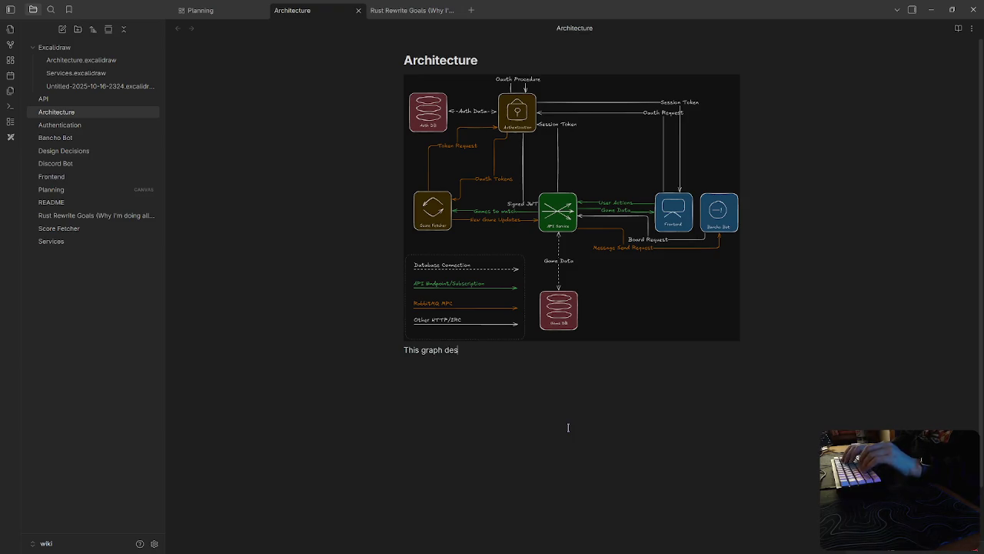
text(displays all of the connections that exist between services in this architecture.)
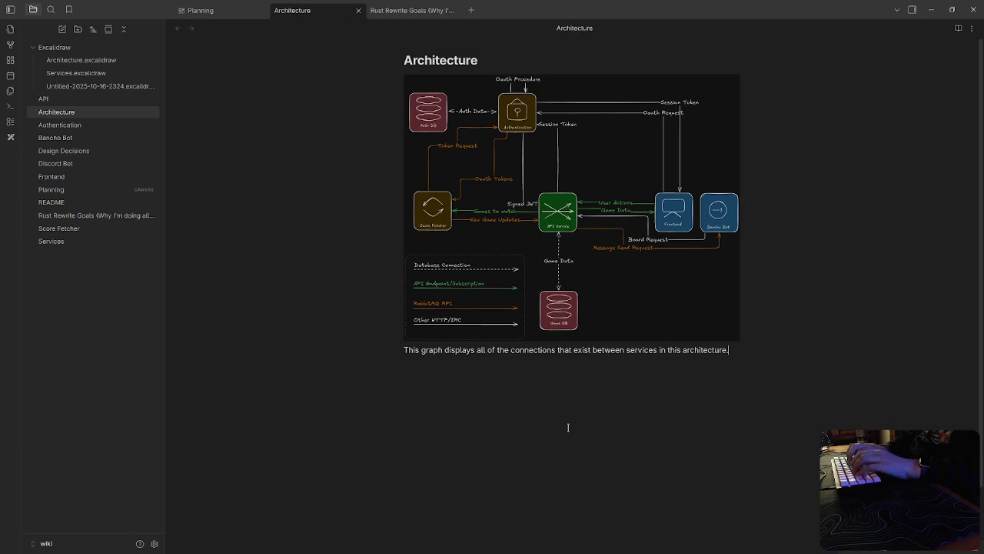
text( In the)
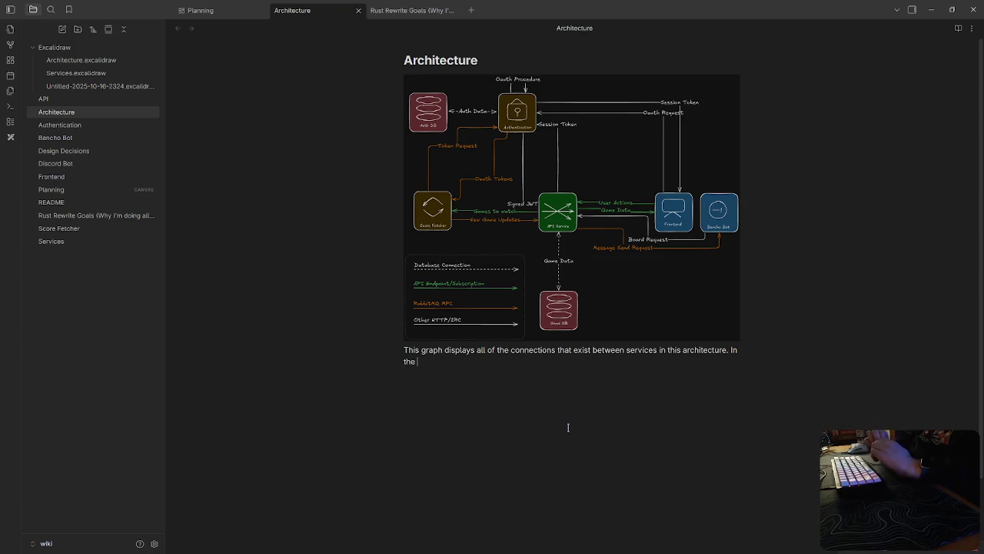
text([[sequence diagrams)
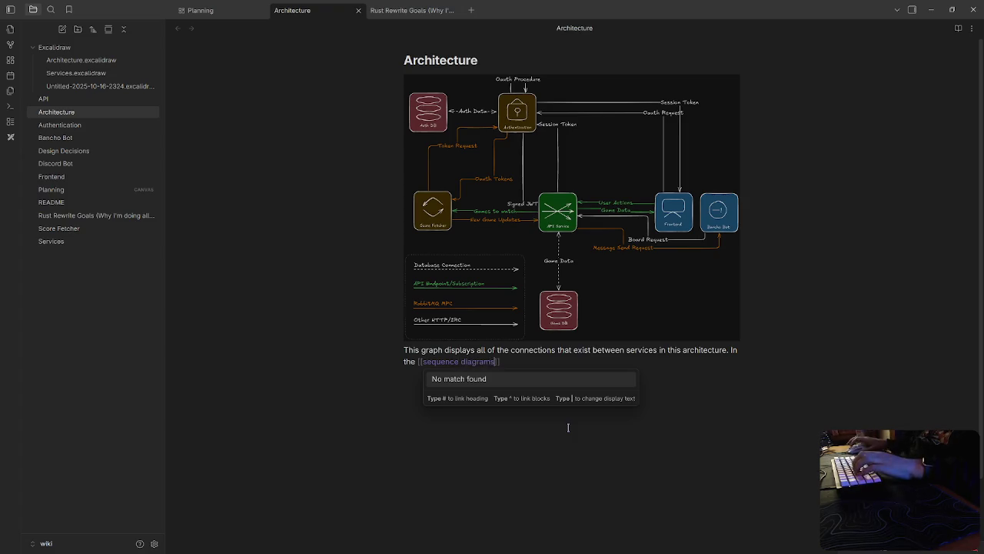
click(513, 354)
text(, you can )
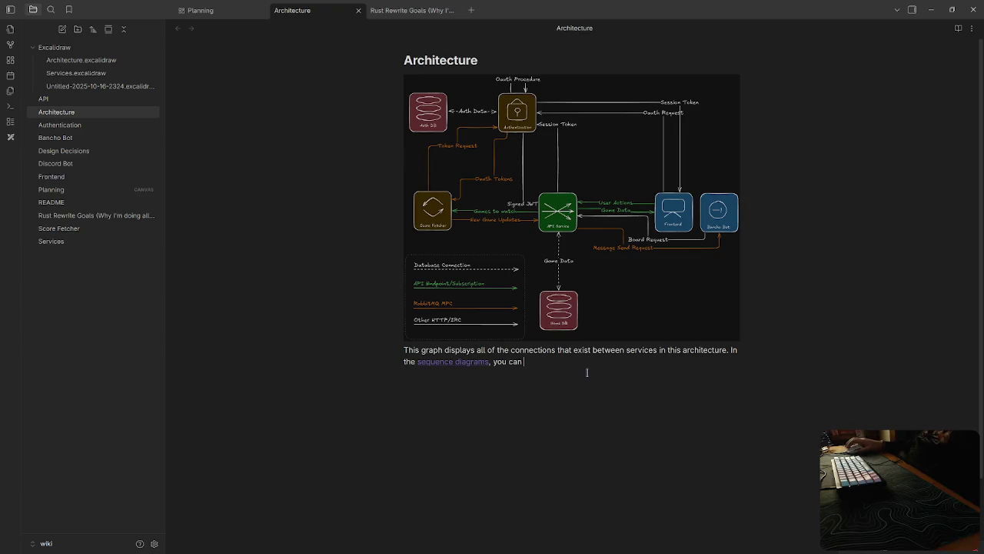
text(show)
key(BackSpace)
key(BackSpace)
key(BackSpace)
text(verifty y that a )
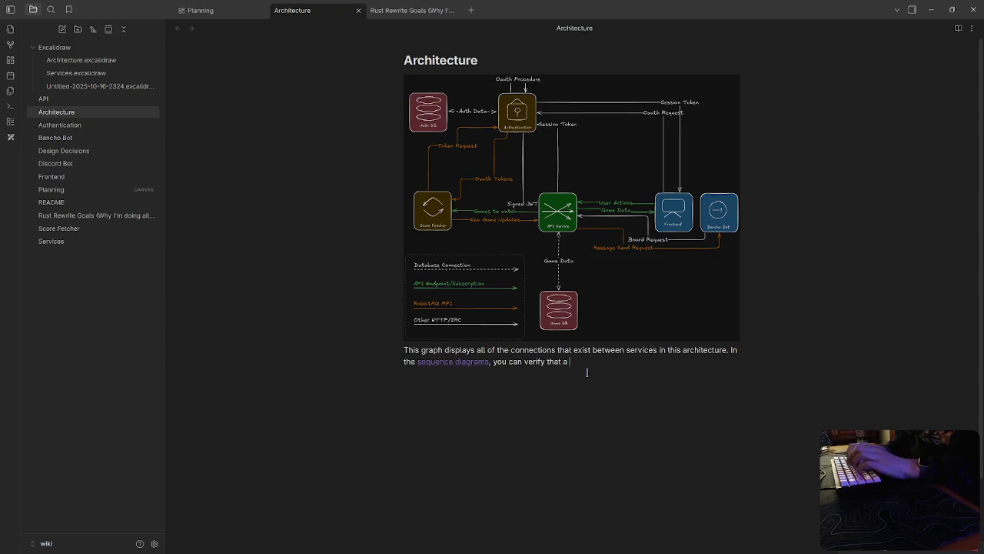
text(sequence is possible by tracing the path of the )
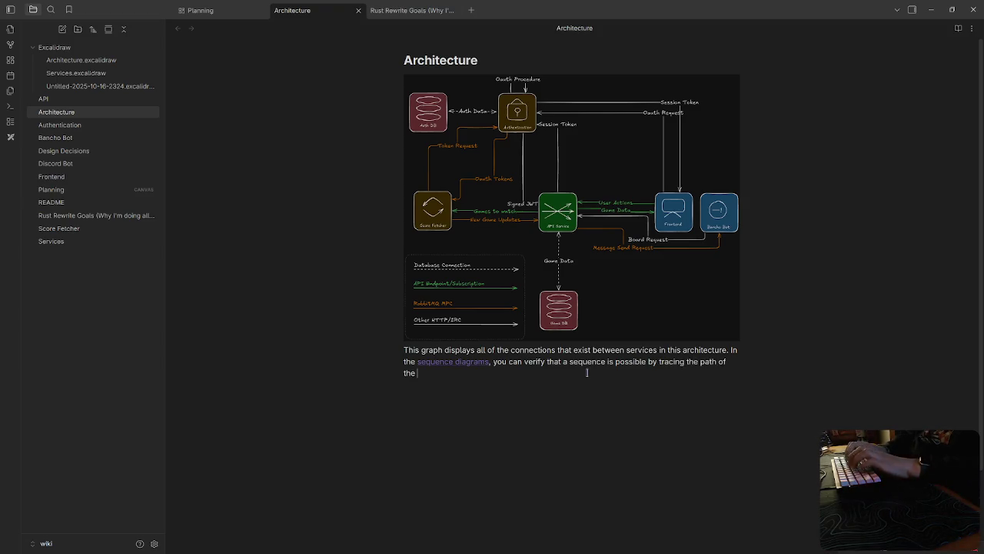
text(arrows in the sequence d)
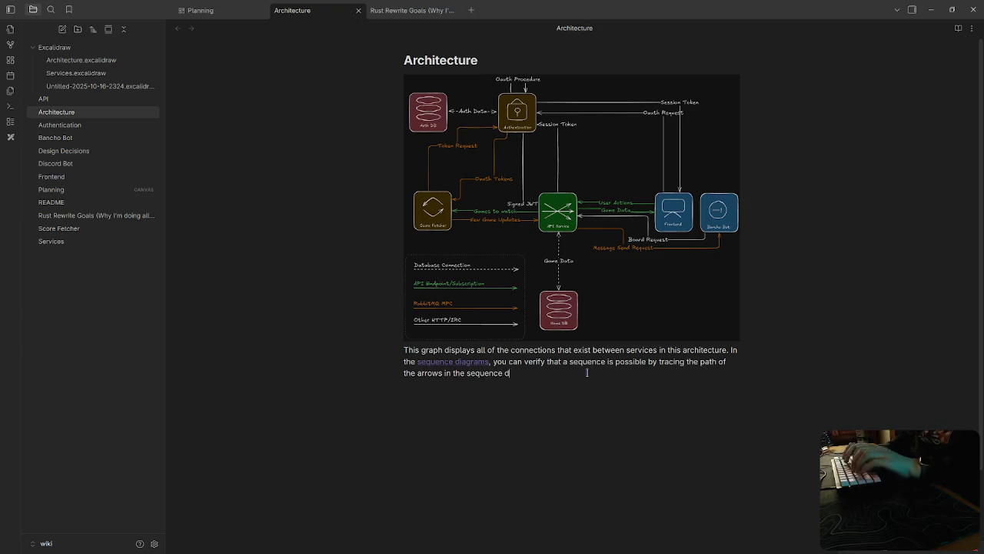
text(iagram on this)
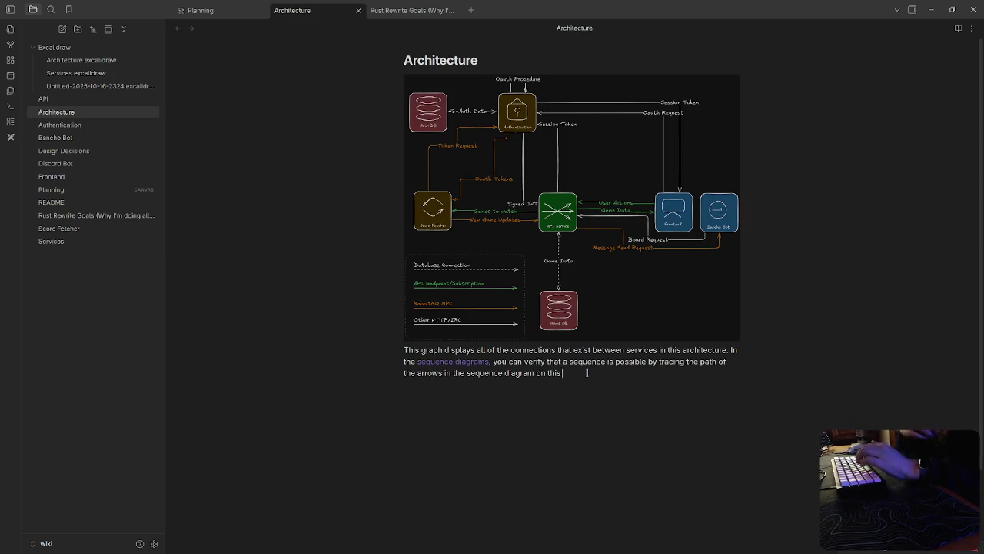
text(diagram.)
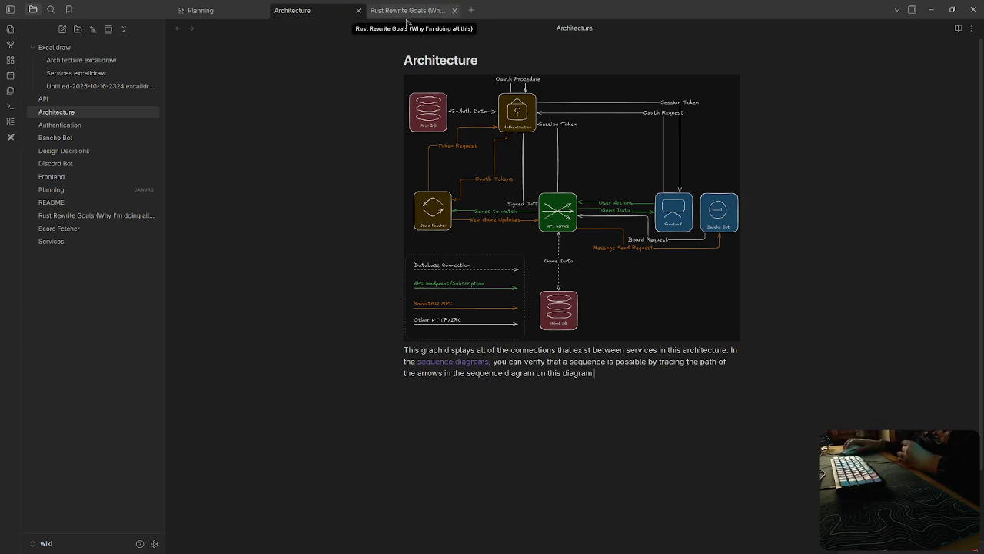
click(232, 11)
Step: Shorten the Architecture card so it ends just below the diagram and paragraph
drag(724, 169, 600, 152)
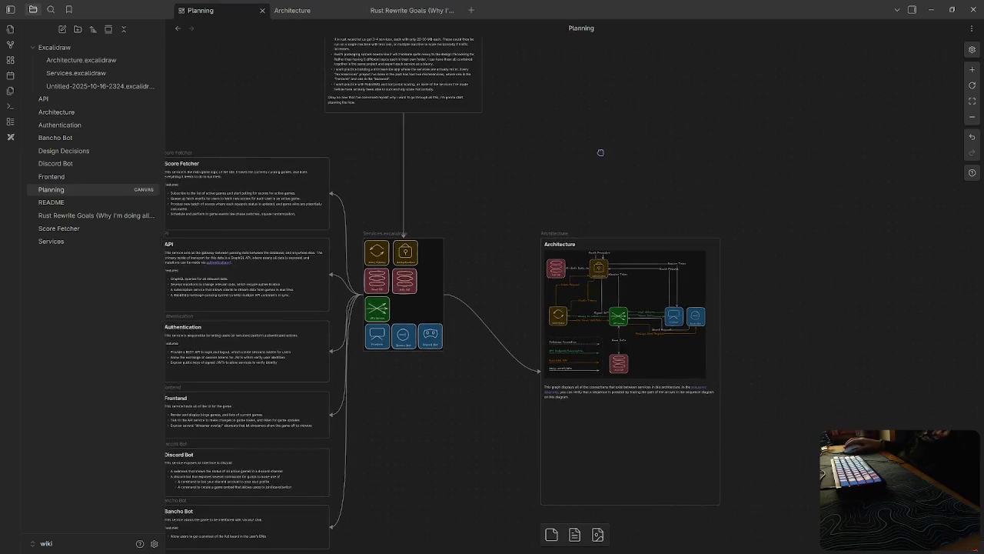
click(632, 486)
drag(636, 505, 634, 413)
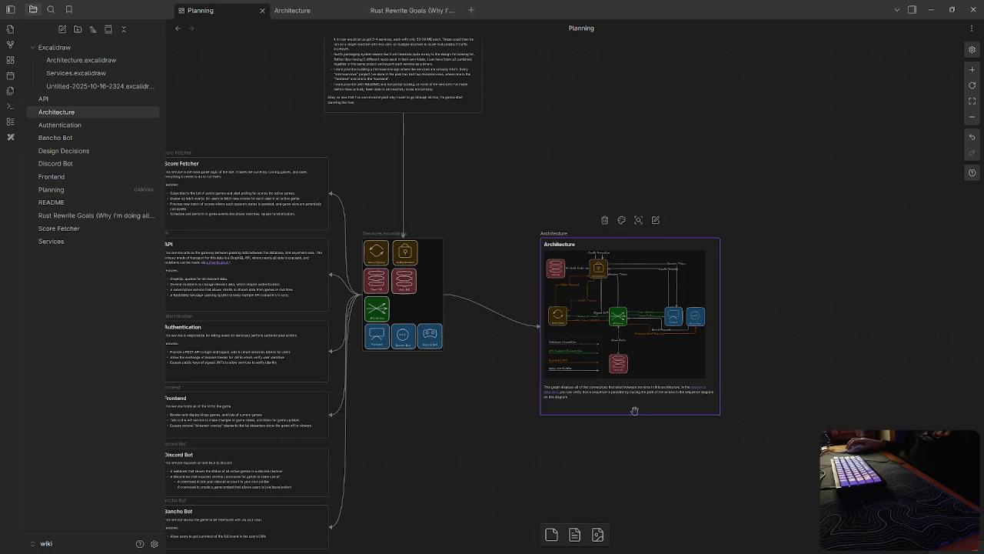
click(634, 431)
Step: Zoom and pan around the Planning canvas to review the layout
scroll(569, 146, down, 2)
scroll(570, 146, up, 3)
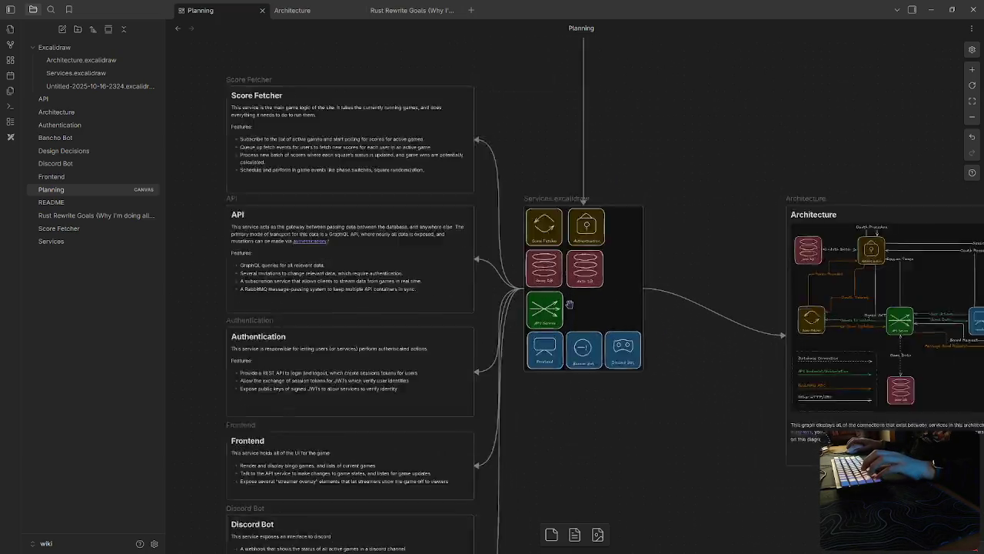
scroll(570, 303, up, 3)
scroll(607, 454, left, 1)
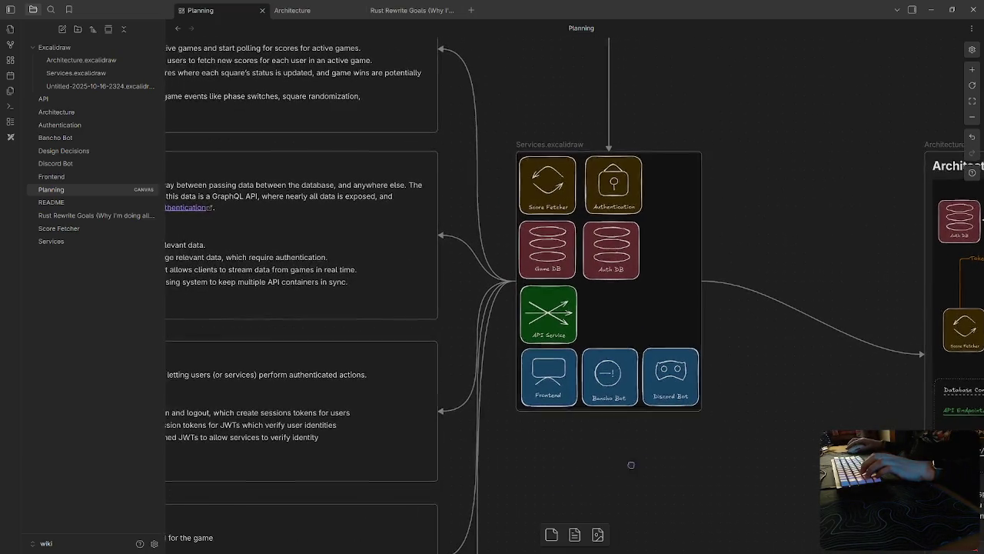
scroll(630, 465, down, 1)
scroll(643, 463, down, 3)
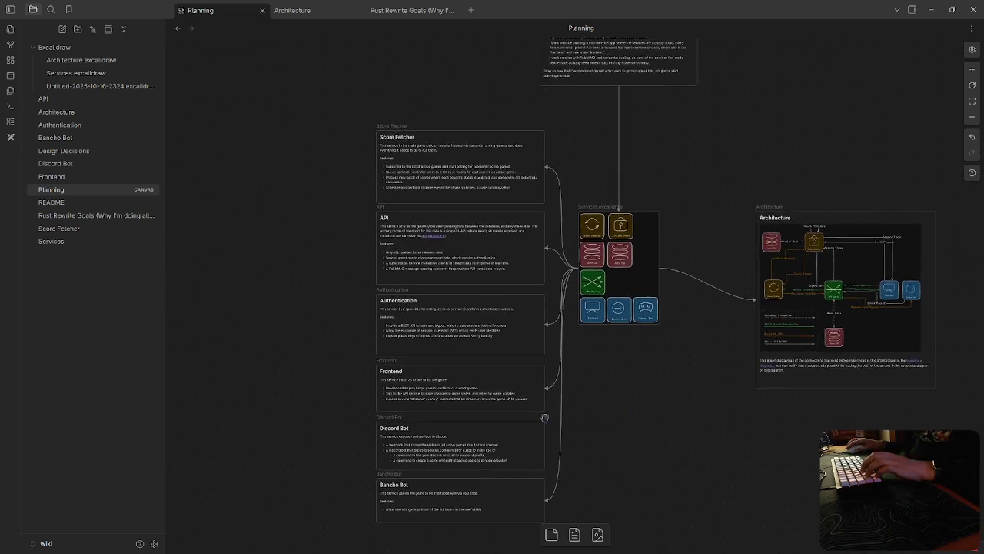
scroll(544, 418, right, 2)
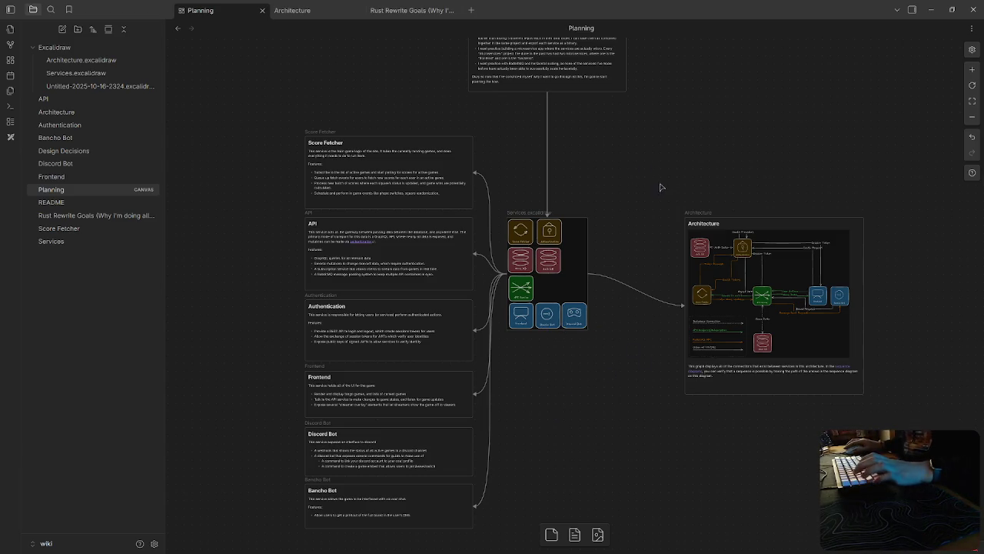
scroll(530, 276, up, 2)
scroll(530, 276, up, 3)
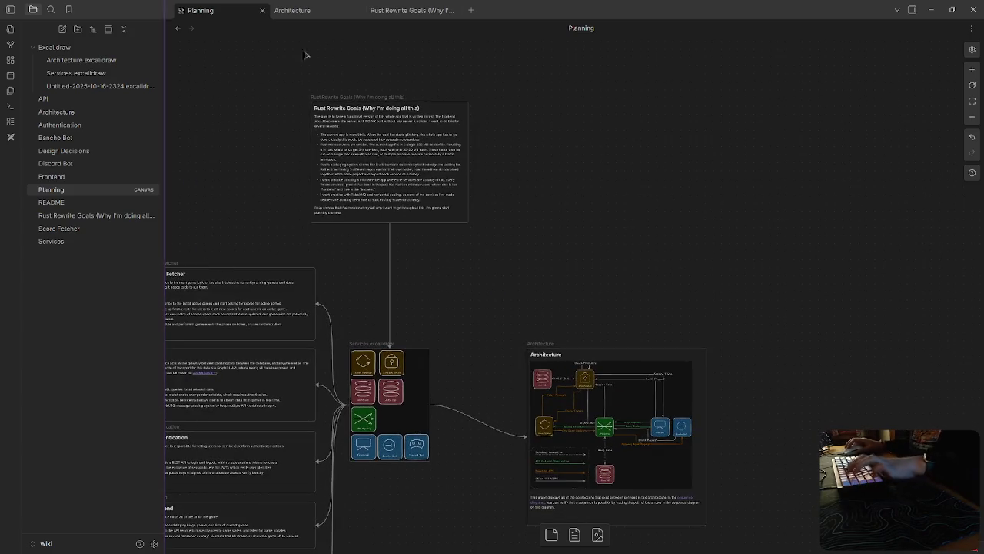
click(62, 29)
Step: Title a new note 'A note on RabbitMQ'
text(A not)
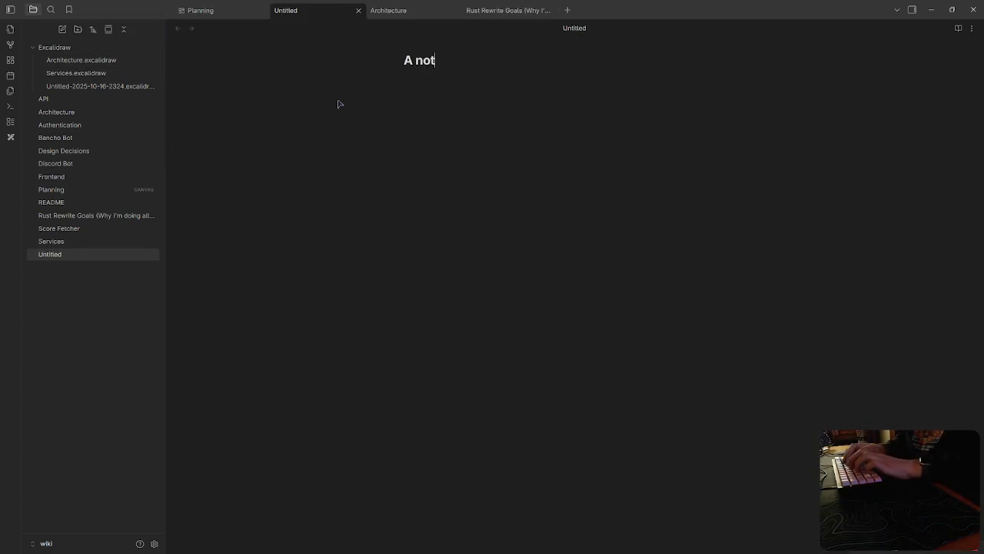
text(e on RA)
key(BackSpace)
text(abbitMQ)
key(Return)
Step: Begin the body: RabbitMQ is what makes a microservice architecture possible, via its queue
text(Ra)
key(BackSpace)
key(BackSpace)
text(bity)
key(BackSpace)
text(MQ)
key(BackSpace)
key(BackSpace)
key(BackSpace)
key(BackSpace)
key(BackSpace)
key(BackSpace)
text(MQ is wah)
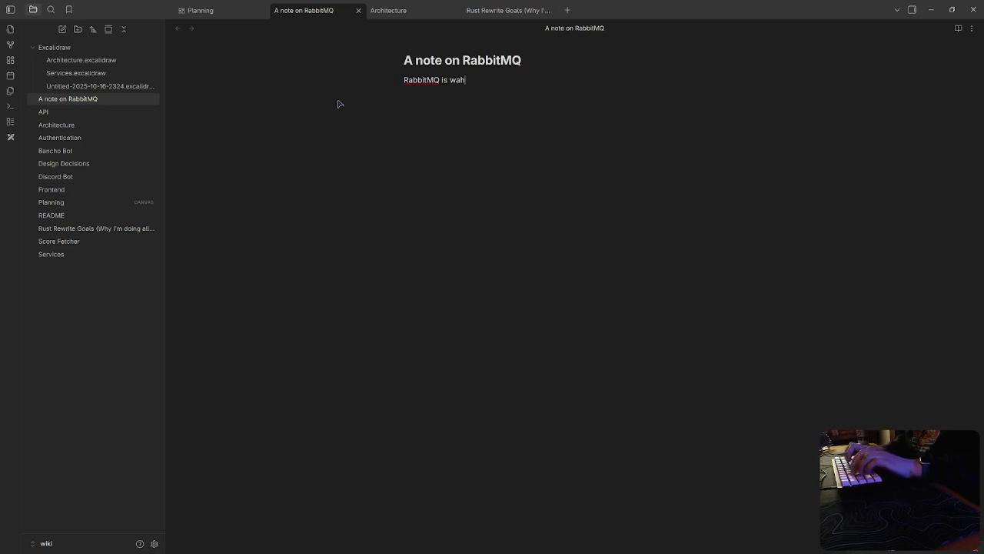
text(hat makes )
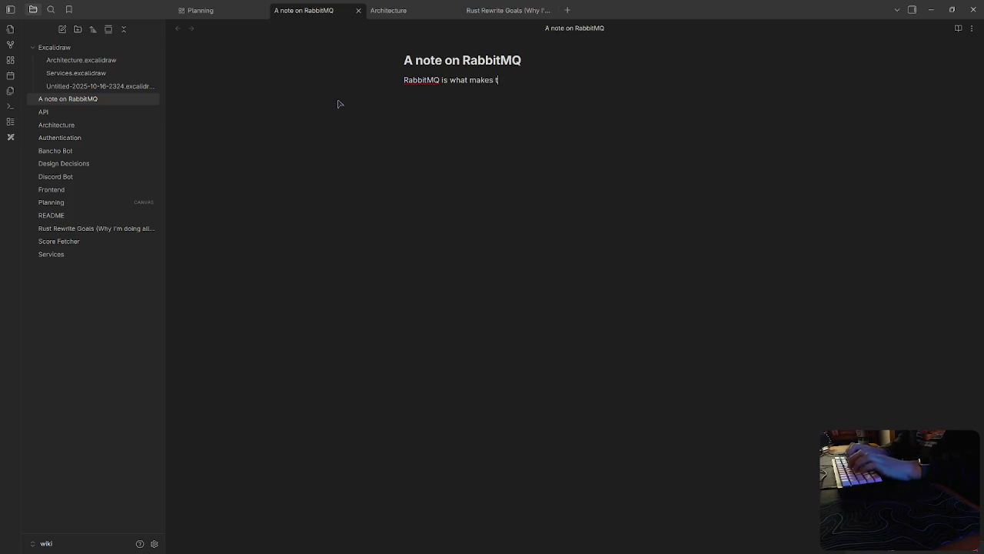
text(a micro)
text(vice architecture possible. In this instance, many of the actions a service take)
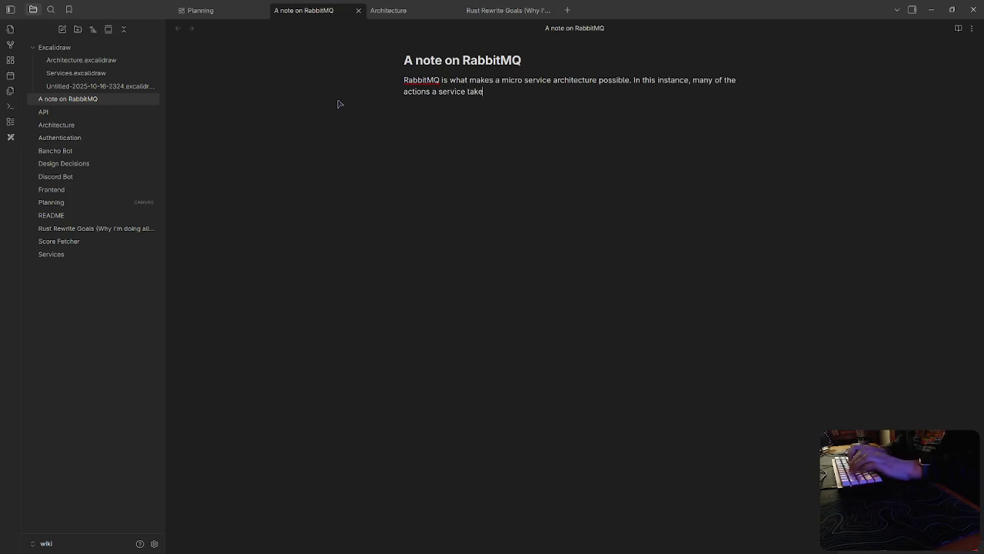
text(use)
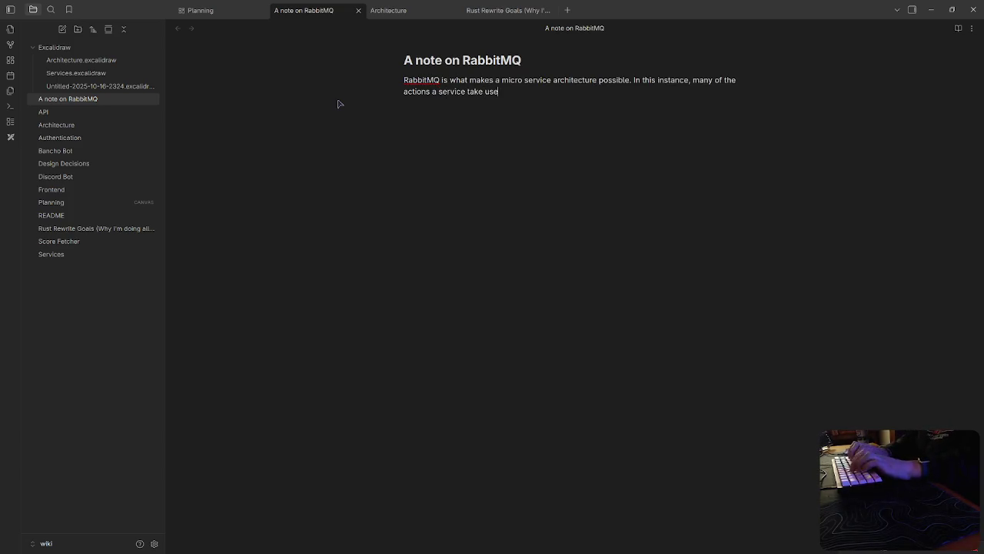
text(the RabbitMQ queue)
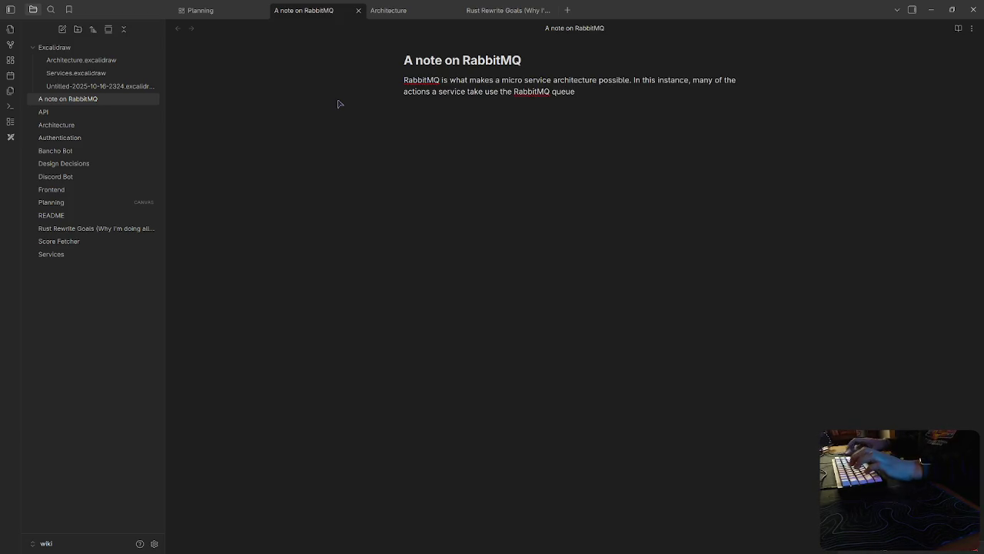
text( as a ca)
key(BackSpace)
key(BackSpace)
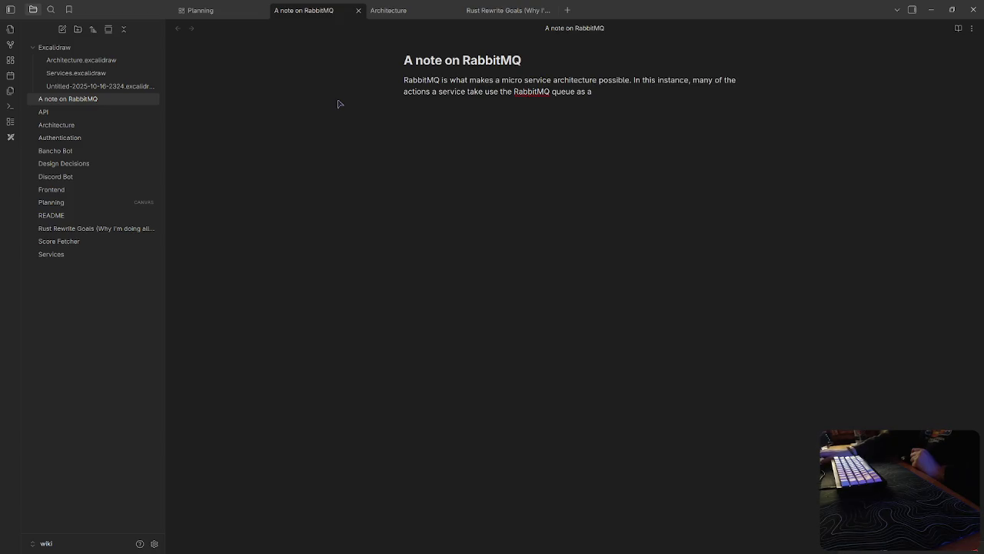
key(BackSpace)
Step: Finish the paragraph on horizontal scaling, ending '…the services attempt to do.'
text(it's queue. This enables multiple services of the sa)
text(me time)
key(BackSpace)
key(BackSpace)
text(ype to run at the same time, )
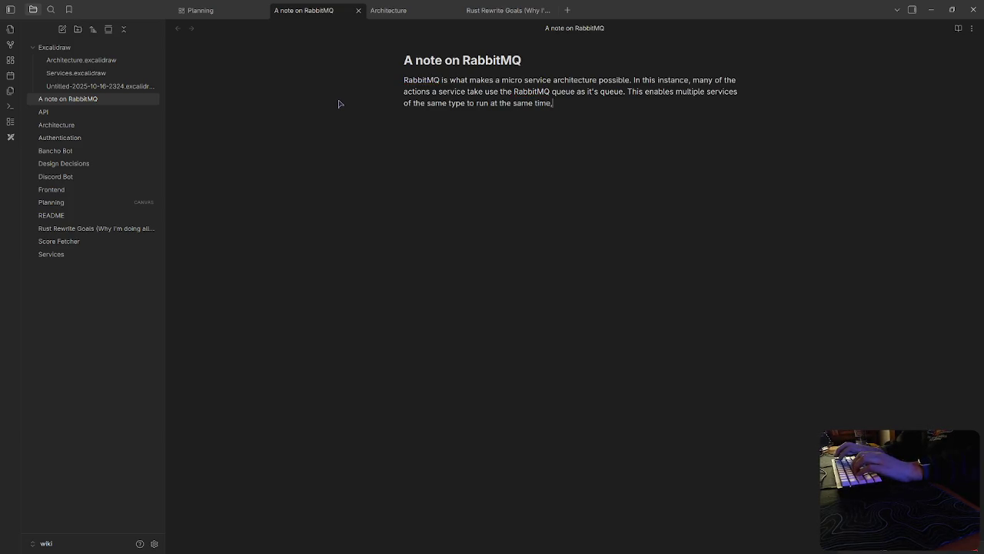
text(enabling horizontal scaling. This consideration is really important in each fu)
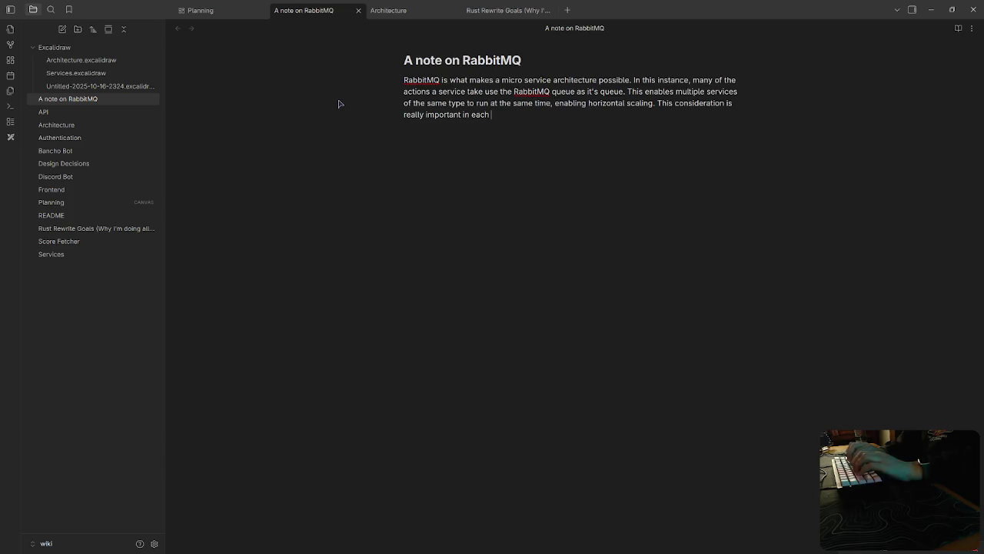
text(nction)
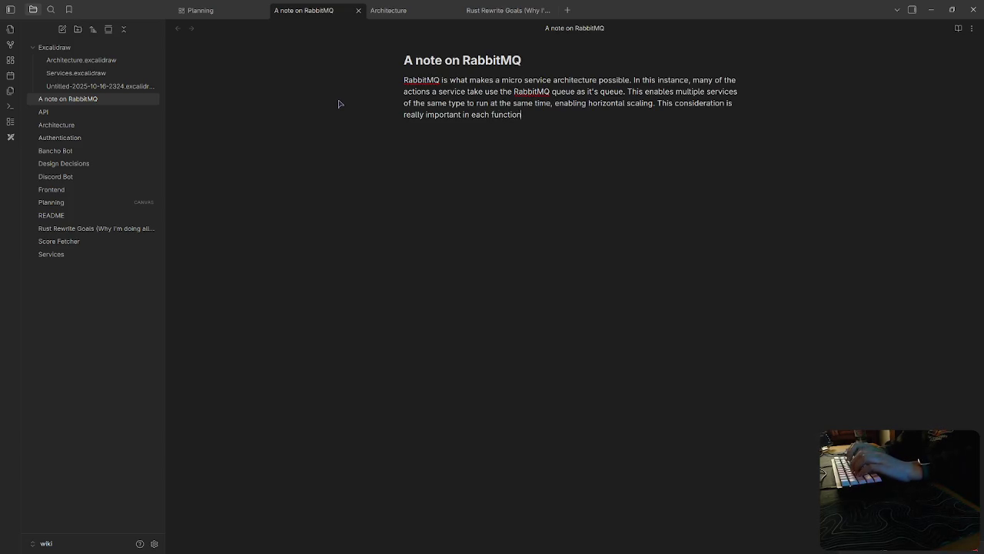
text( the services attempt to)
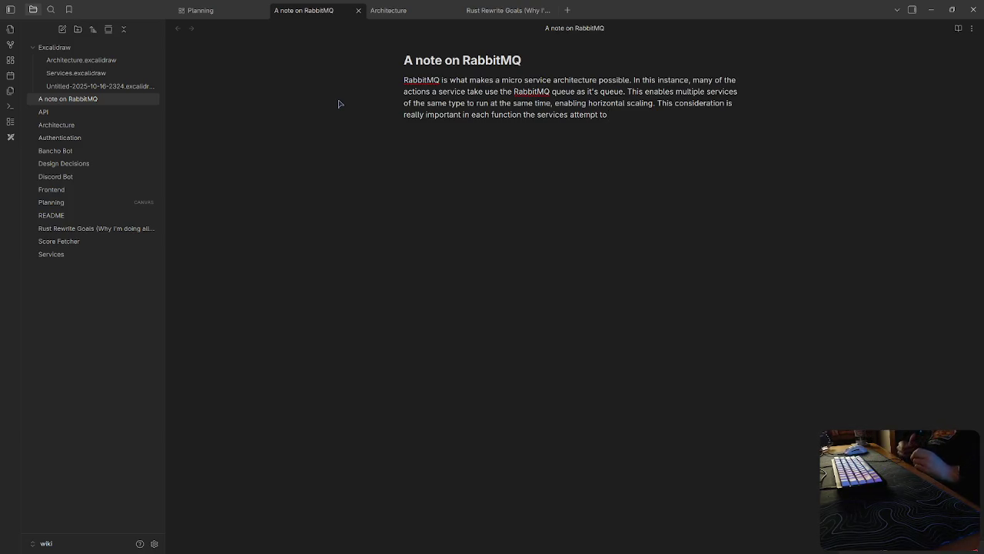
text(do,)
key(BackSpace)
key(BackSpace)
text(.)
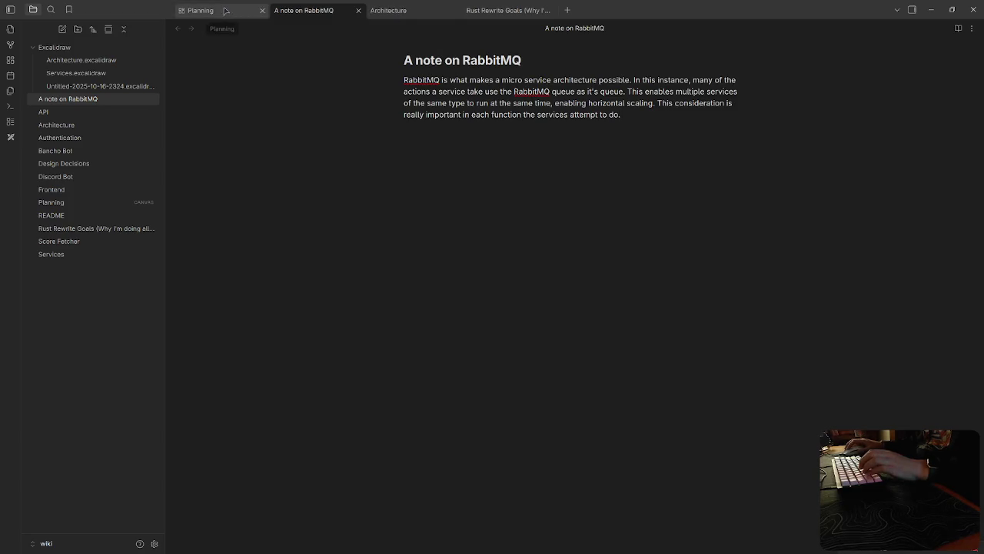
Step: Add the 'A note on RabbitMQ' note as a card on the Planning canvas
click(201, 10)
drag(467, 188, 559, 152)
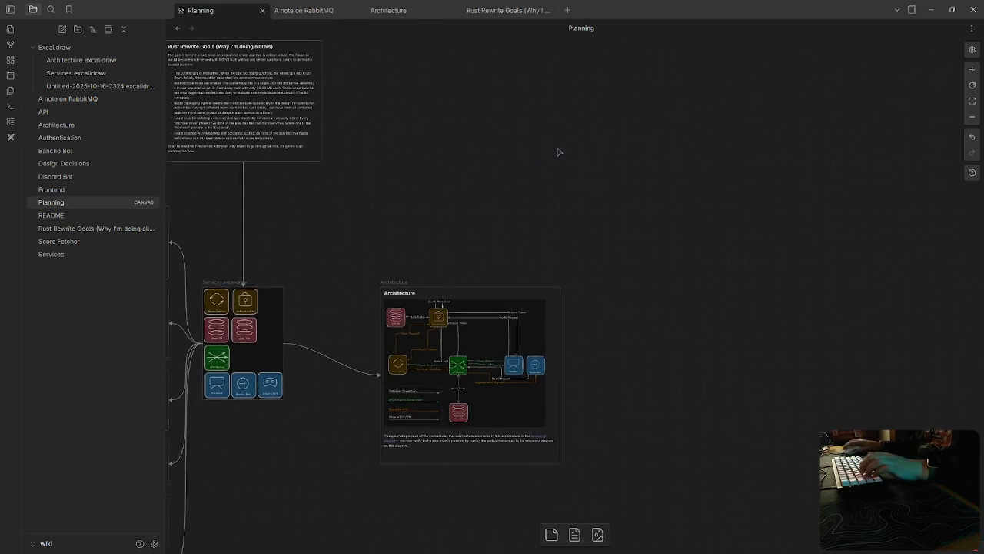
key(ctrl+o)
key(Down)
key(Down)
key(Down)
key(Up)
key(Up)
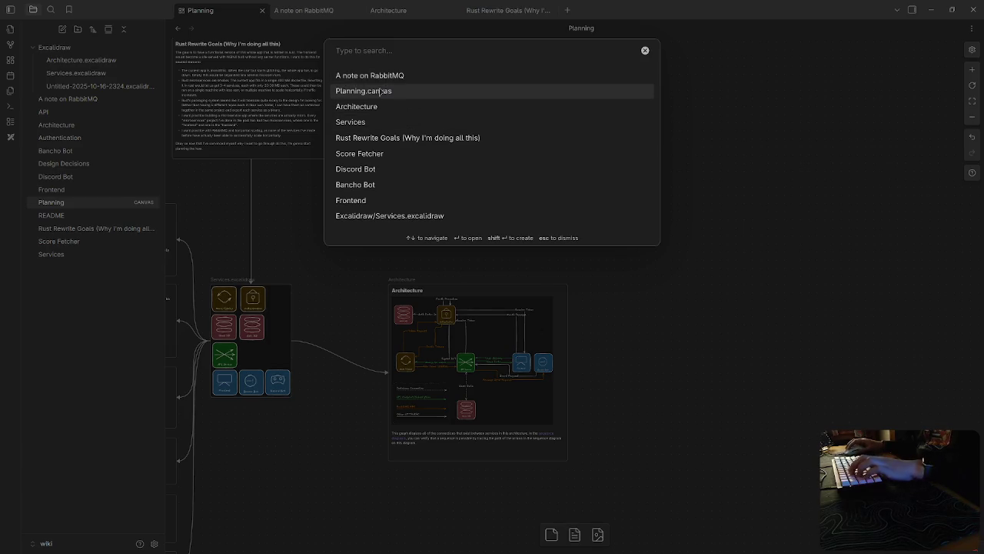
key(Up)
key(Return)
Step: Widen the RabbitMQ card, place it right of Architecture, and connect Architecture to it
drag(656, 377, 769, 340)
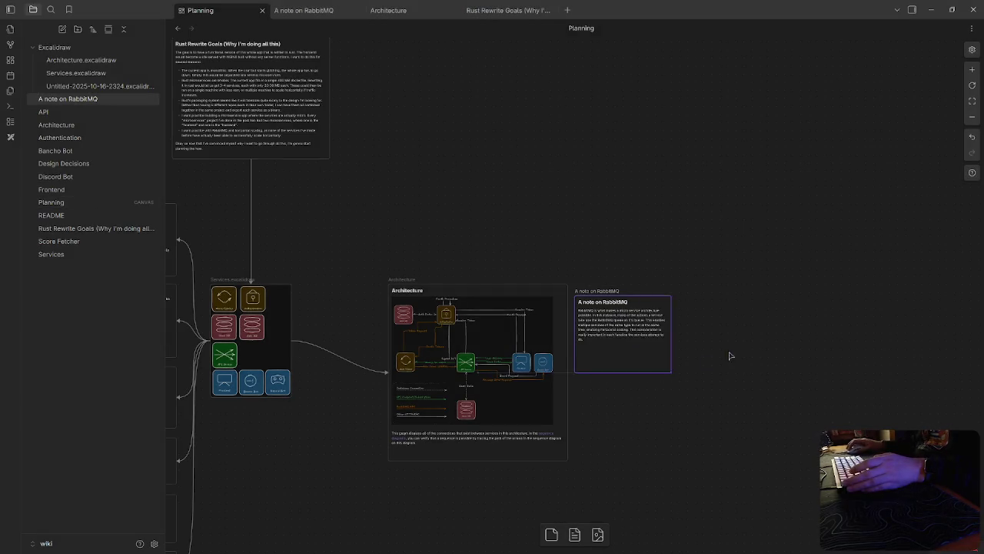
drag(639, 313, 695, 293)
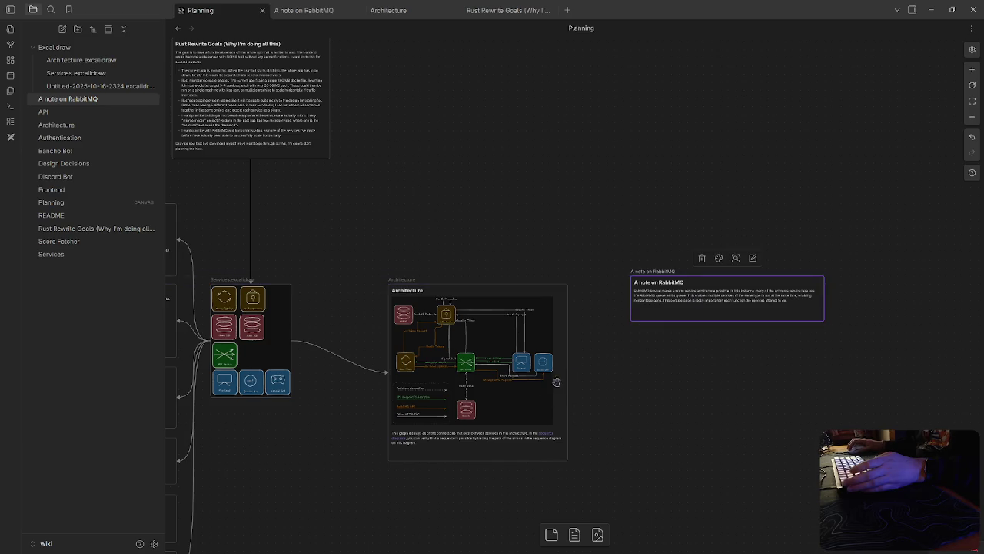
drag(569, 376, 646, 286)
scroll(646, 354, down, 3)
scroll(681, 346, down, 1)
scroll(692, 292, down, 2)
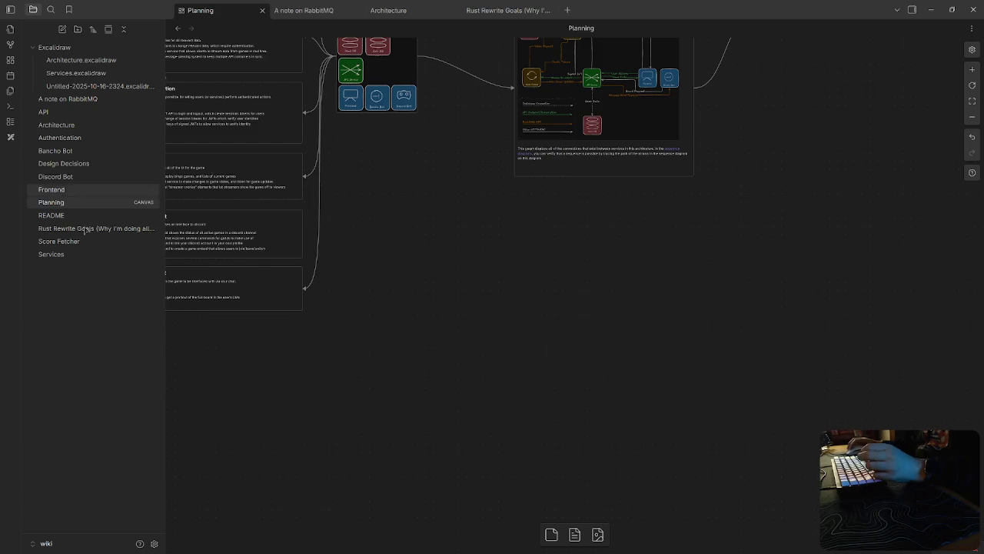
Step: Create 'Sequence diagrams' from the Architecture card's link, capitalising the title
click(668, 156)
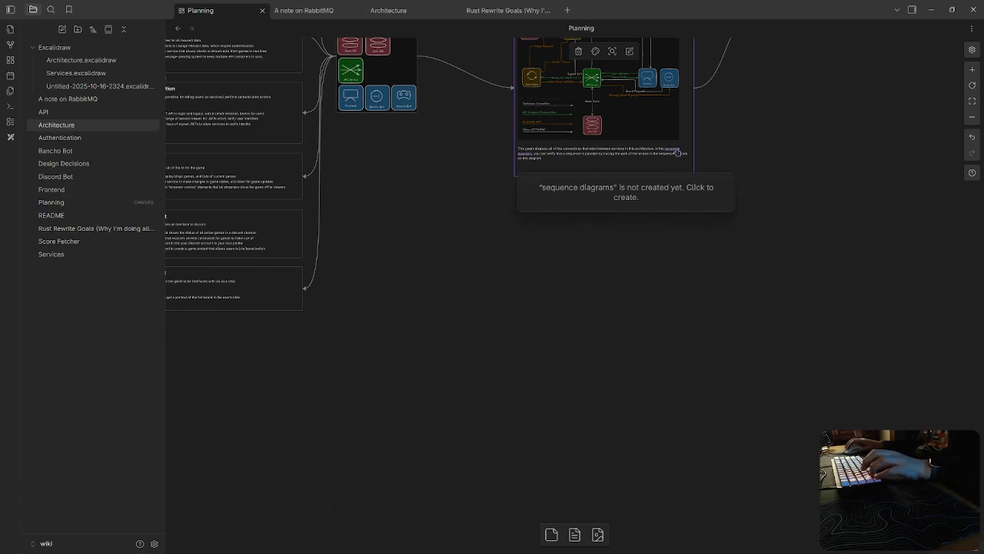
click(668, 153)
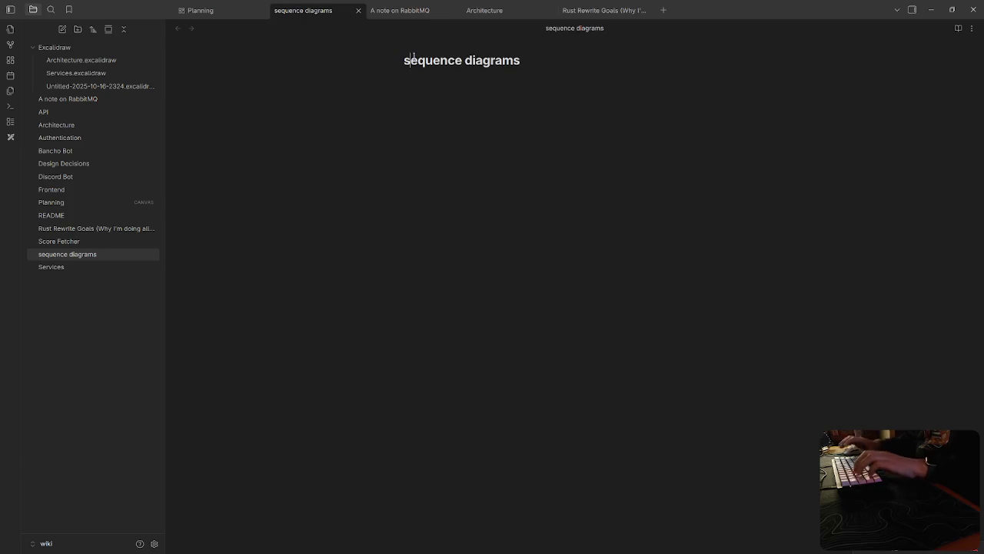
key(BackSpace)
text(S)
key(Return)
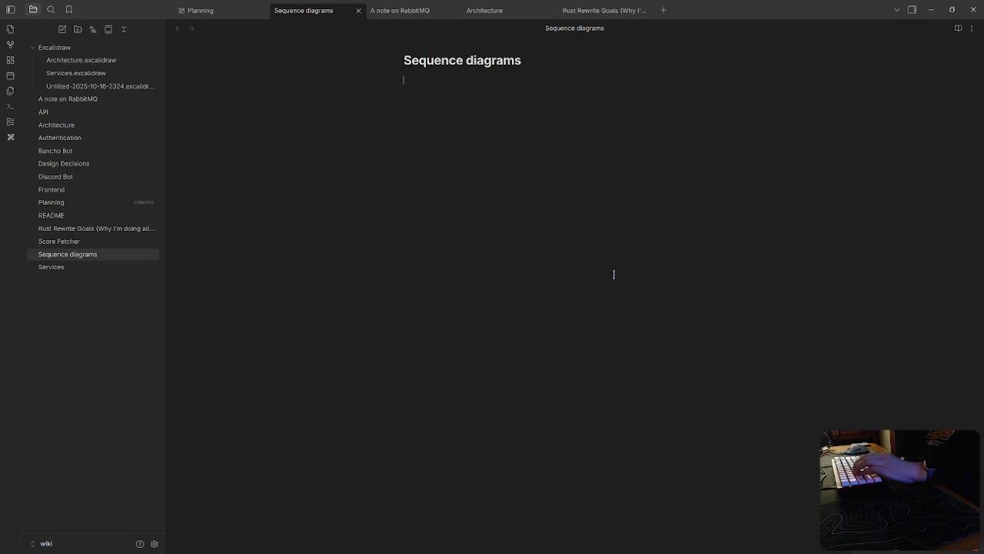
click(92, 86)
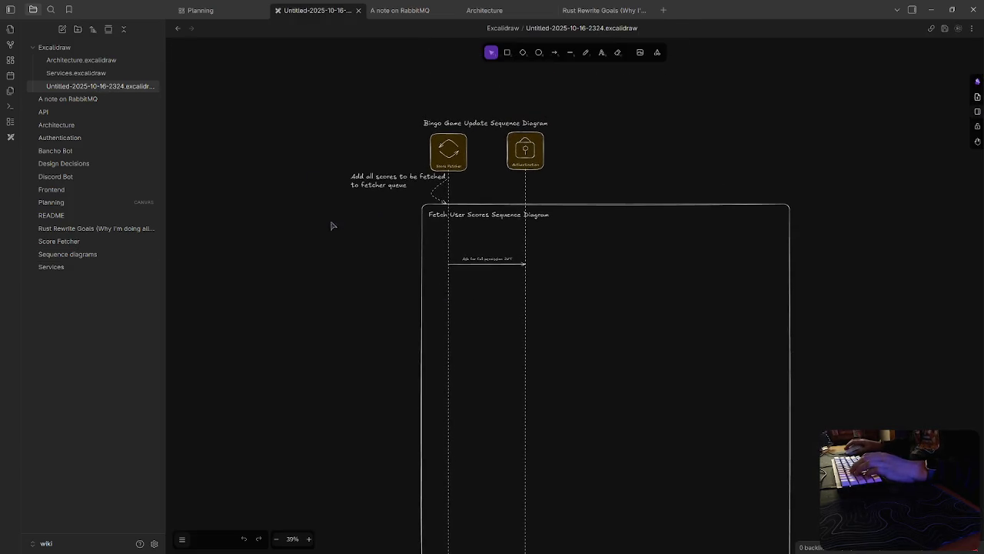
Step: Rename the untitled Excalidraw sequence diagram file to GameUpdate.excalidraw
right_click(94, 85)
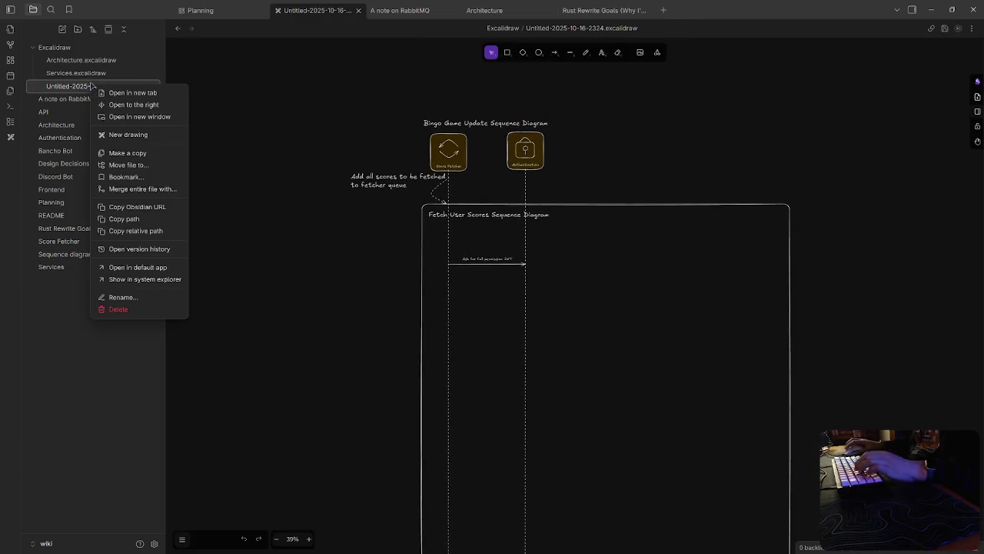
click(143, 297)
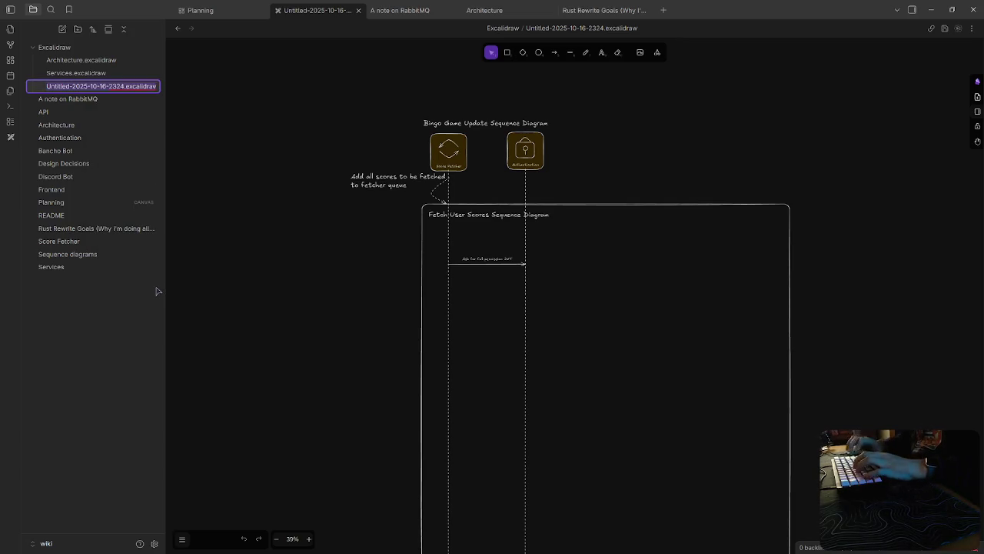
text(B)
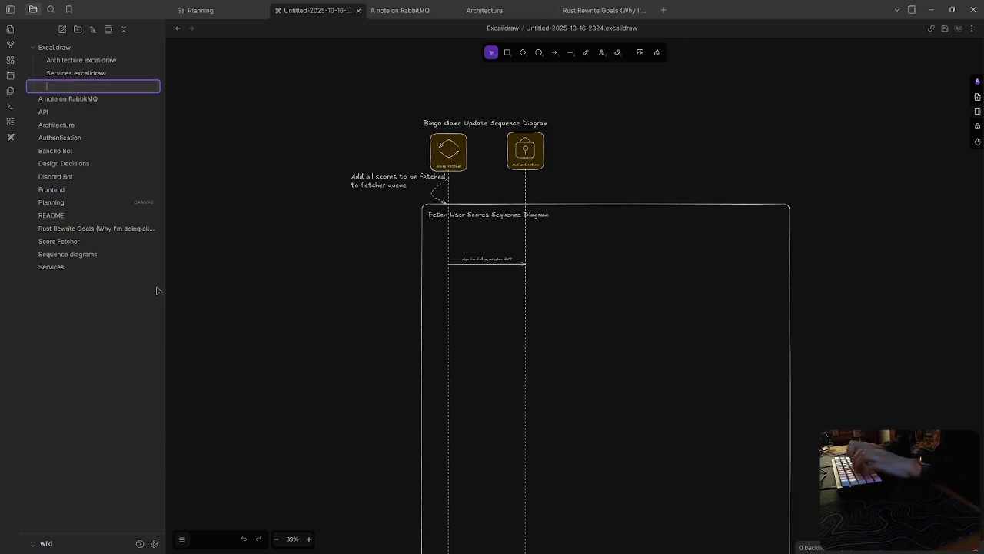
text(.S)
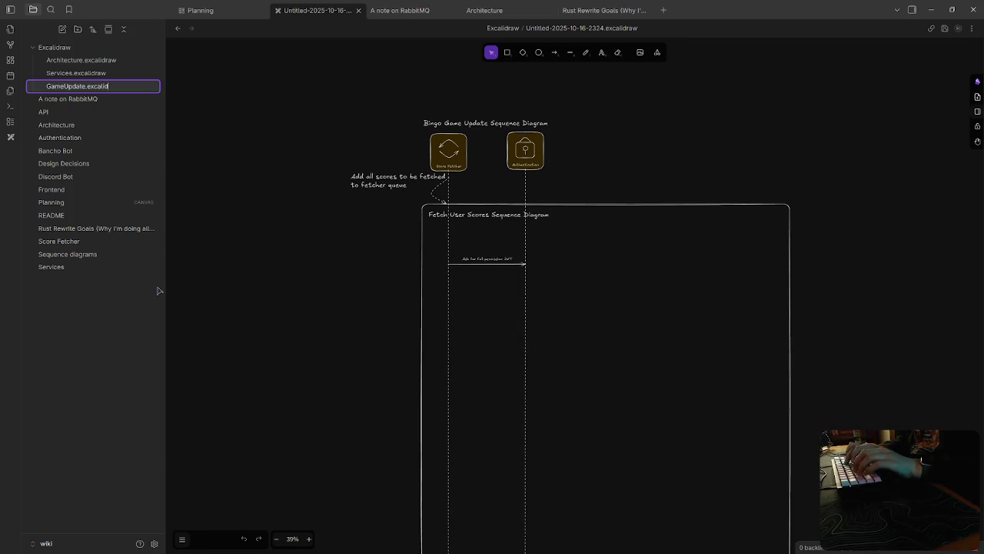
key(Return)
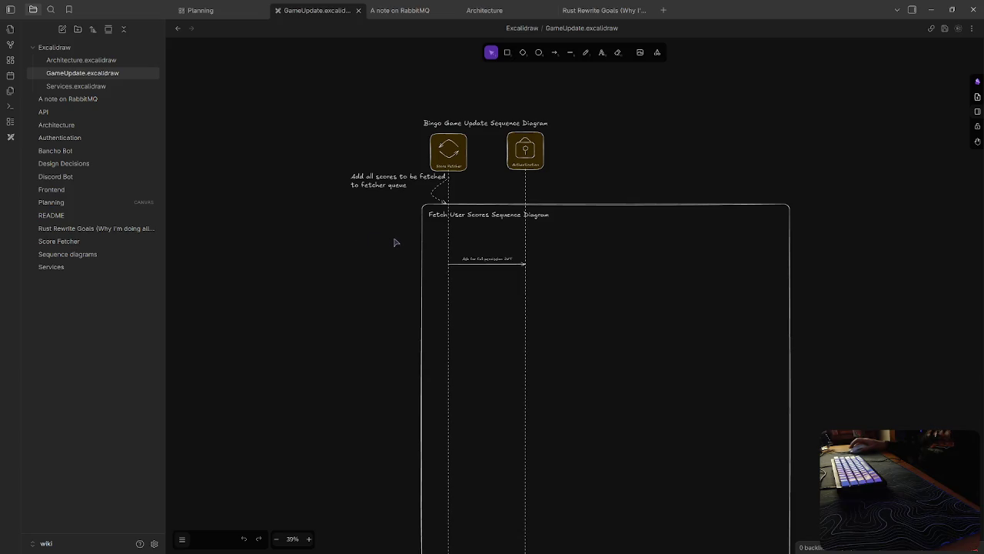
click(377, 189)
Step: Set the GameUpdate drawing's canvas background to pure black via the custom colour picker
key(Escape)
click(435, 200)
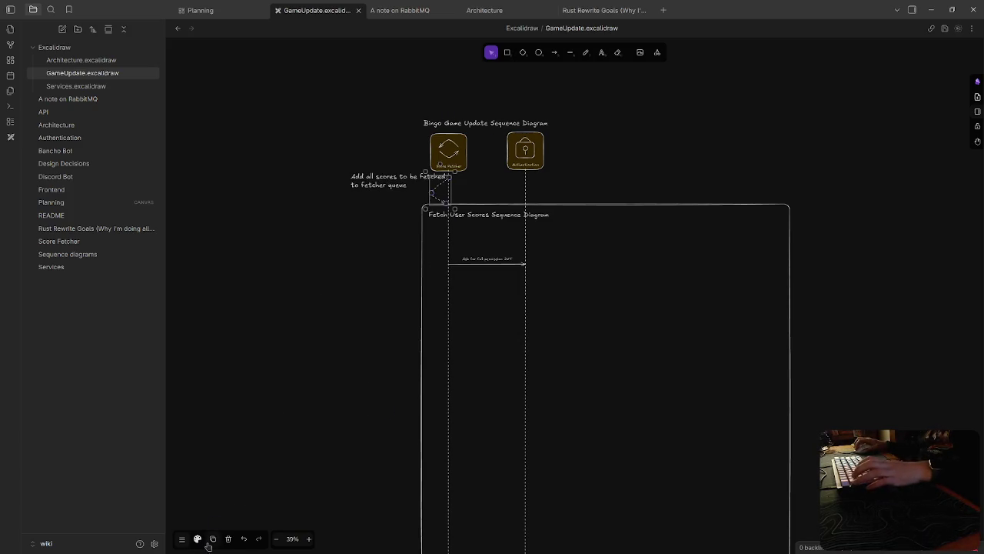
click(182, 539)
click(233, 349)
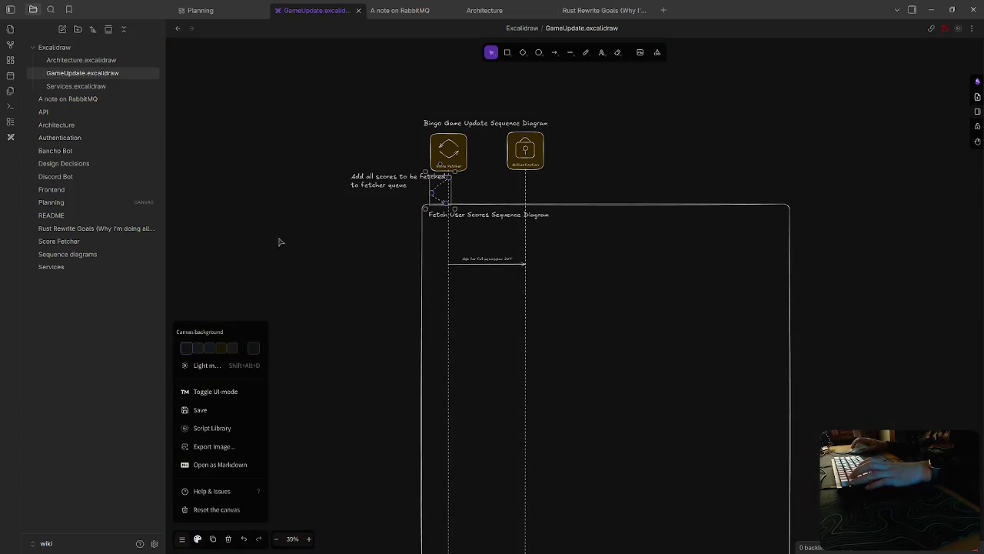
click(254, 352)
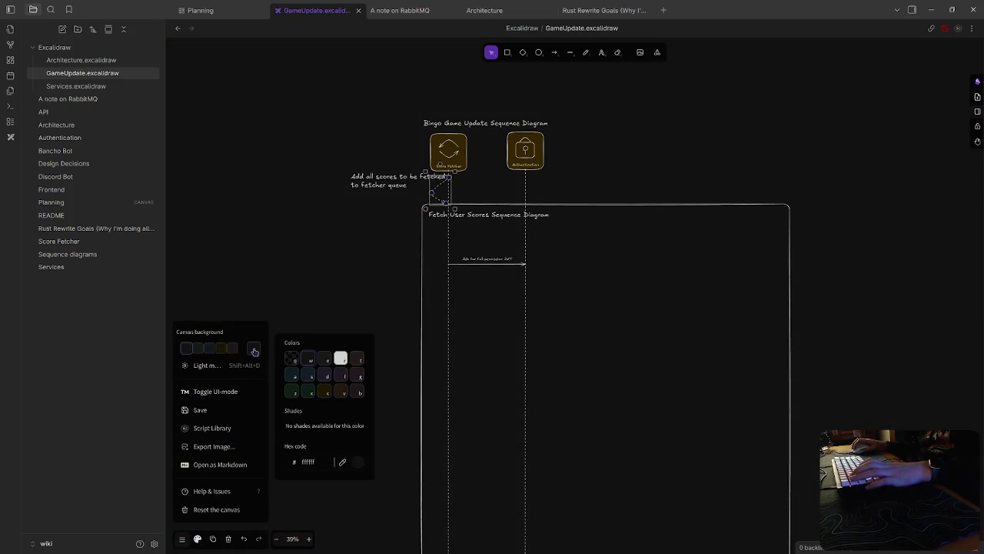
click(292, 359)
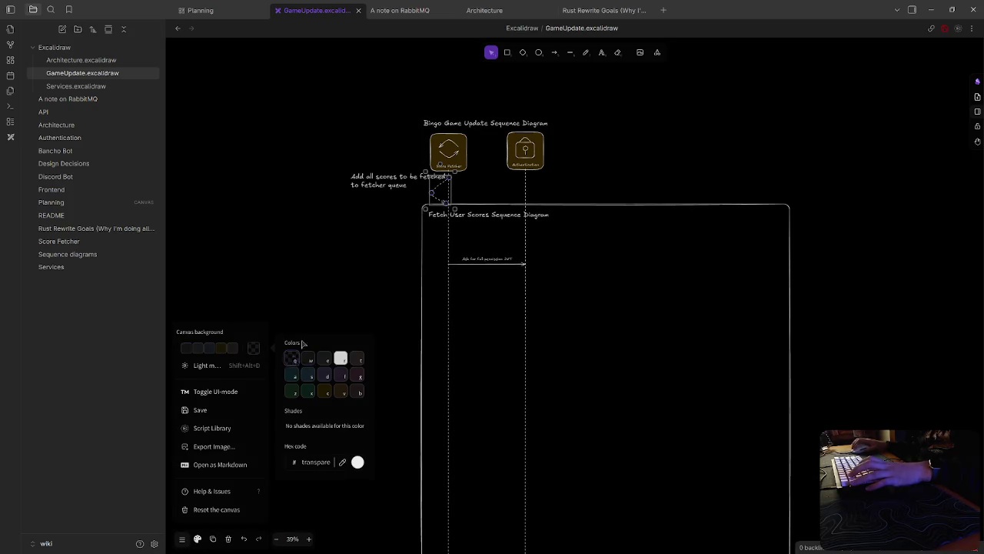
click(312, 265)
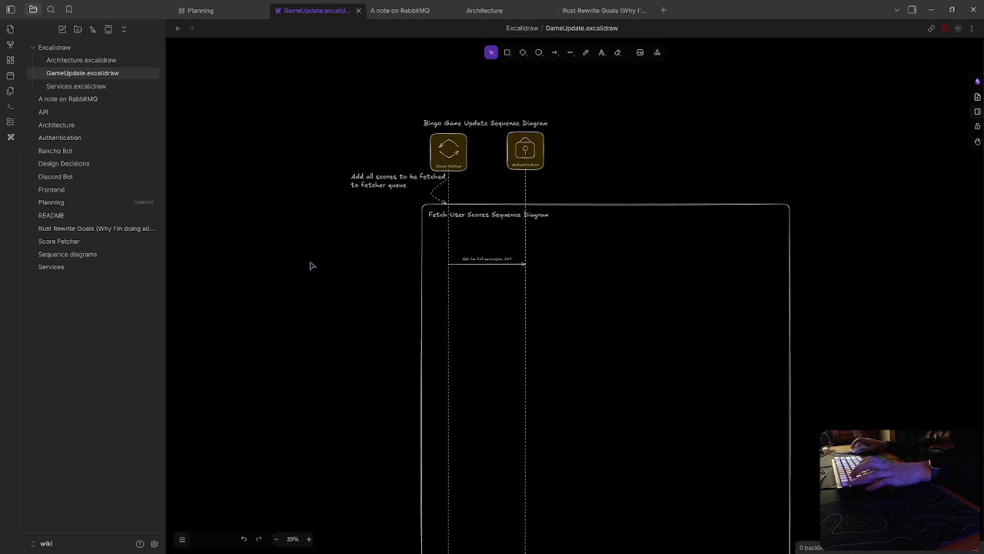
click(181, 540)
click(249, 352)
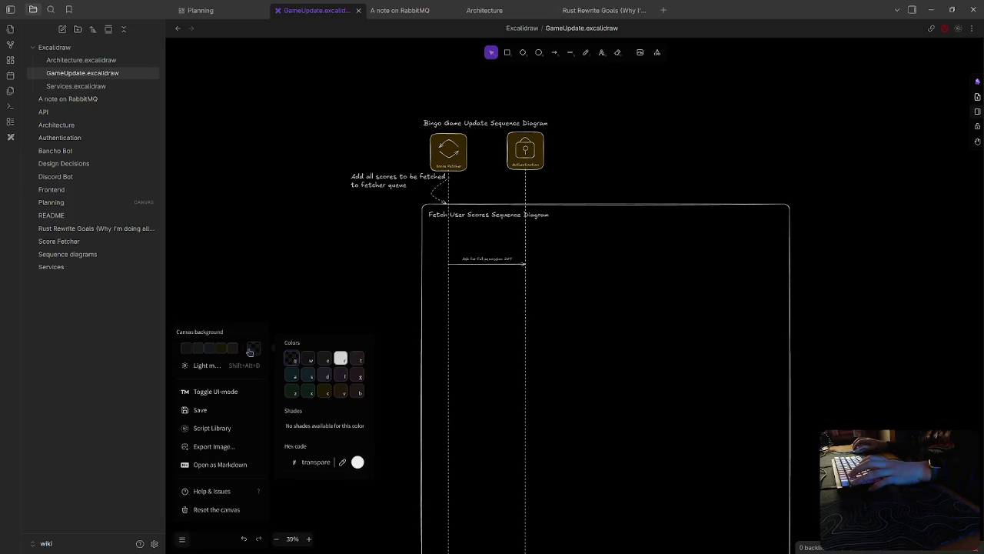
key(Escape)
Step: Make the Services drawing's canvas background black, then return to the Planning canvas
click(75, 86)
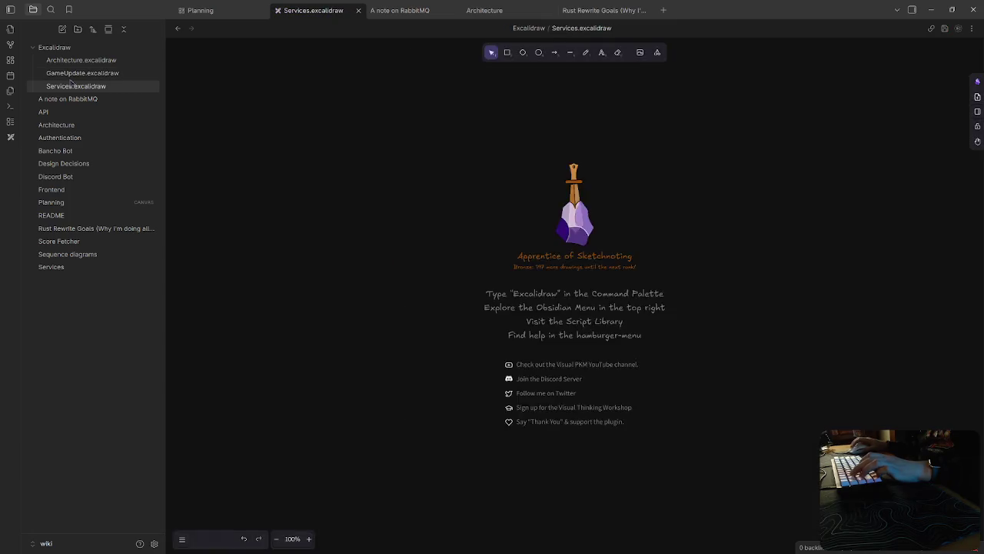
click(181, 538)
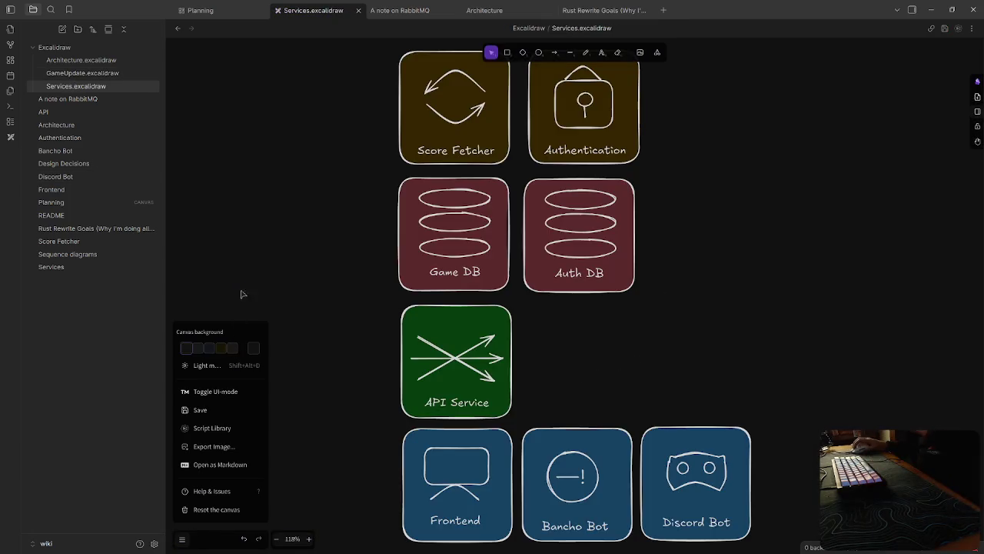
click(253, 350)
click(292, 359)
key(Escape)
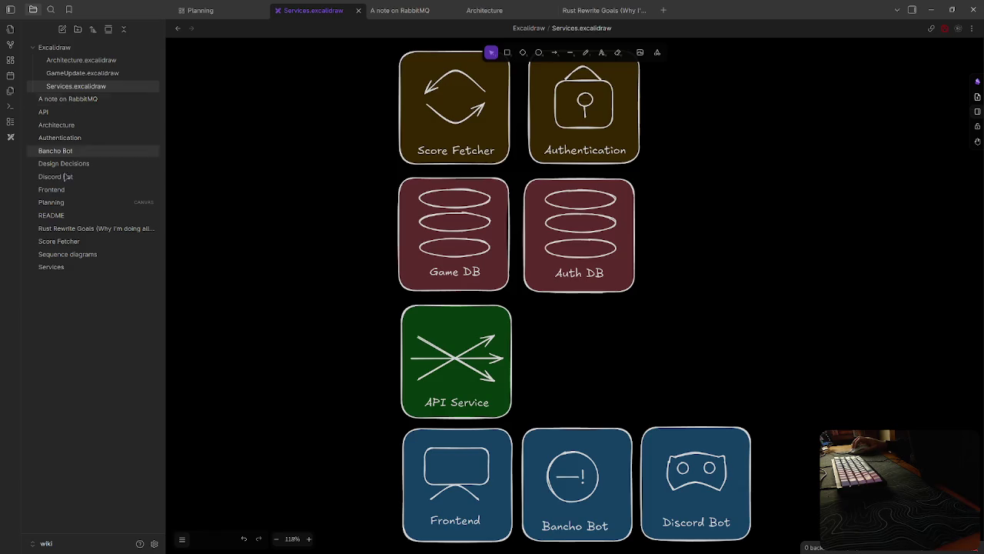
click(63, 203)
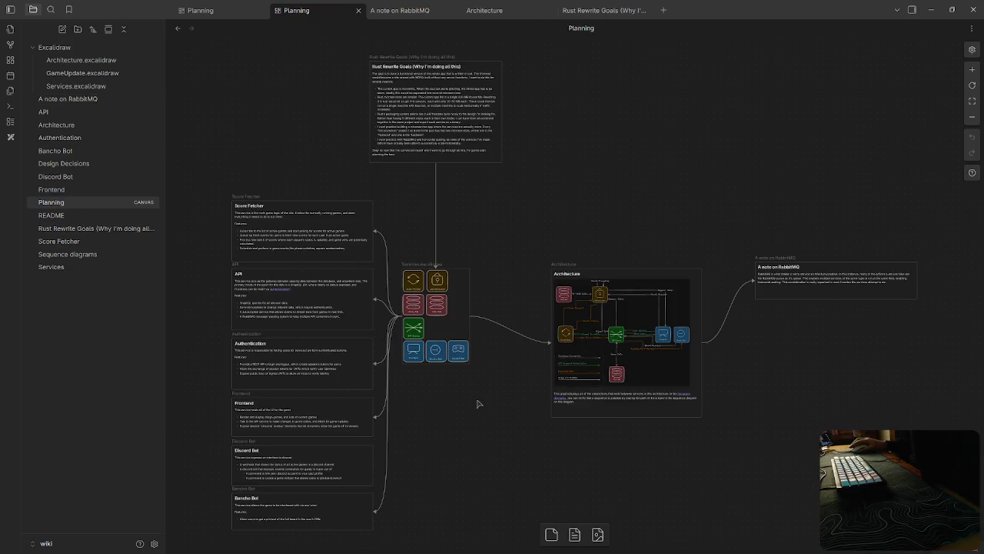
scroll(575, 374, up, 5)
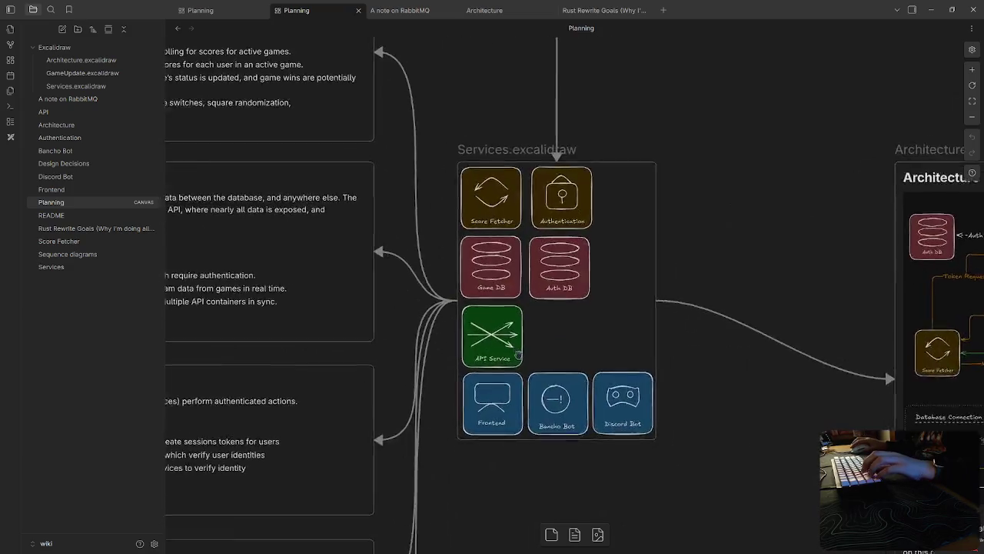
scroll(576, 375, down, 5)
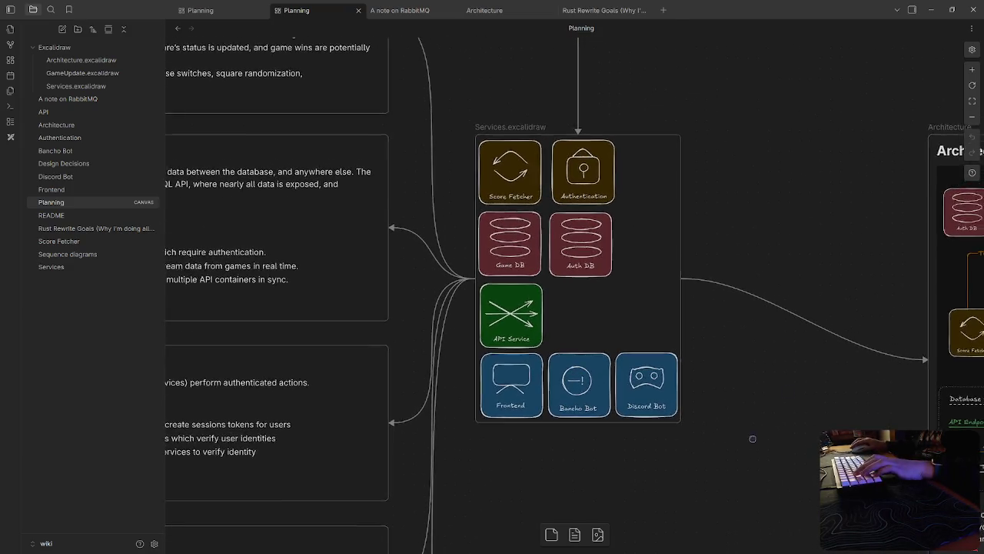
Step: Set the Architecture drawing's canvas background to black and save it
scroll(607, 471, right, 3)
click(81, 60)
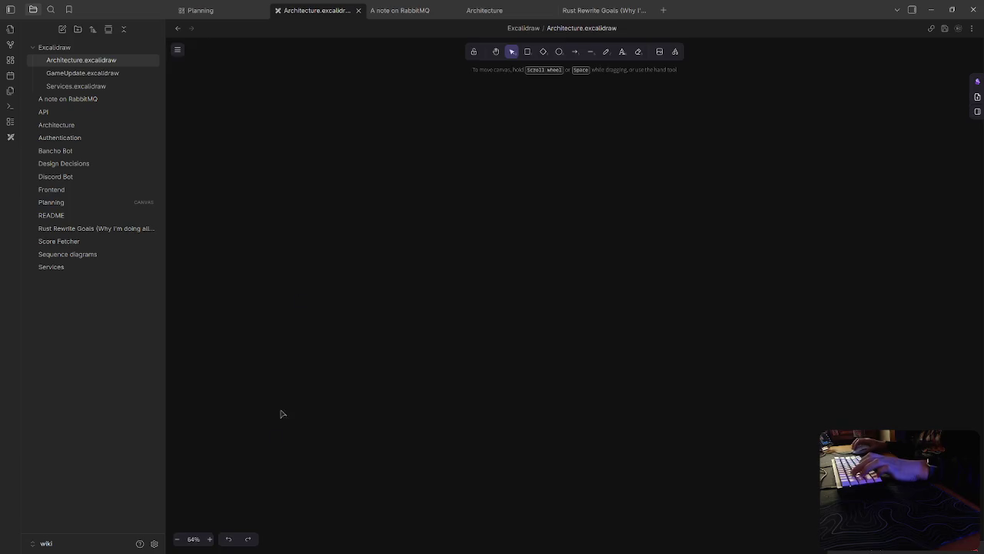
click(182, 539)
click(254, 347)
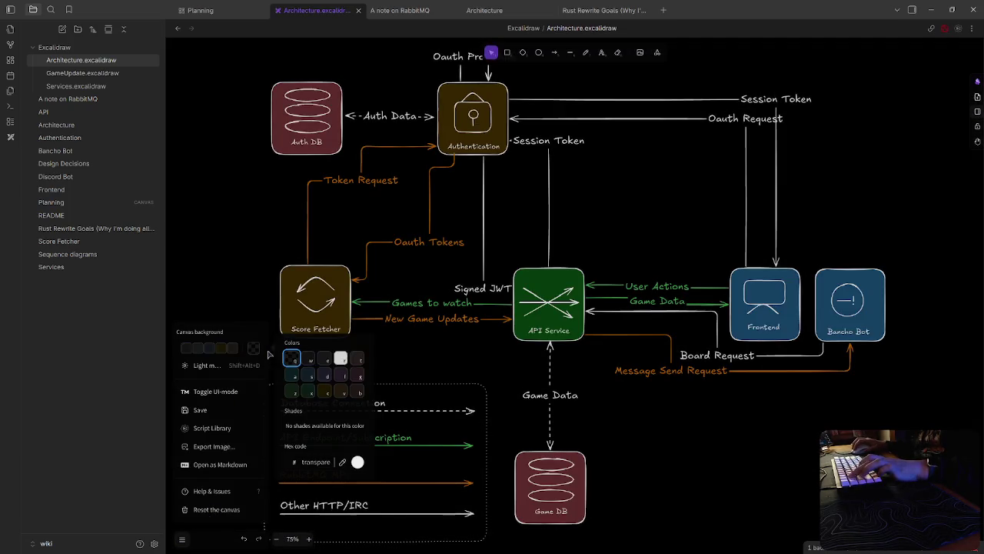
click(241, 184)
scroll(235, 222, up, 2)
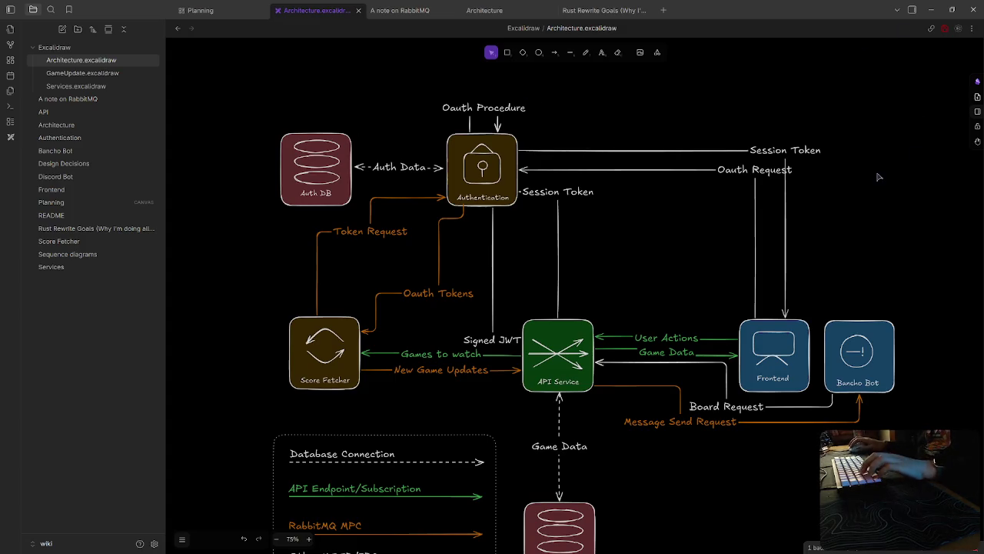
key(ctrl+s)
Step: Close the Architecture, Rust Rewrite Goals, RabbitMQ and Architecture diagram tabs, leaving the Planning canvas
click(220, 10)
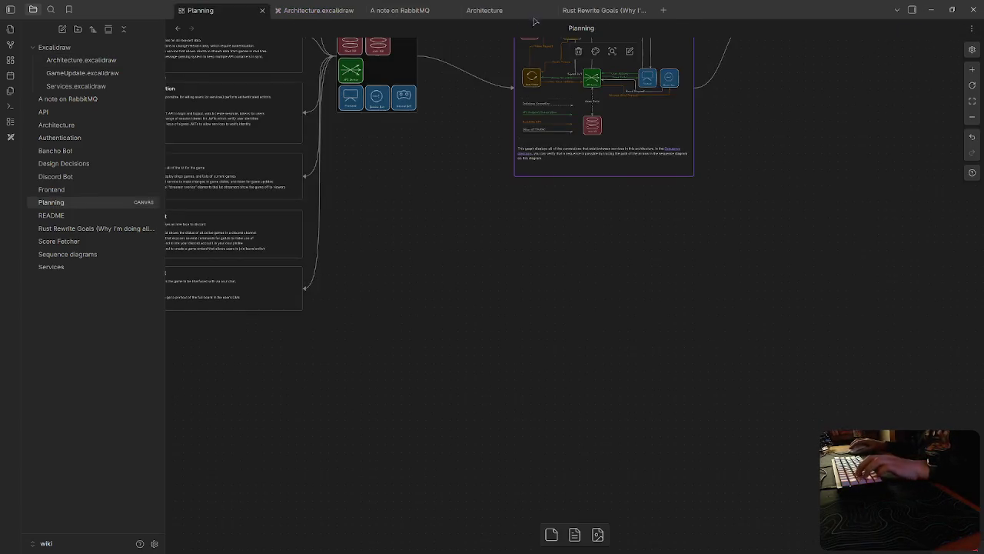
click(515, 11)
click(550, 10)
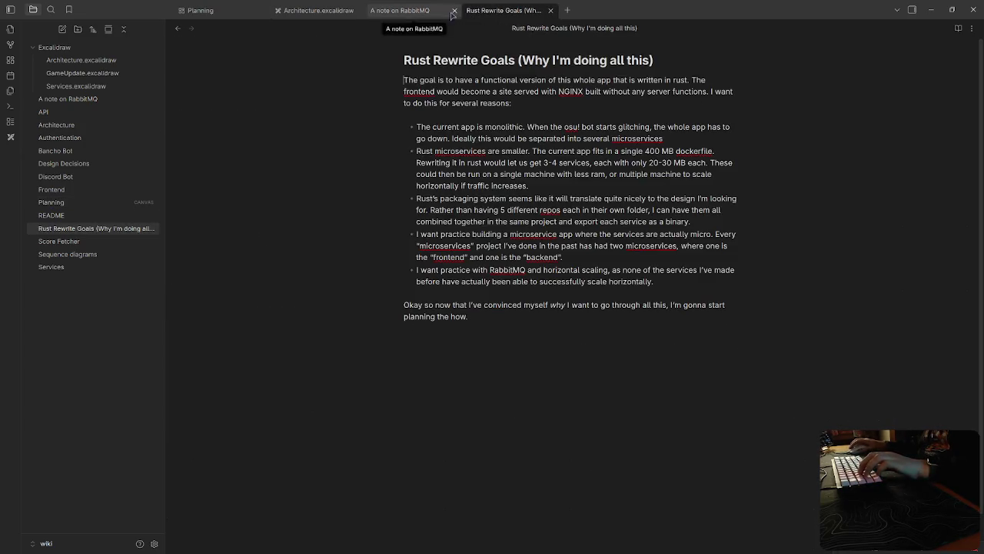
click(551, 10)
middle_click(416, 16)
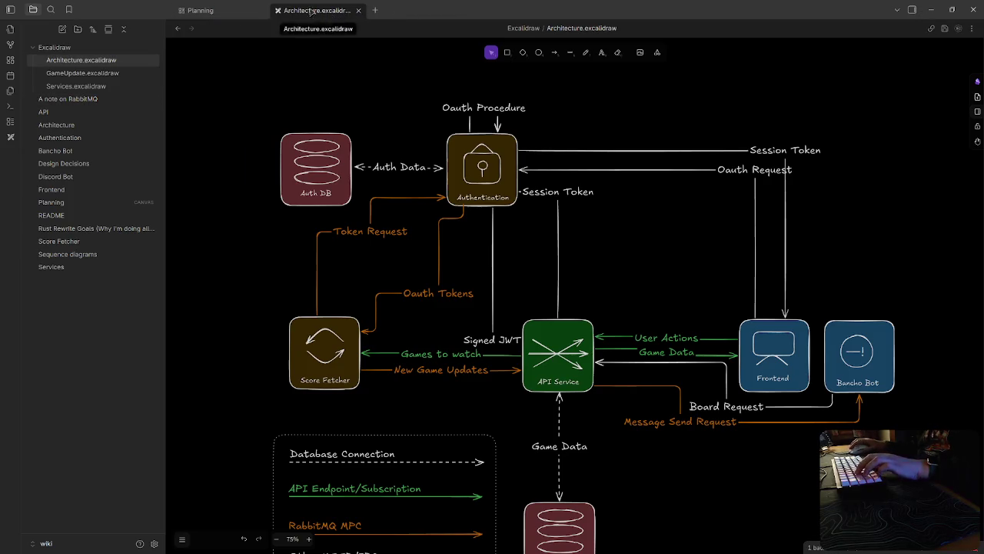
middle_click(311, 12)
click(453, 158)
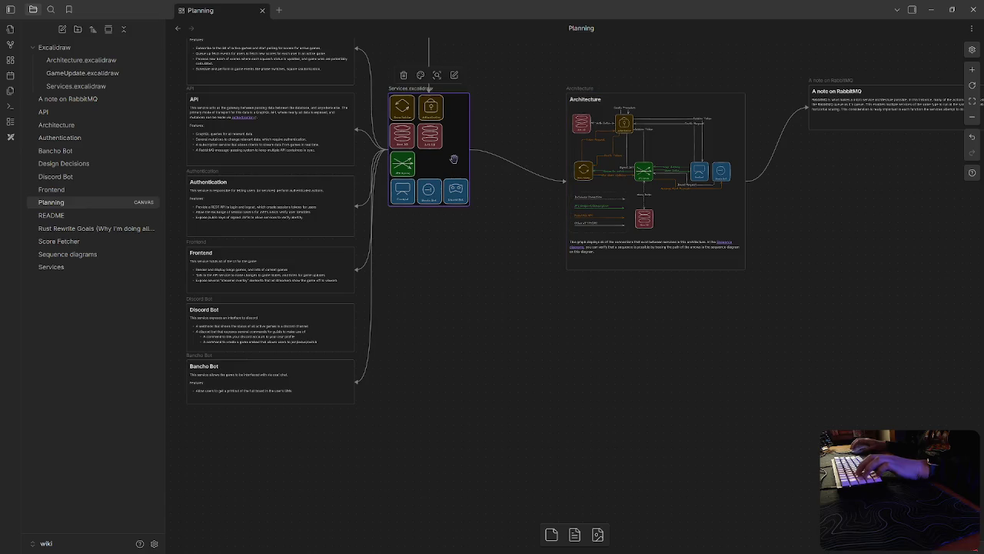
Step: Open the Services diagram, view its canvas background options without changing them, then close it
click(54, 86)
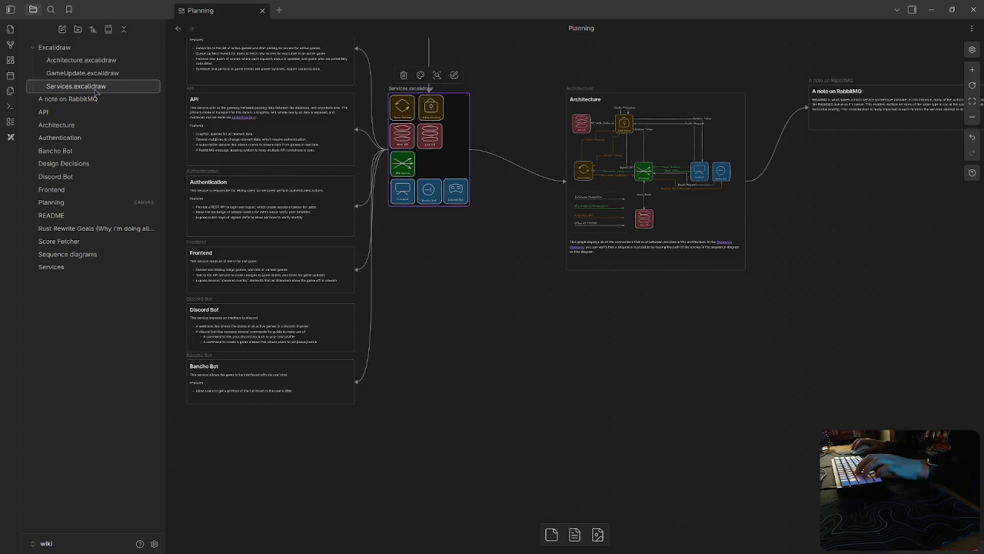
drag(459, 272, 587, 376)
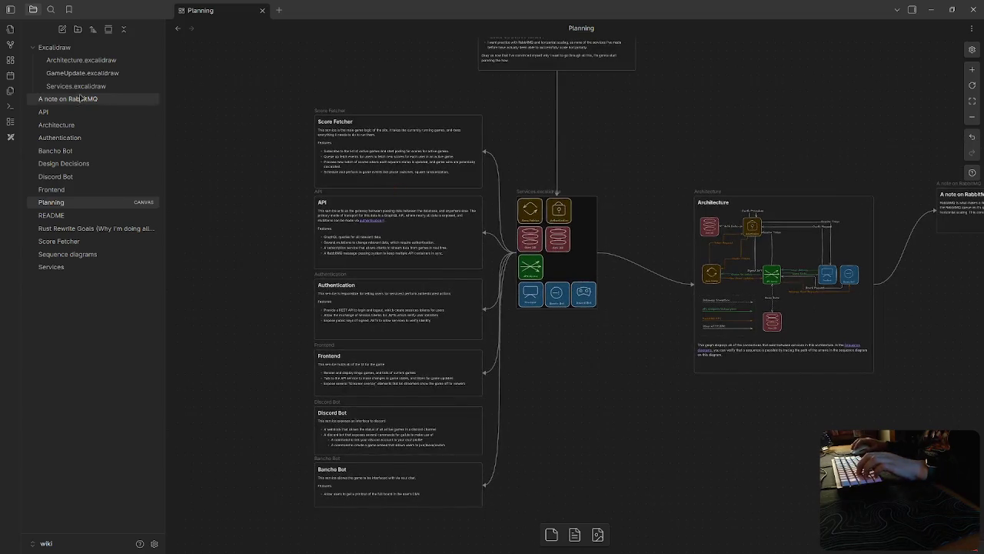
click(76, 86)
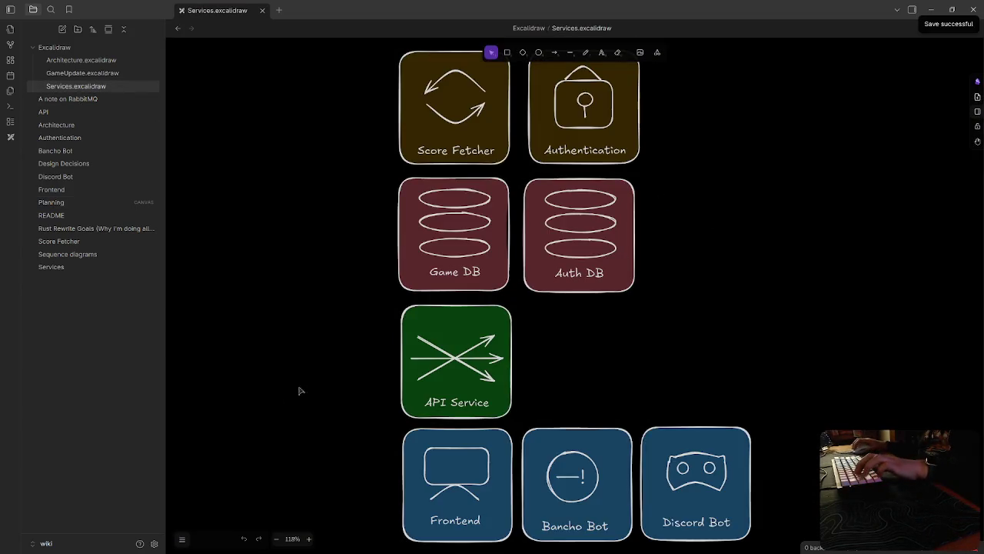
click(182, 538)
click(254, 349)
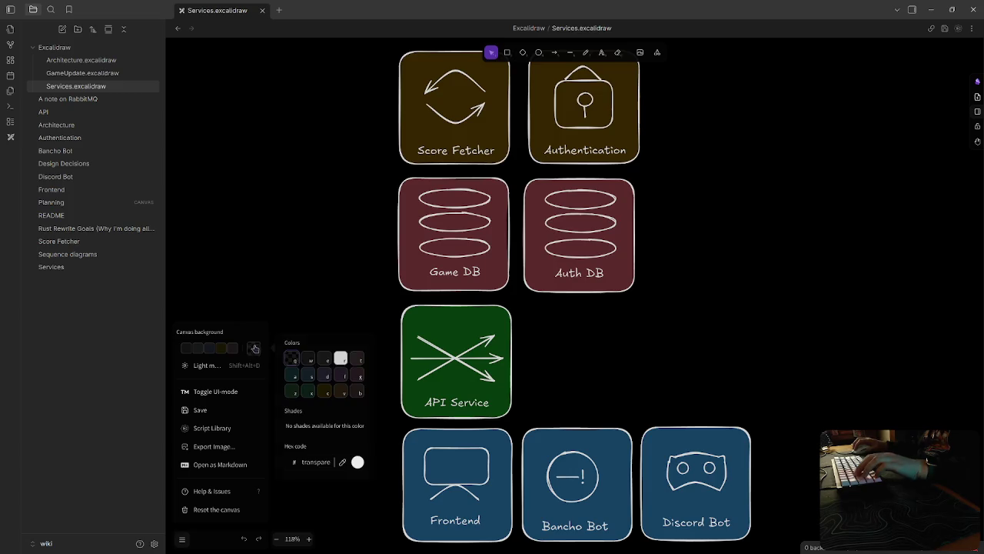
click(323, 231)
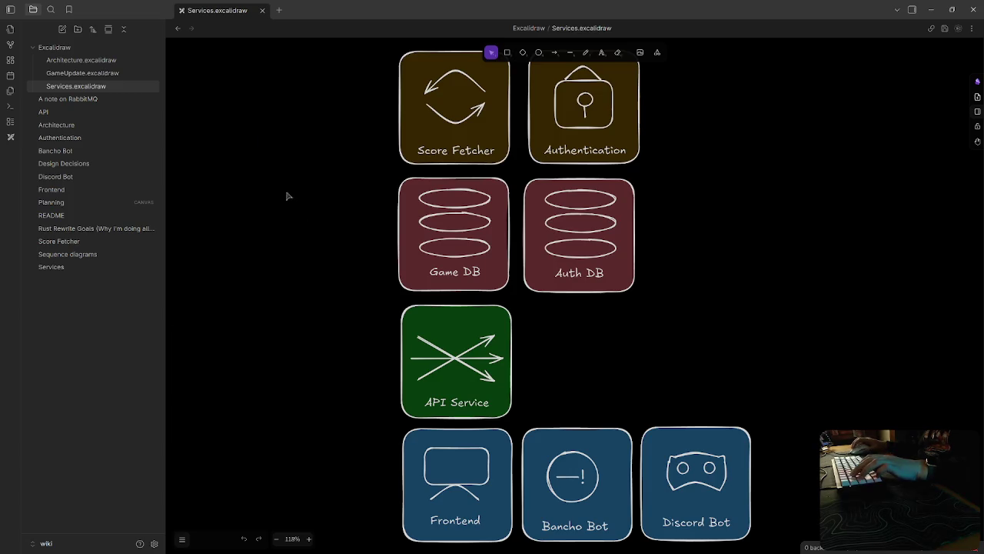
middle_click(219, 11)
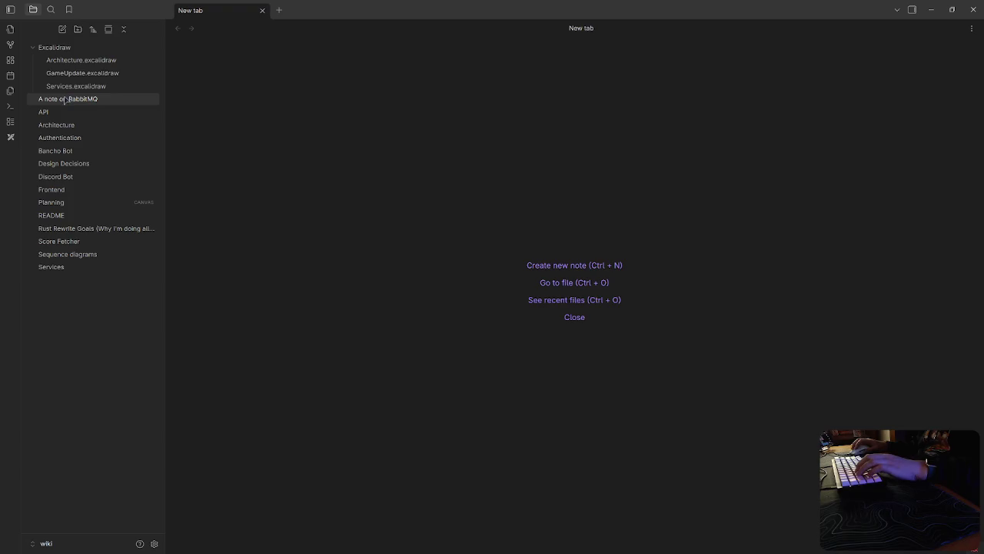
Step: Browse the Planning canvas around the Architecture and RabbitMQ cards, then open Services.excalidraw
click(69, 202)
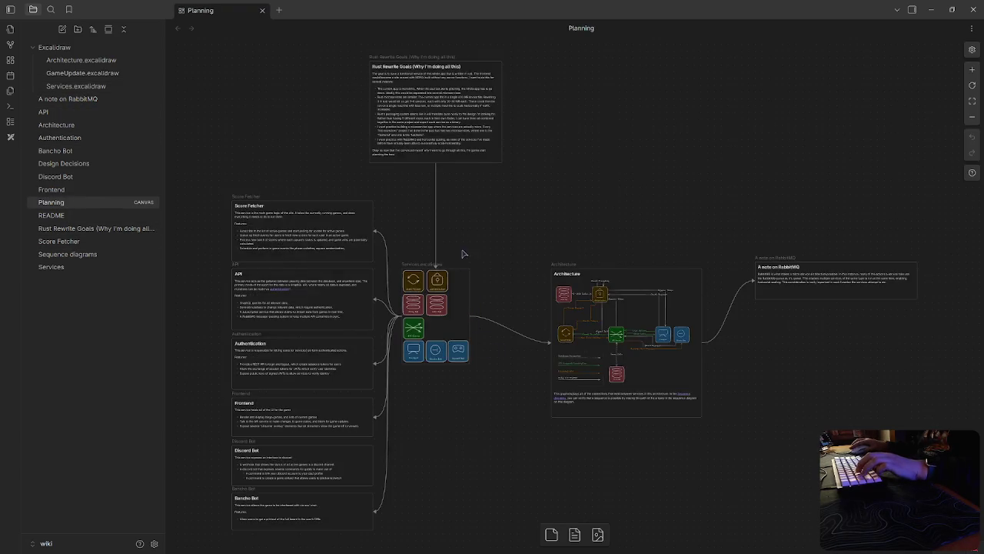
ctrl+scroll(549, 382, up, 5)
scroll(556, 462, up, 2)
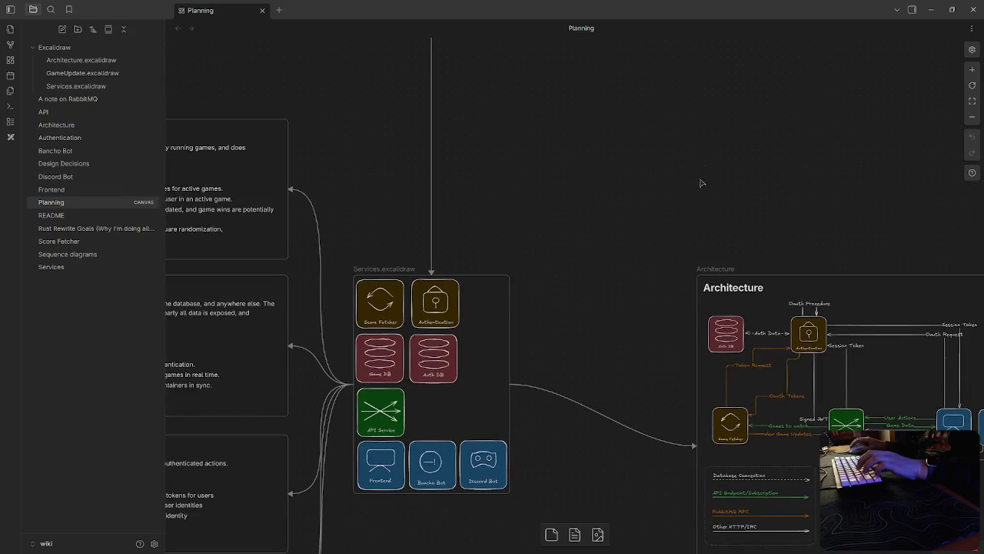
scroll(646, 93, down, 2)
drag(917, 383, 428, 439)
drag(494, 332, 717, 310)
scroll(727, 353, down, 2)
scroll(446, 436, down, 2)
scroll(446, 435, left, 1)
scroll(565, 373, left, 3)
scroll(447, 339, down, 2)
drag(447, 339, 665, 270)
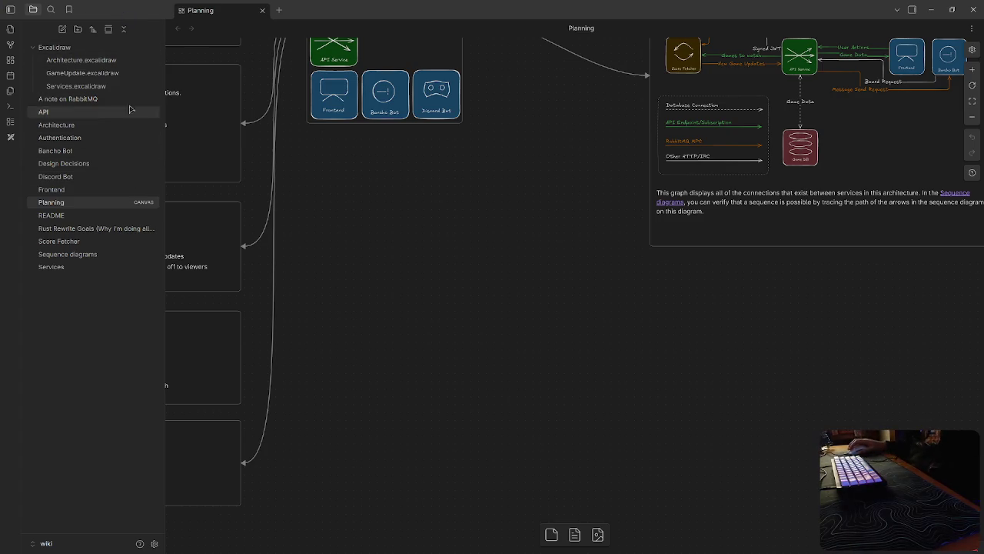
click(91, 75)
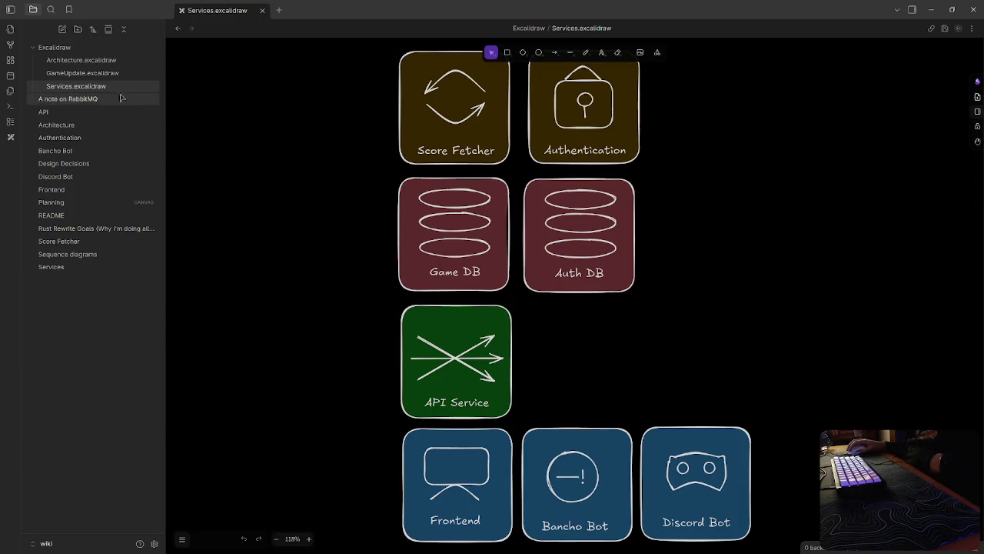
Step: Open GameUpdate.excalidraw with the Services drawing in a narrow side-by-side pane
click(110, 73)
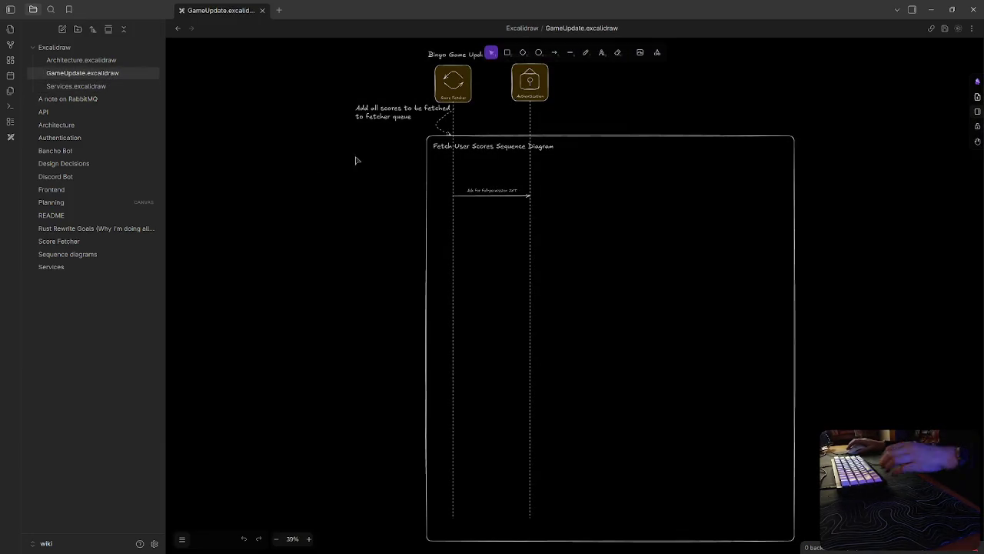
scroll(442, 123, up, 2)
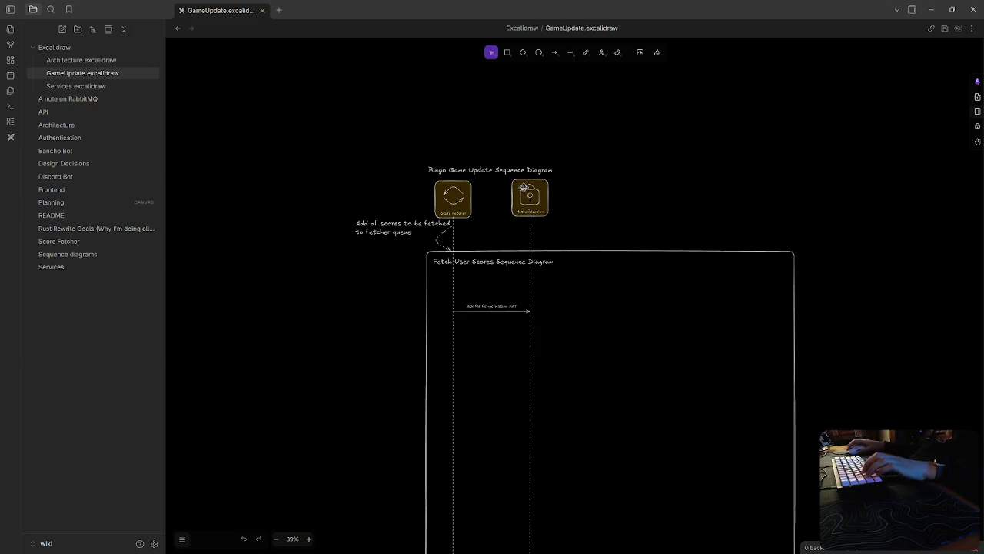
mouse_move(81, 86)
mouse_down()
mouse_move(327, 14)
mouse_move(858, 210)
mouse_up()
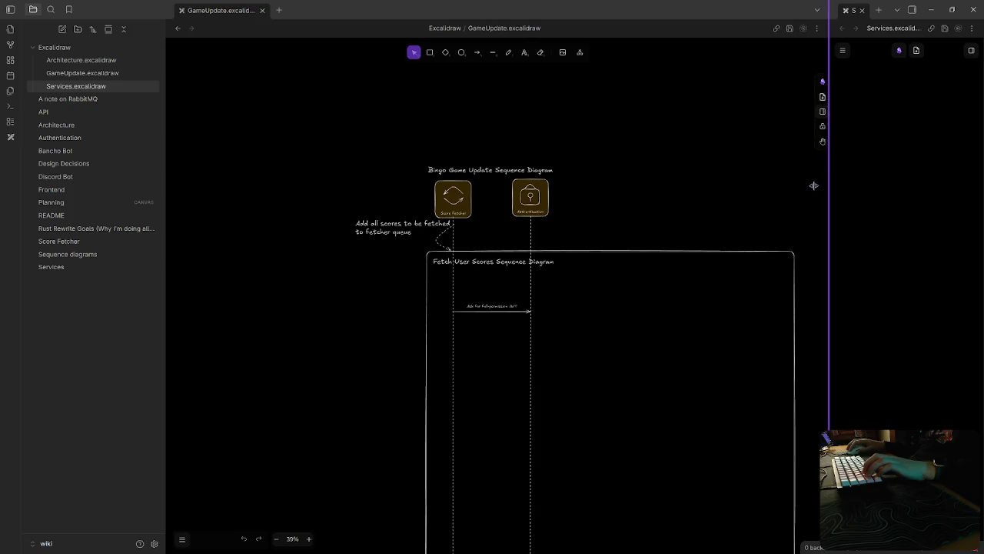
drag(577, 180, 813, 187)
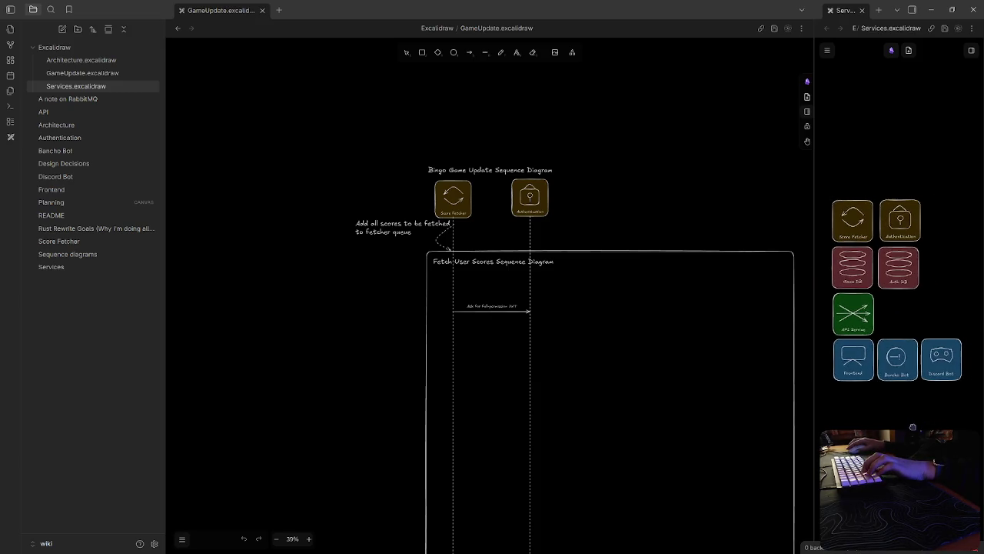
Step: Review the GameUpdate diagram and the Services Authentication and Auth DB boxes, then open the Authentication note
click(627, 221)
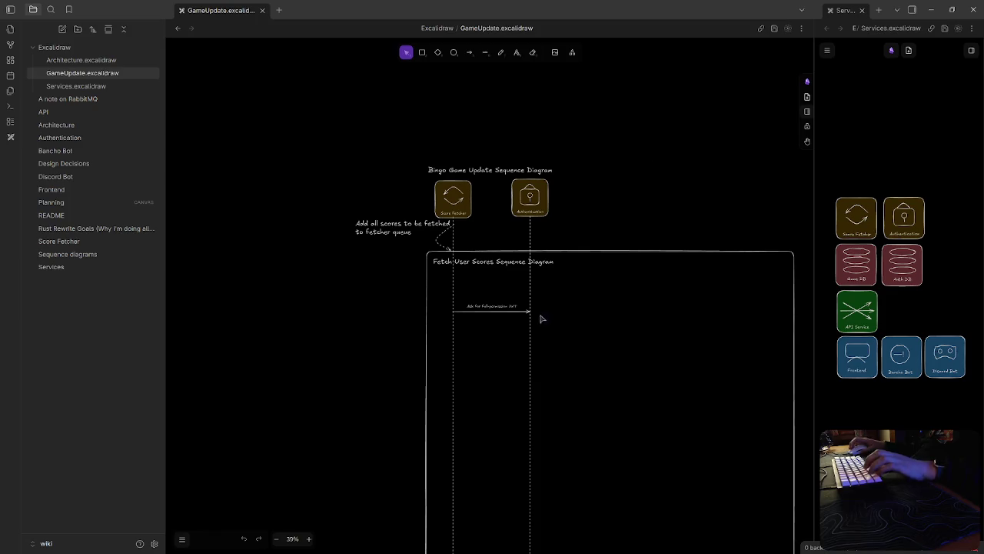
scroll(645, 377, up, 2)
scroll(655, 369, down, 3)
scroll(654, 369, right, 2)
ctrl+scroll(539, 250, up, 2)
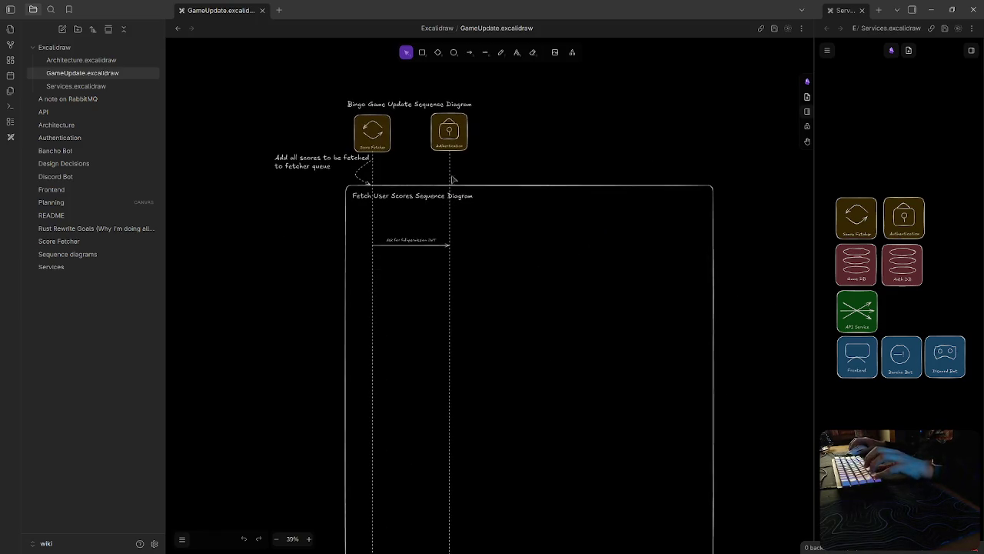
ctrl+scroll(494, 243, up, 3)
scroll(495, 238, right, 2)
scroll(496, 323, up, 2)
drag(496, 323, 462, 349)
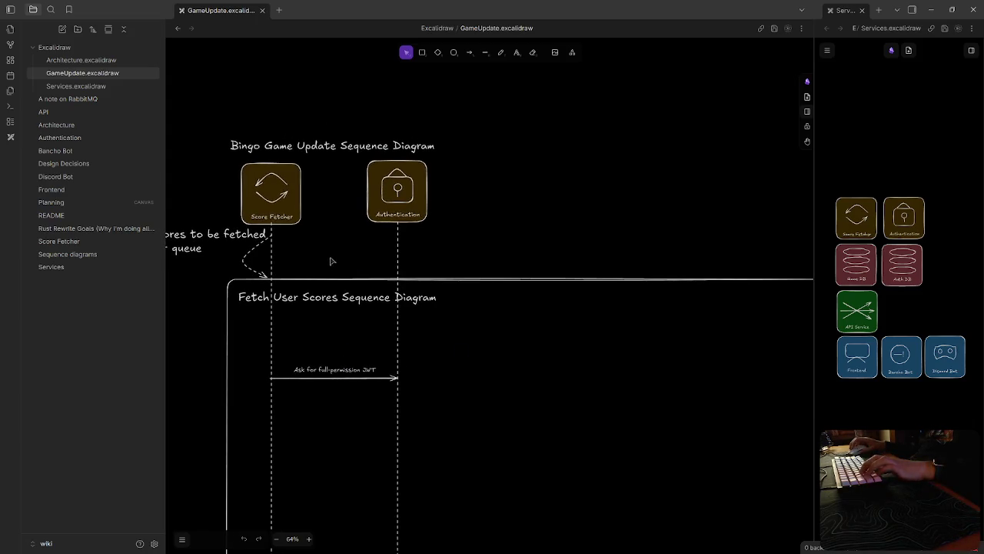
scroll(335, 250, up, 1)
click(903, 234)
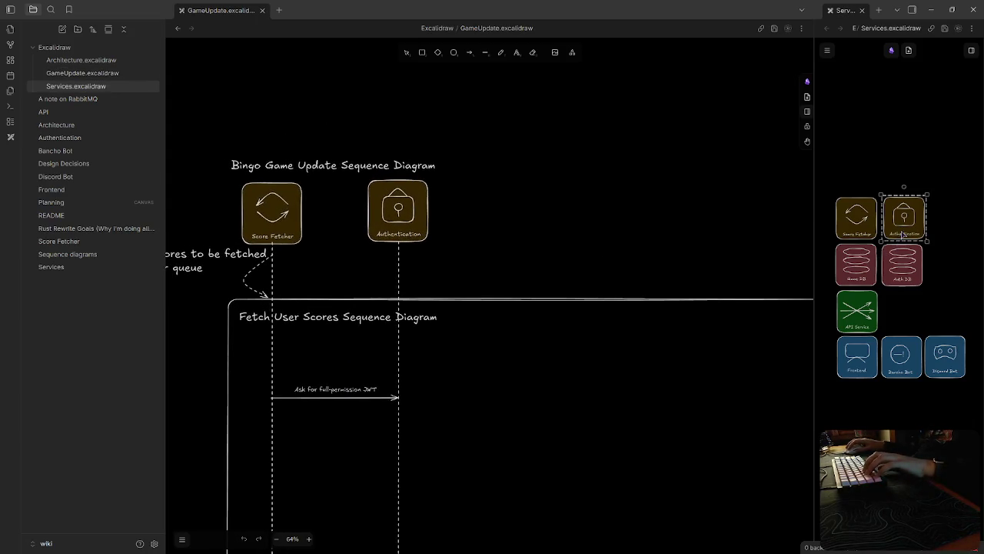
click(910, 264)
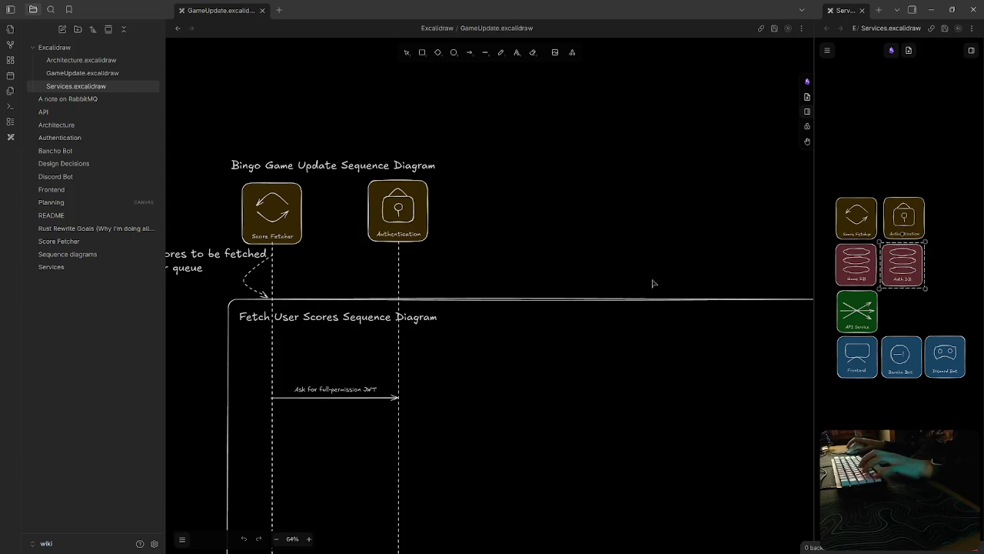
click(613, 221)
scroll(501, 218, left, 5)
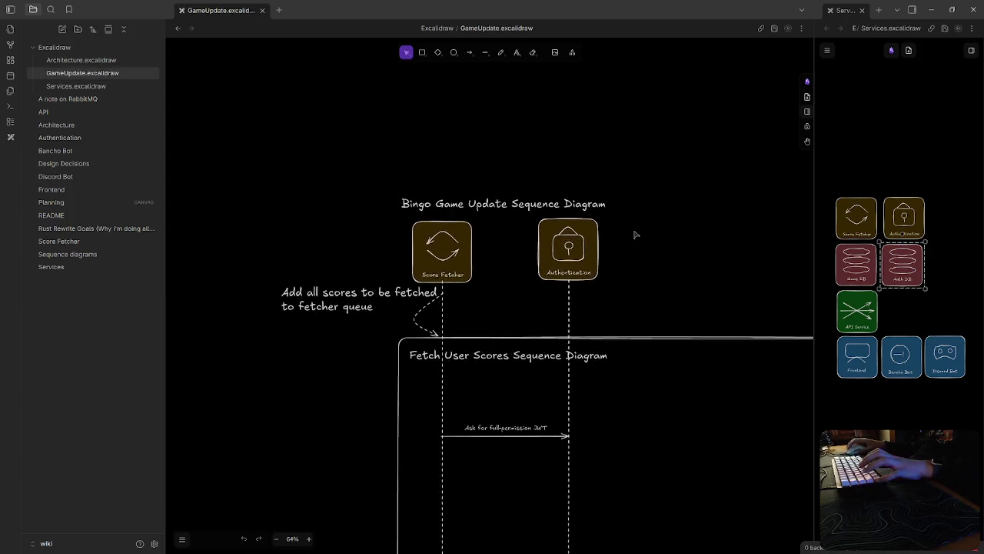
click(60, 137)
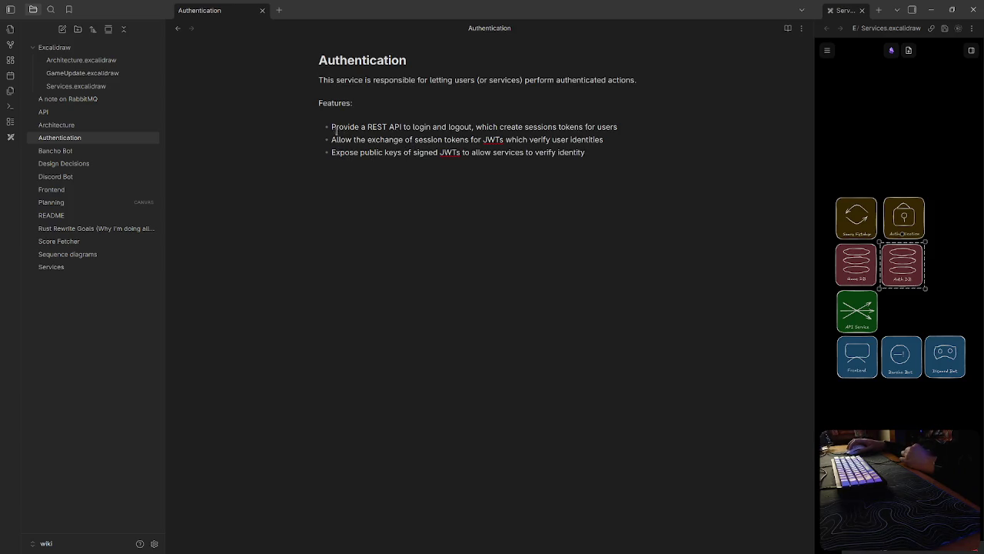
Step: Change 'sessions tokens' to 'session tokens' in the first Authentication feature bullet
drag(331, 126, 618, 127)
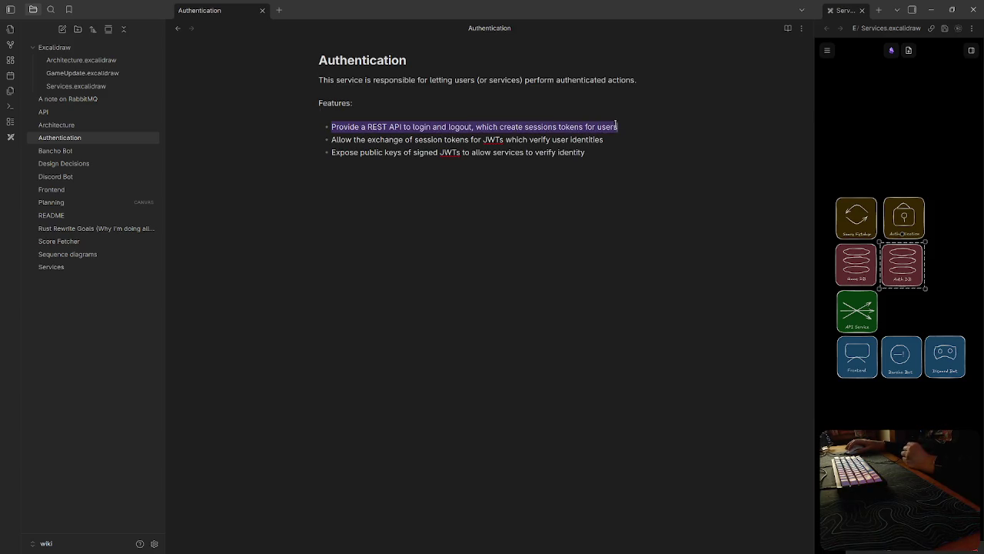
click(526, 164)
click(556, 127)
key(BackSpace)
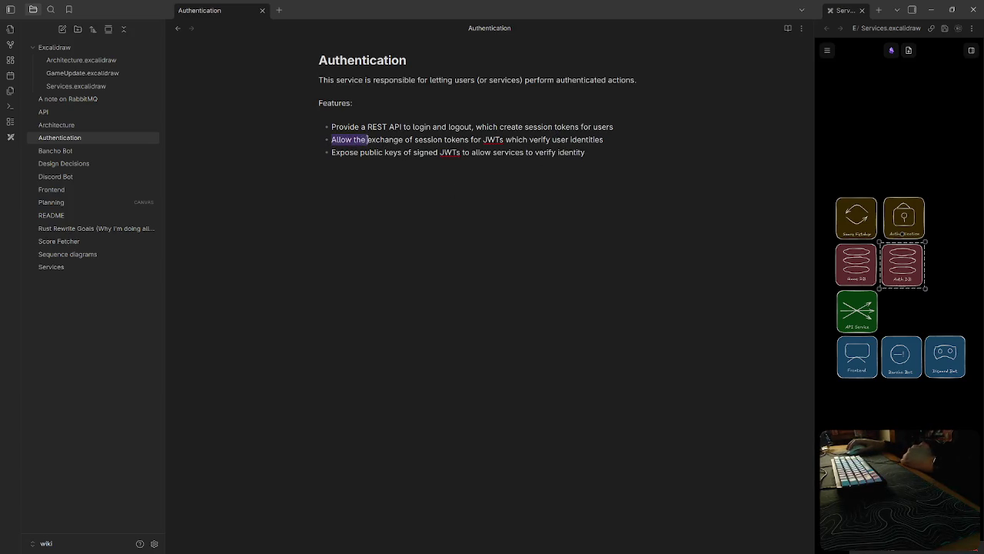
Step: Look over the second and third bullets, then open the Design Decisions note
drag(367, 139, 422, 230)
click(423, 213)
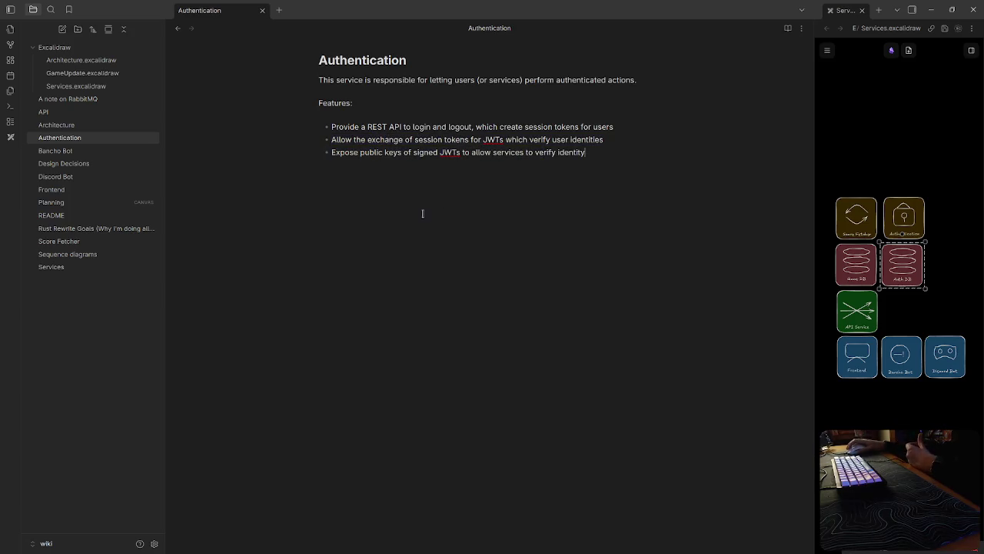
mouse_move(616, 160)
mouse_down()
mouse_move(368, 141)
mouse_move(329, 152)
mouse_up()
click(330, 152)
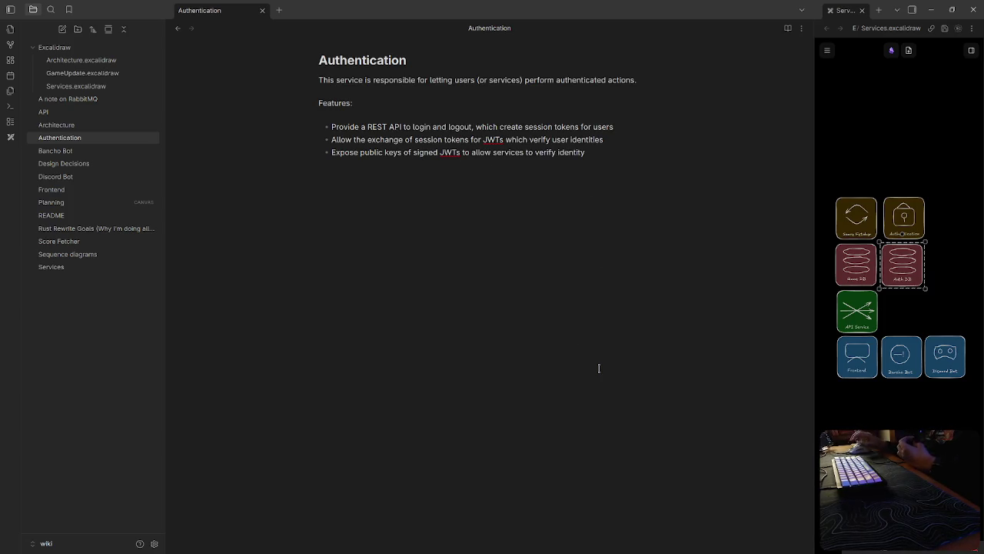
click(63, 163)
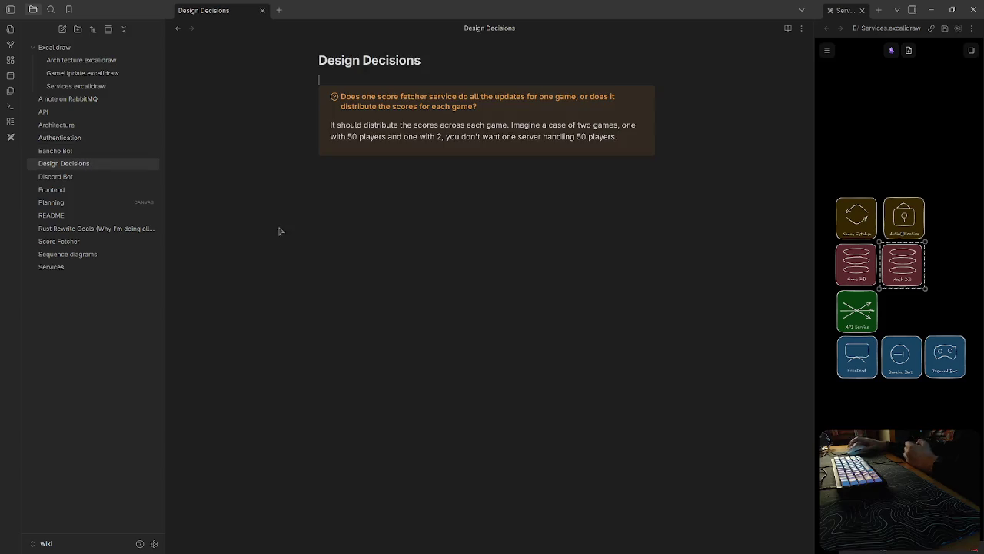
Step: Add a > [!QUESTION] callout drafting 'Should the microservices exist in the same authentication'
key(Return)
text(> )
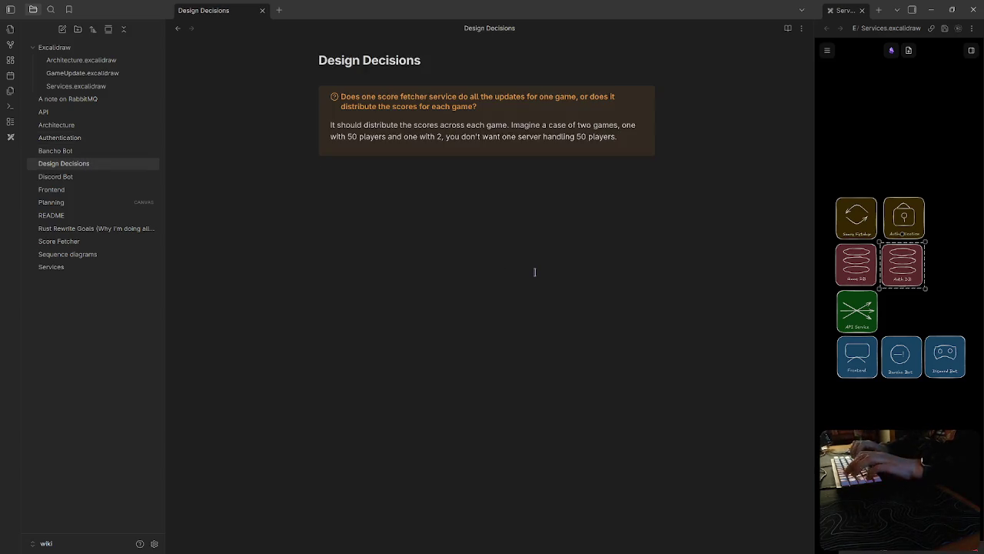
text([!QUESTION])
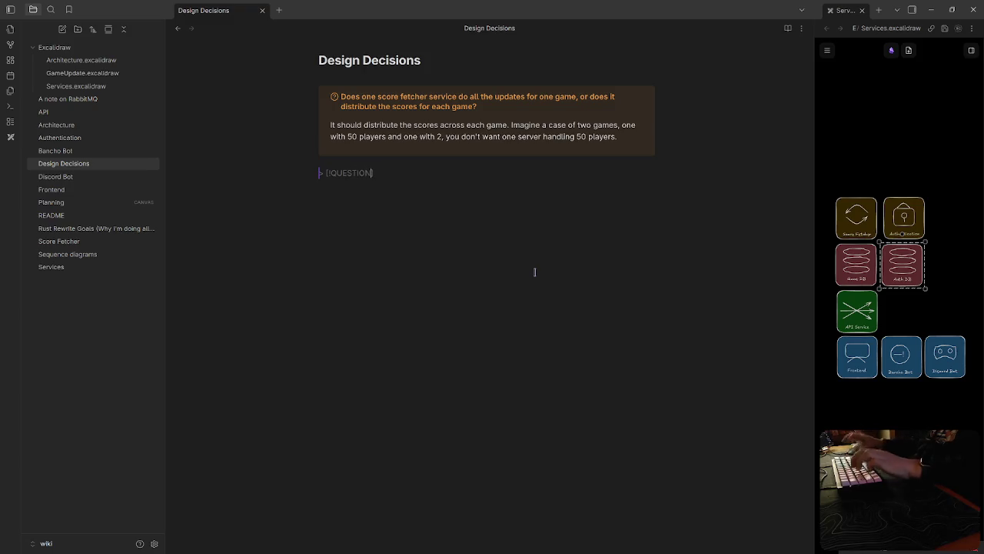
text( Should)
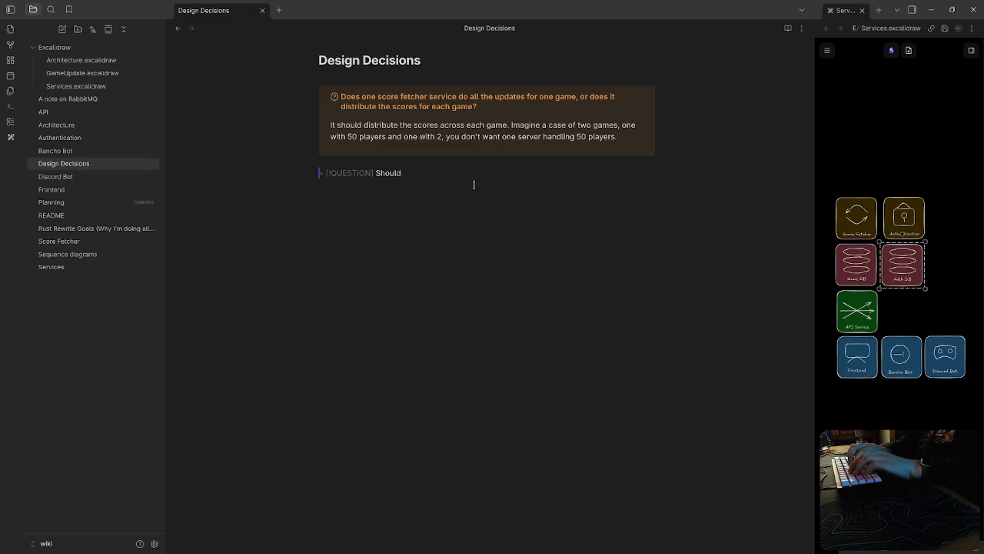
text(the microserv)
key(BackSpace)
key(BackSpace)
text(ices)
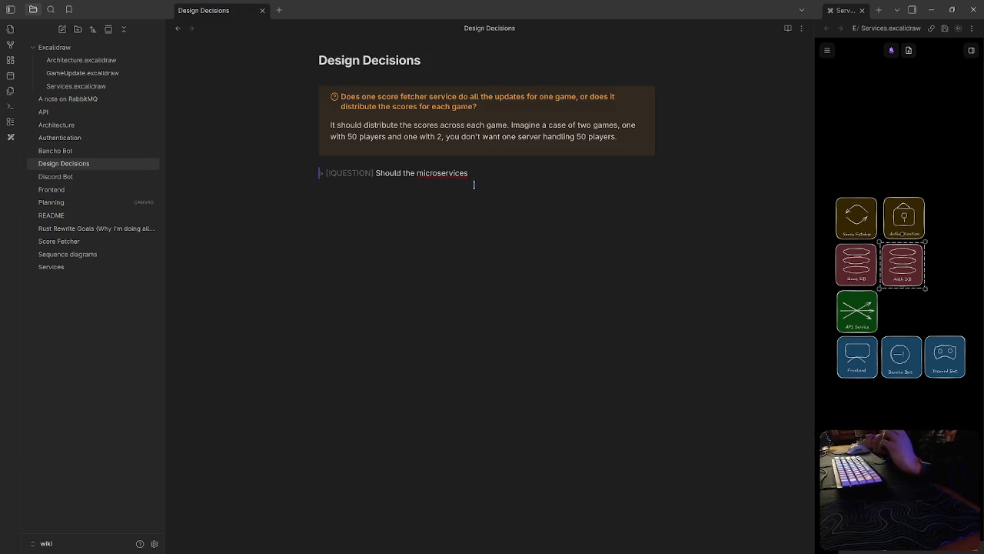
text(we)
key(BackSpace)
key(BackSpace)
text(exist in the same authentication)
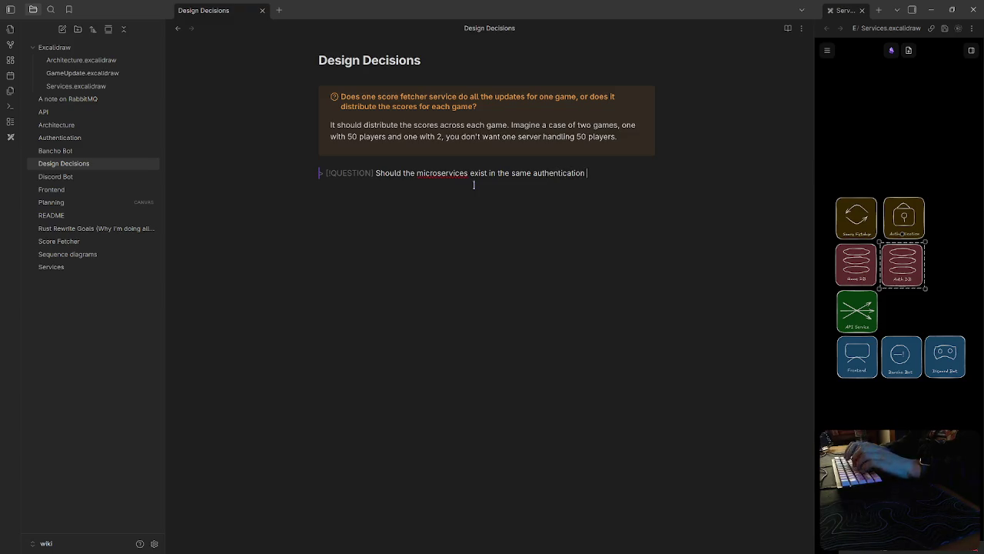
Step: Reword it to '…use the same authentication as users do?' and start the answer 'Yes. I thi'
double_click(478, 173)
text(user)
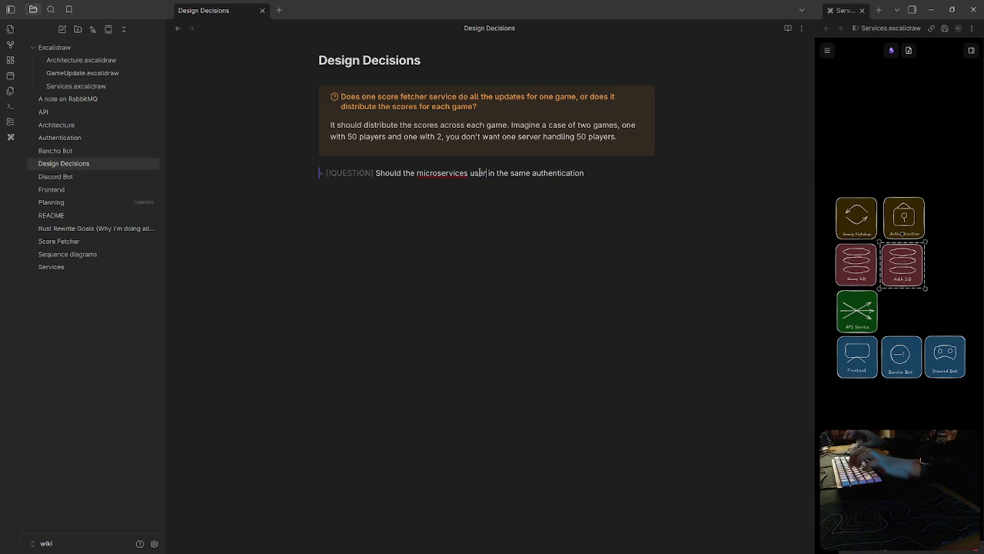
key(BackSpace)
key(Delete)
key(Delete)
key(Delete)
click(578, 172)
text(as)
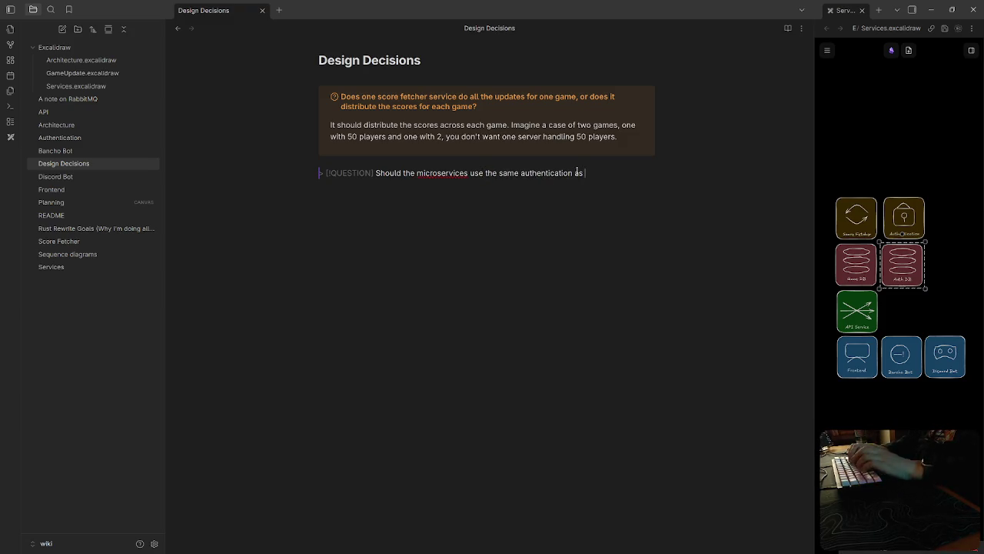
text(users do?)
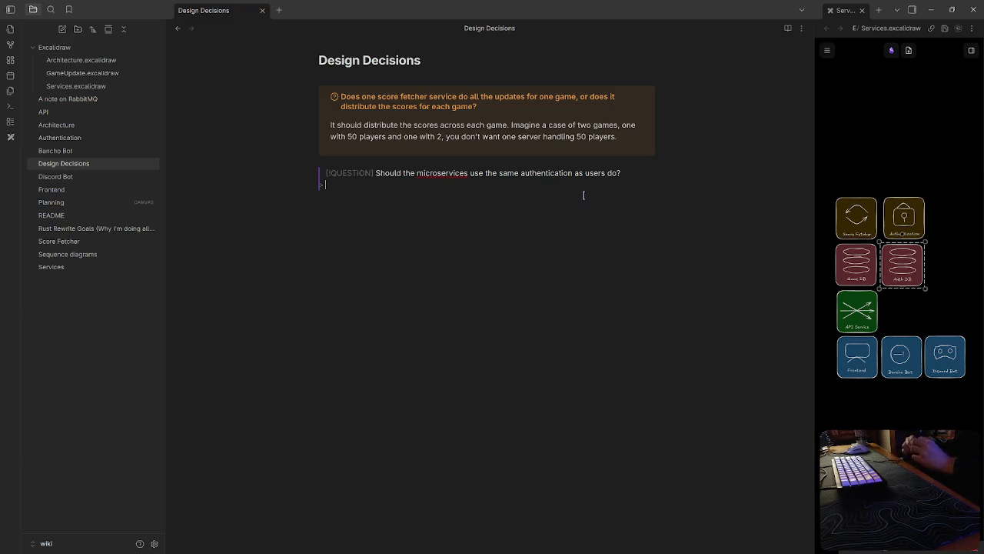
text(Yes. I thi)
Step: Draft the answer about allowed permissions, then trim it back to 'Yes. I think what makes the most sense is for'
key(BackSpace)
key(BackSpace)
key(BackSpace)
text(think what makes the most sense.is for d)
key(BackSpace)
key(BackSpace)
key(BackSpace)
text(r certain permissions to be allowed)
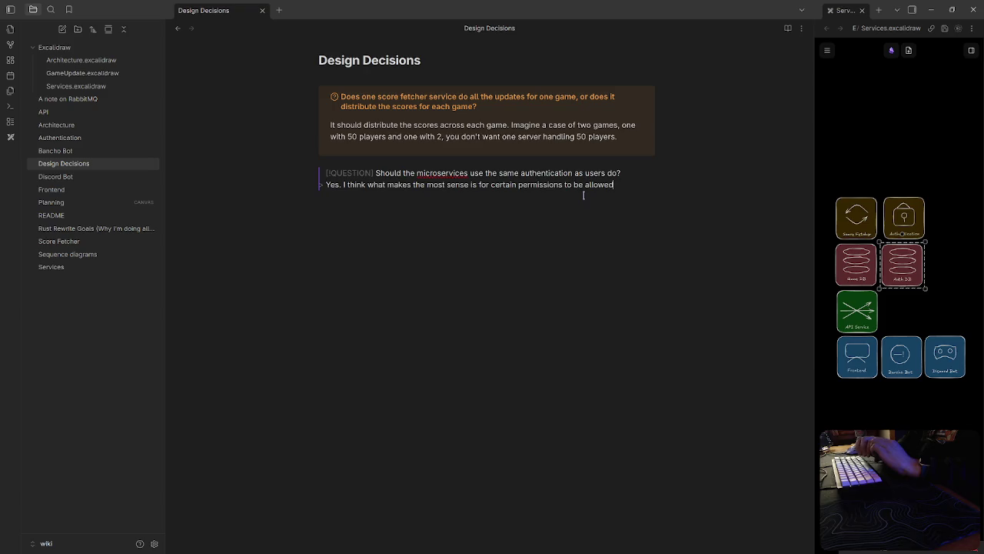
text( to be encoded)
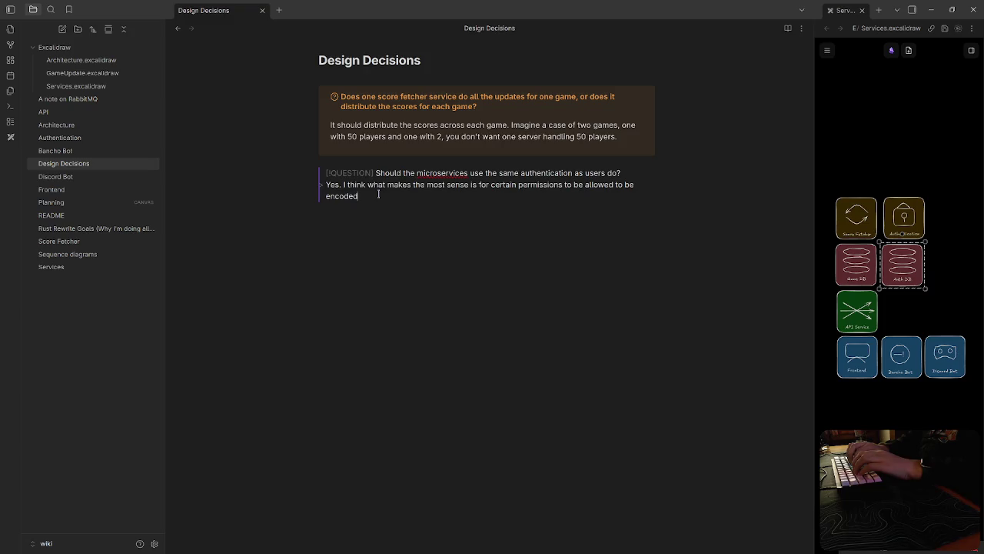
key(BackSpace)
key(BackSpace)
key(BackSpace)
key(BackSpace)
key(BackSpace)
key(BackSpace)
key(BackSpace)
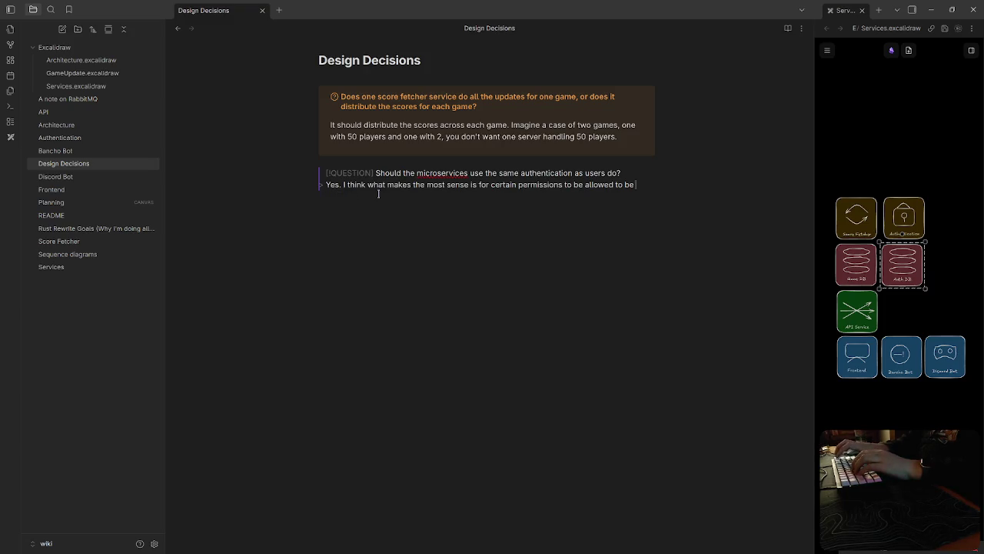
key(BackSpace)
key(BackSpace)
key(BackSpace)
key(BackSpace)
key(BackSpace)
key(BackSpace)
key(BackSpace)
key(BackSpace)
key(BackSpace)
key(BackSpace)
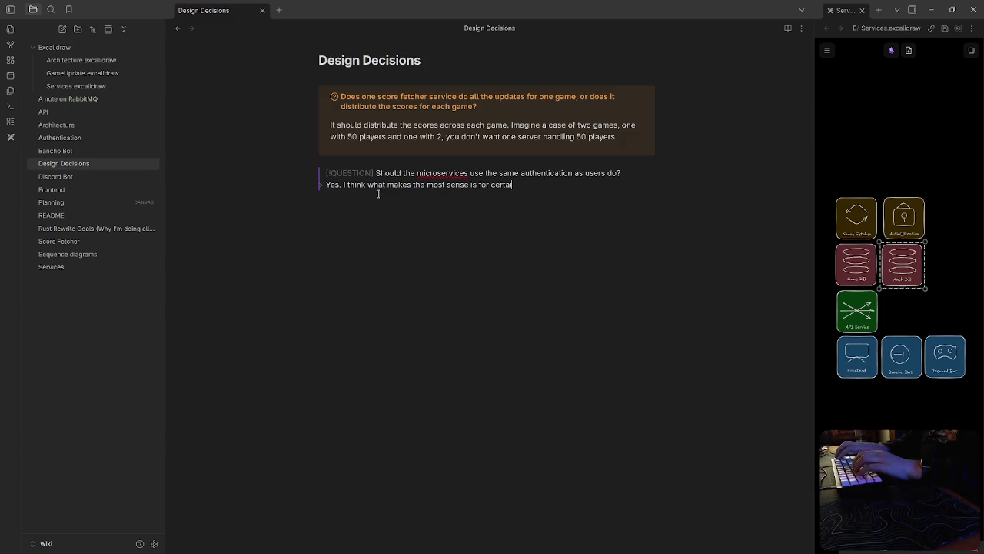
key(BackSpace)
key(BackSpace)
key(BackSpace)
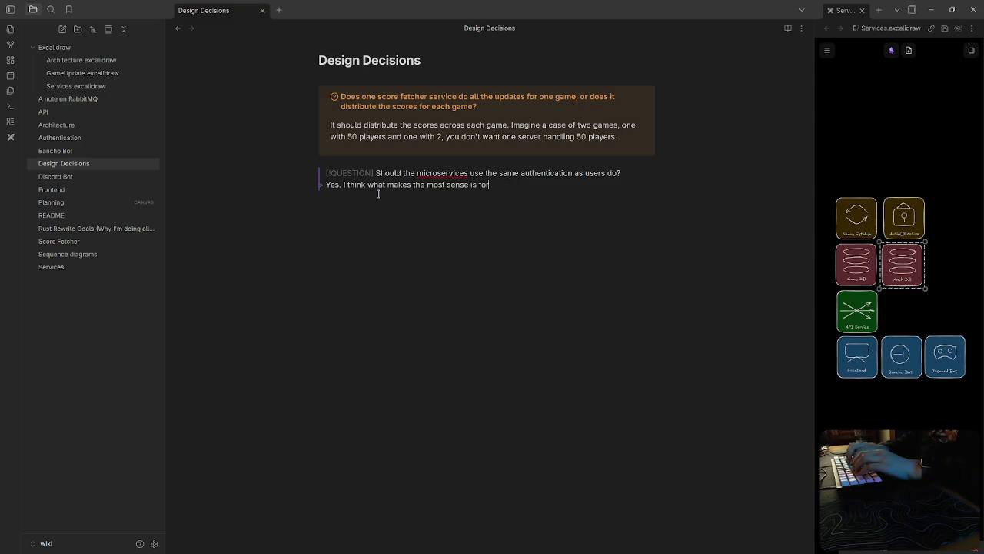
Step: Write that a JWT claim should mark whether a token is a service, and services bypass permission checking
text(there to be a claim in the JWT)
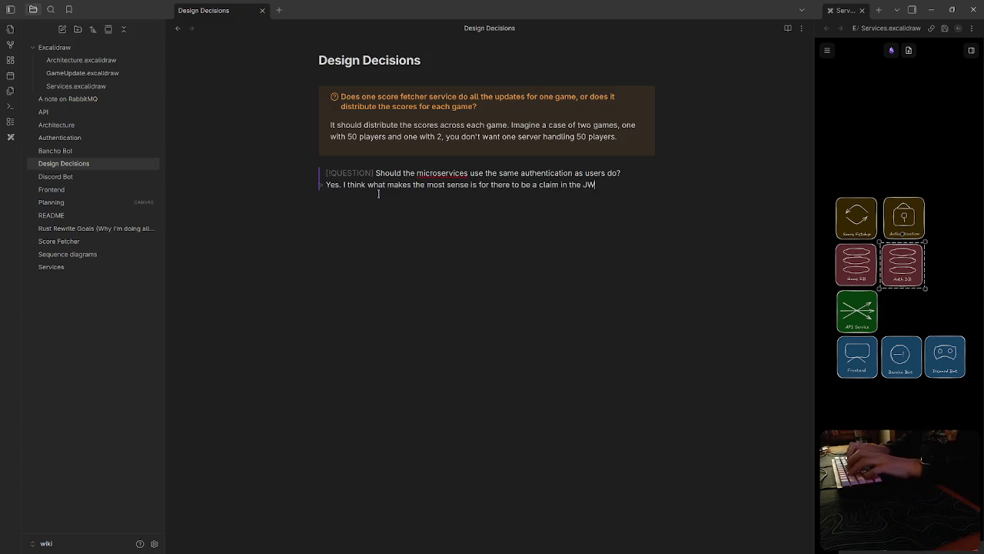
text( as to whether )
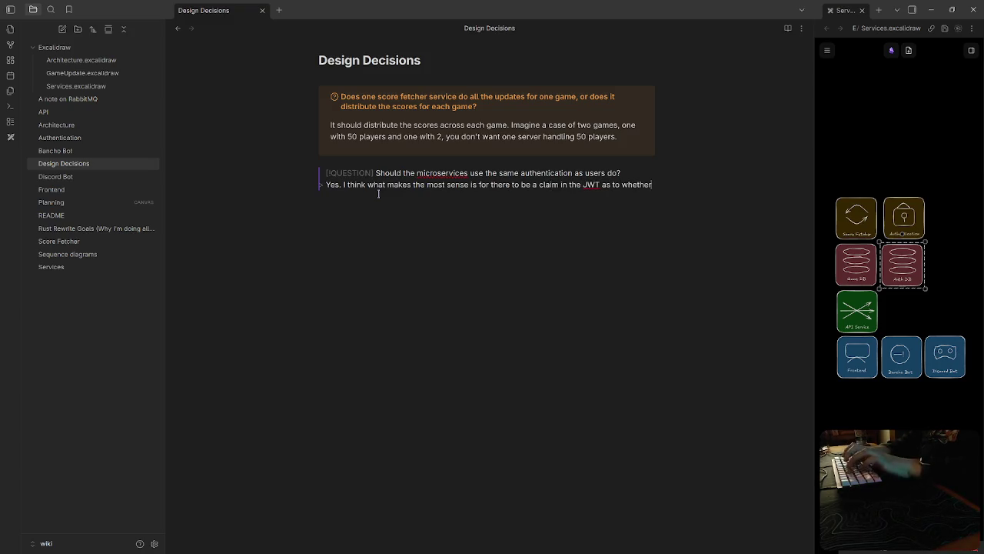
text(or not the )
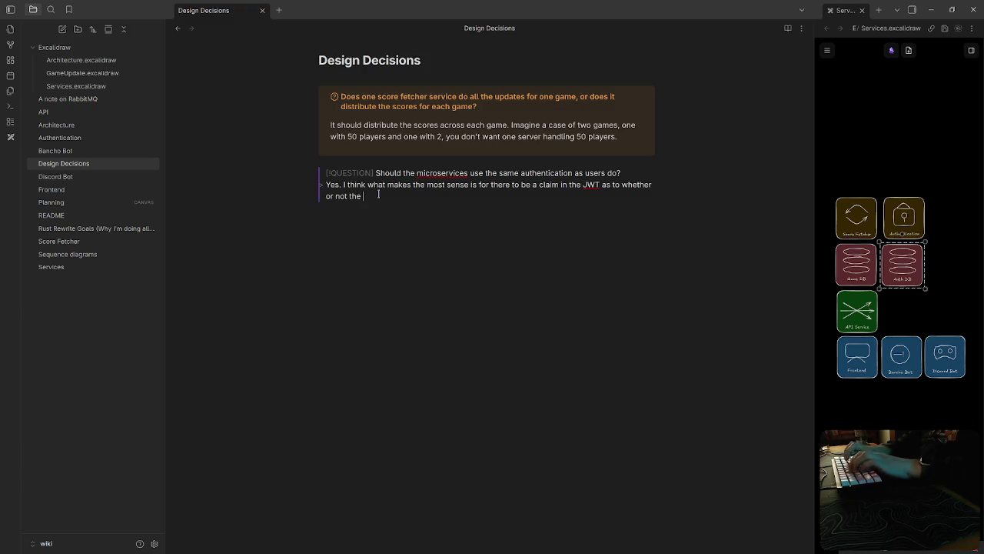
text(se)
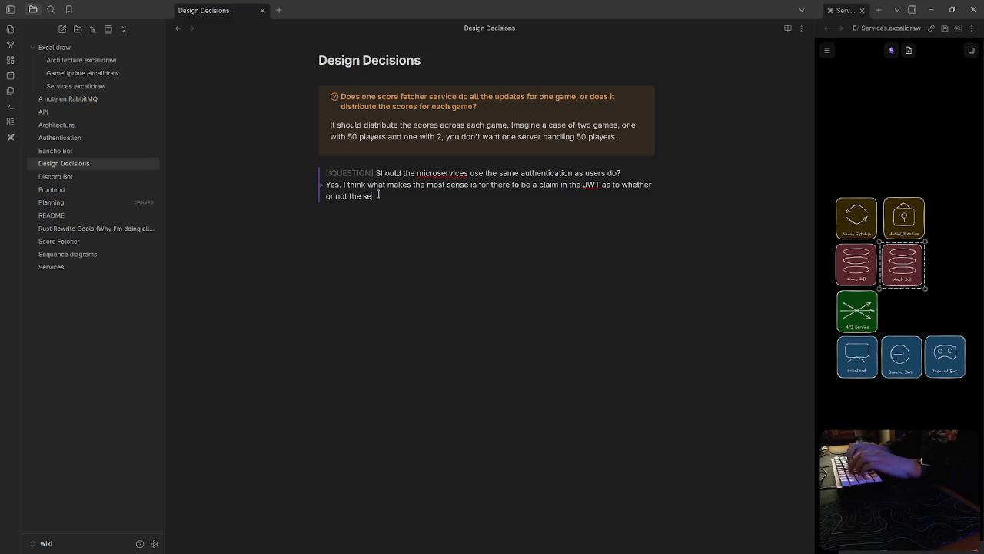
key(BackSpace)
key(BackSpace)
key(BackSpace)
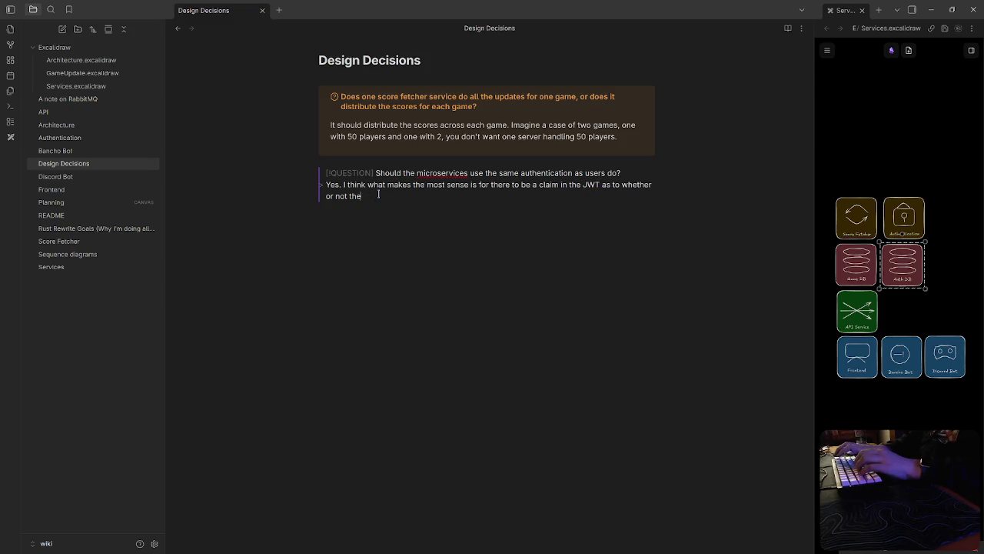
text(e authentication token is a service or not. If it's a service, it has the ability to do any action)
key(BackSpace)
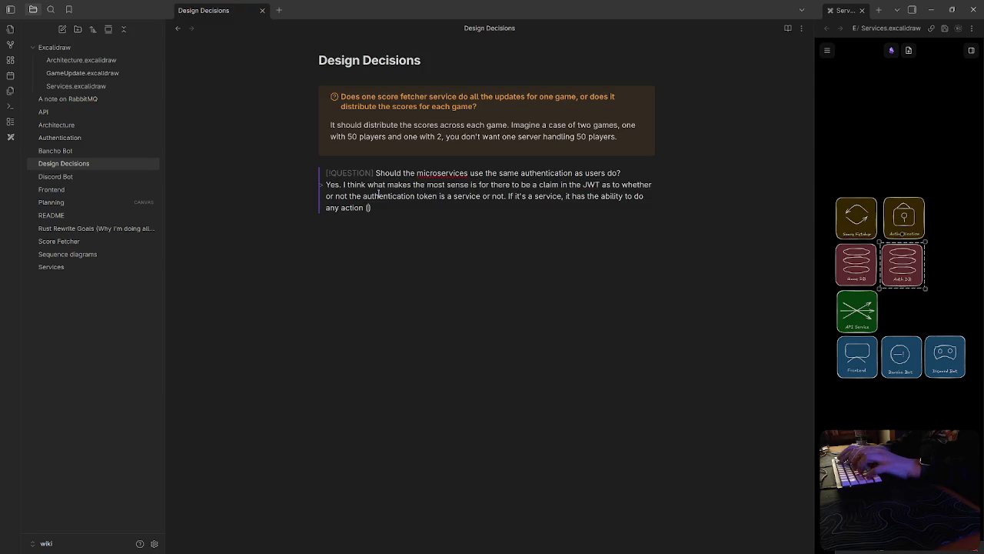
key(BackSpace)
key(BackSpace)
key(BackSpace)
key(BackSpace)
key(BackSpace)
key(BackSpace)
key(BackSpace)
key(BackSpace)
key(BackSpace)
key(BackSpace)
key(BackSpace)
key(BackSpace)
key(BackSpace)
key(BackSpace)
text(bypasses the permission checking)
key(Return)
key(Return)
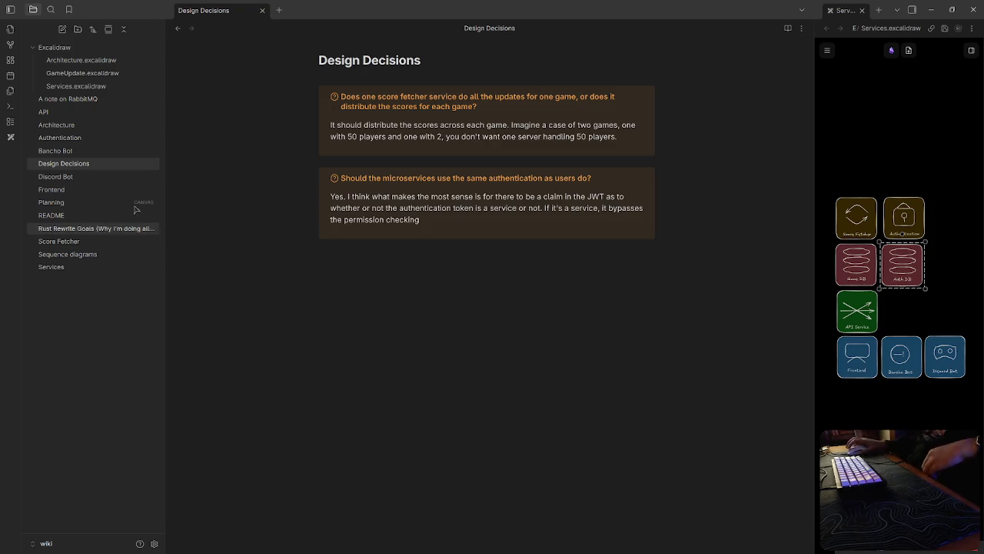
Step: Add that these more sensitive tokens should expire much quicker and not be renewed, fixing 'renwed'
click(845, 400)
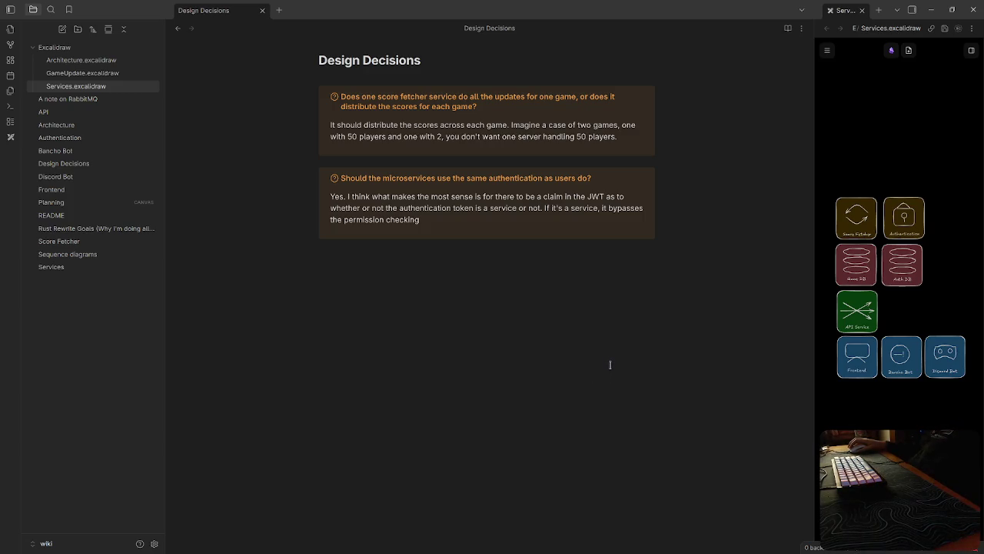
click(492, 246)
key(Up)
text(.)
key(Return)
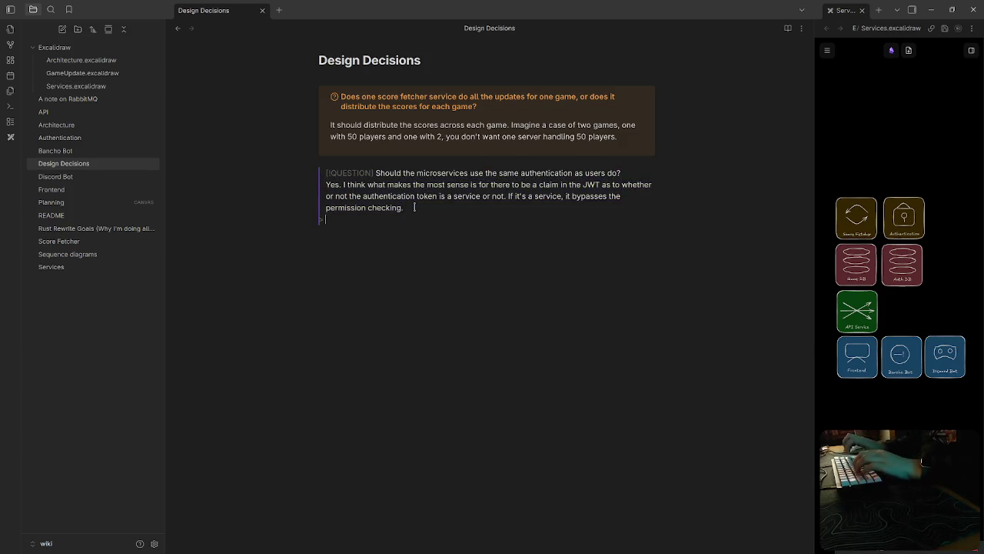
text(Additionally, since these tokens are much more sensitive, they should expire much much quicker, and )
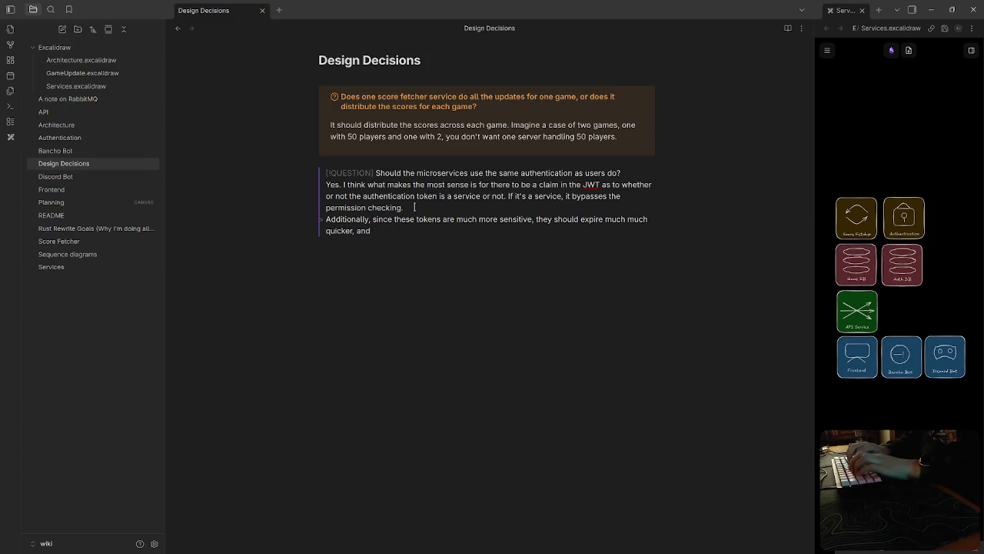
text(should not be allowed to be renwed)
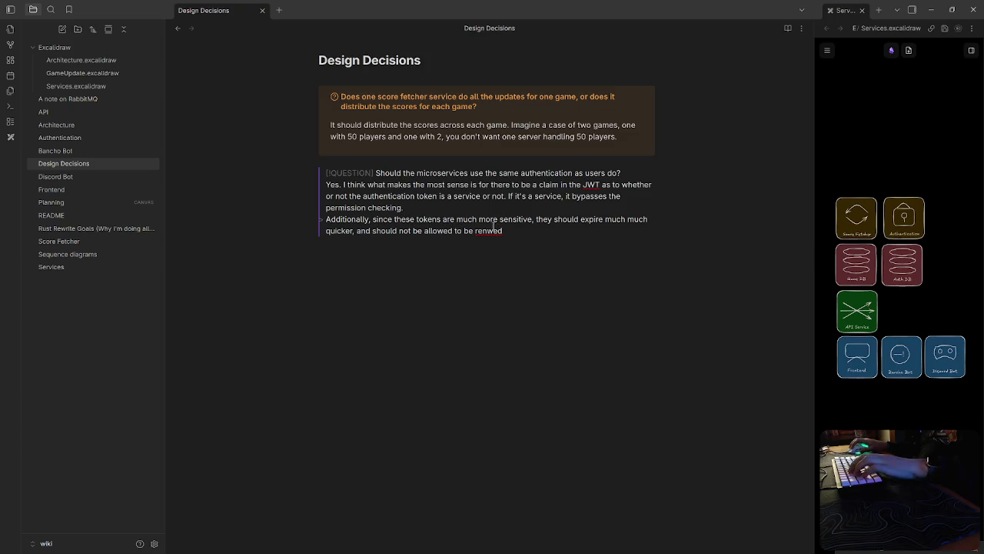
click(488, 230)
text(e)
key(Down)
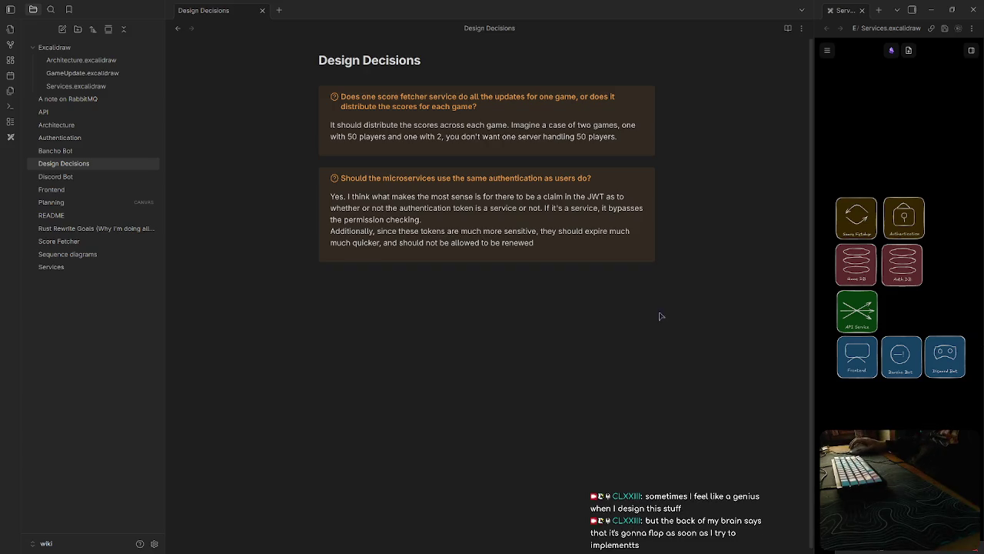
Step: Look through the Planning canvas, Services and Sequence diagrams notes, then open the Authentication note
click(88, 202)
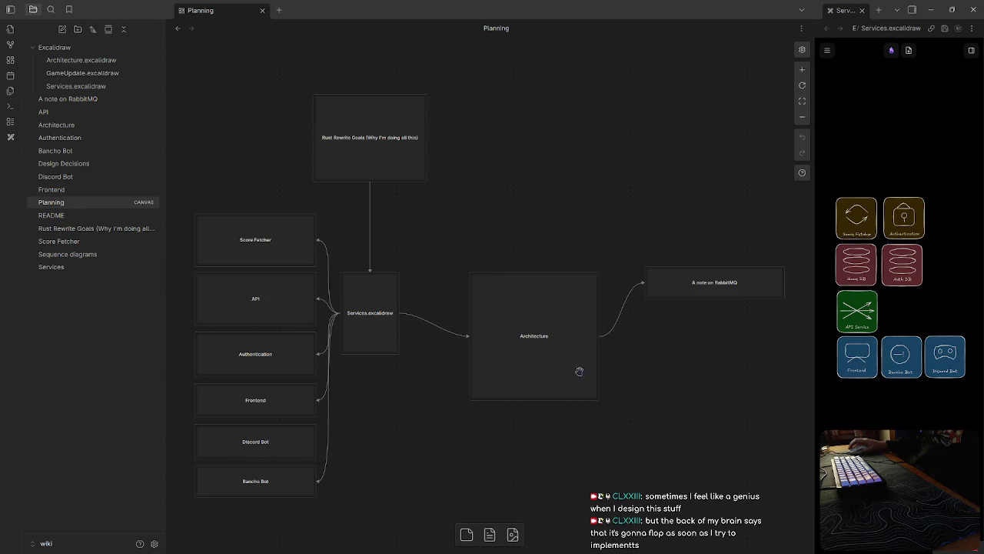
drag(600, 189, 616, 169)
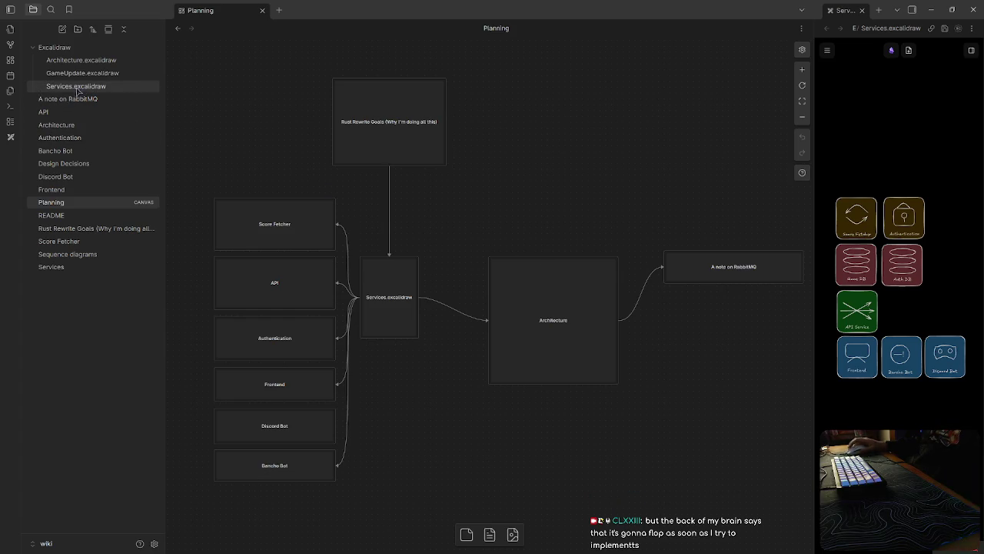
click(67, 268)
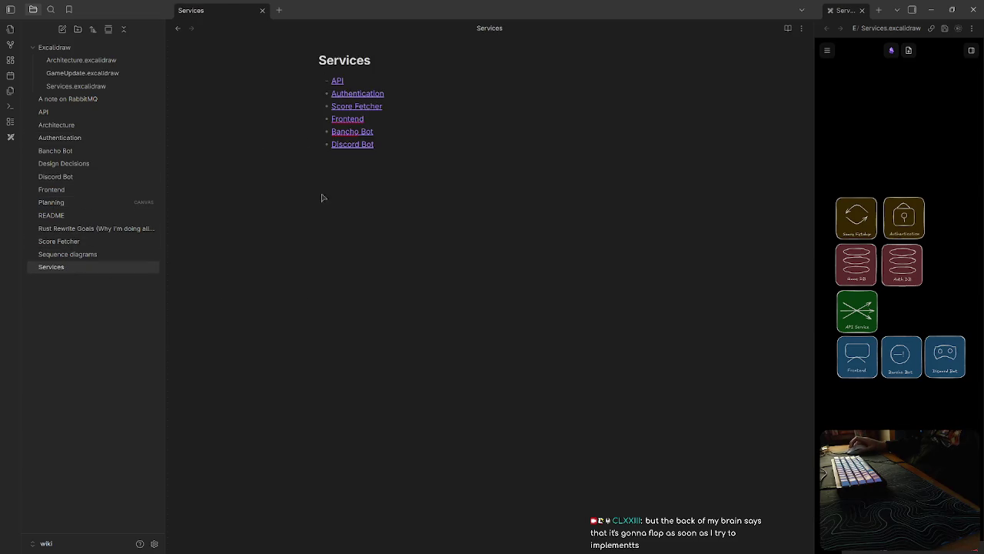
click(74, 256)
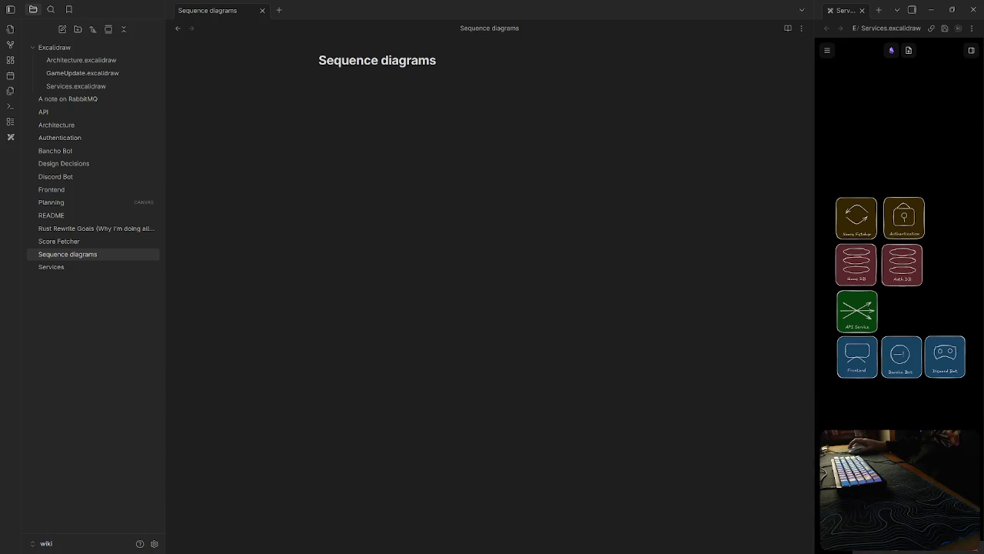
click(606, 375)
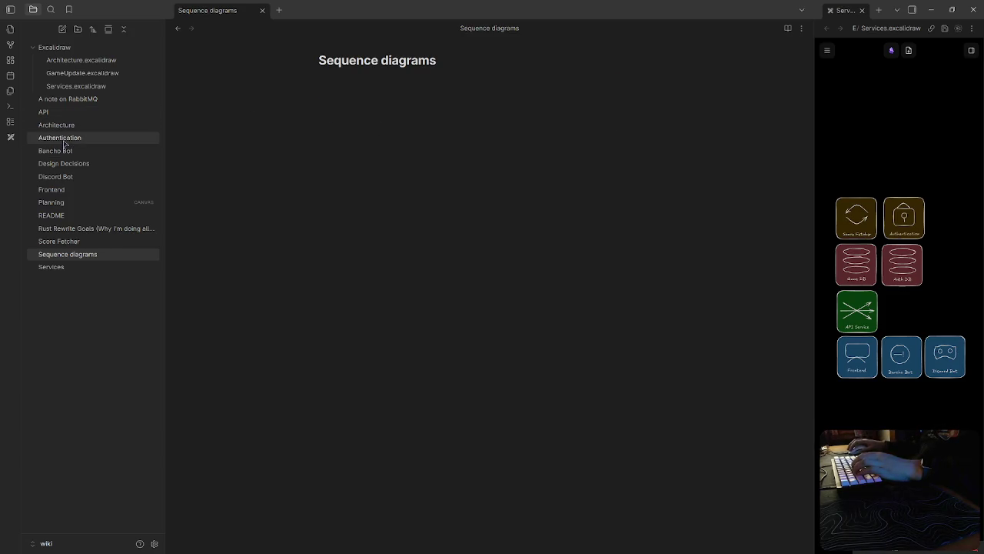
click(65, 140)
Step: Remove the blank line below 'Features:', then add and discard a trial 'Users' H3 heading
click(365, 109)
key(Delete)
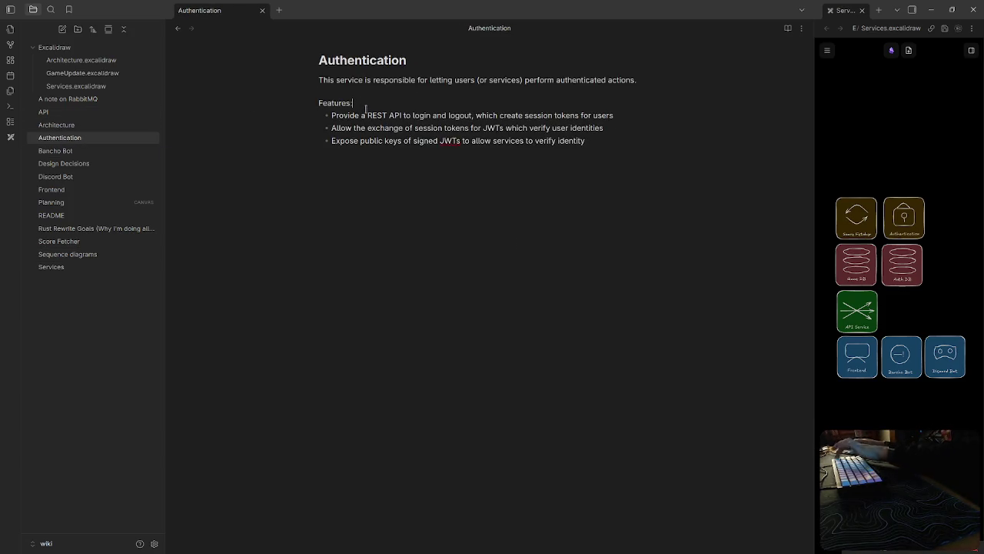
click(641, 84)
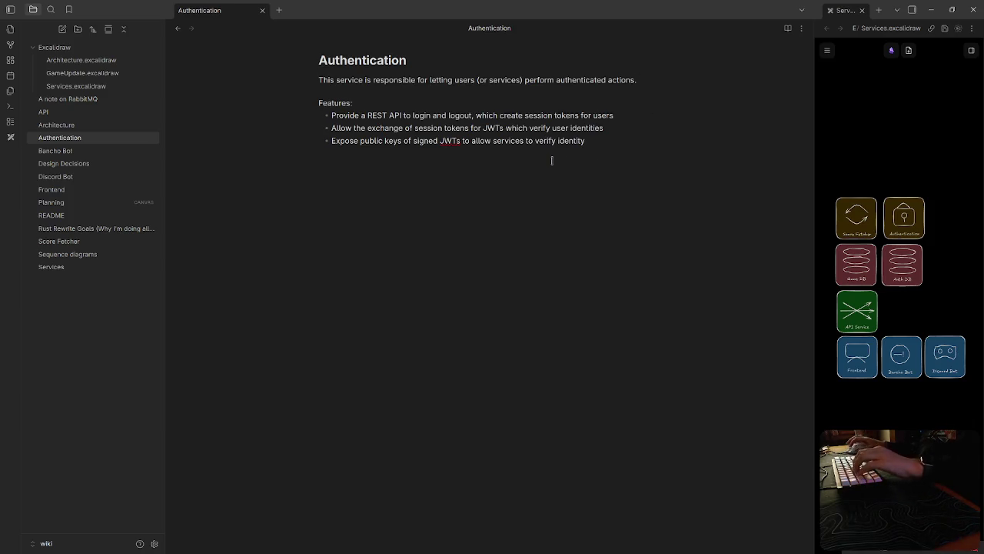
key(Return)
key(Return)
text(##)
key(BackSpace)
text(# Users)
key(Return)
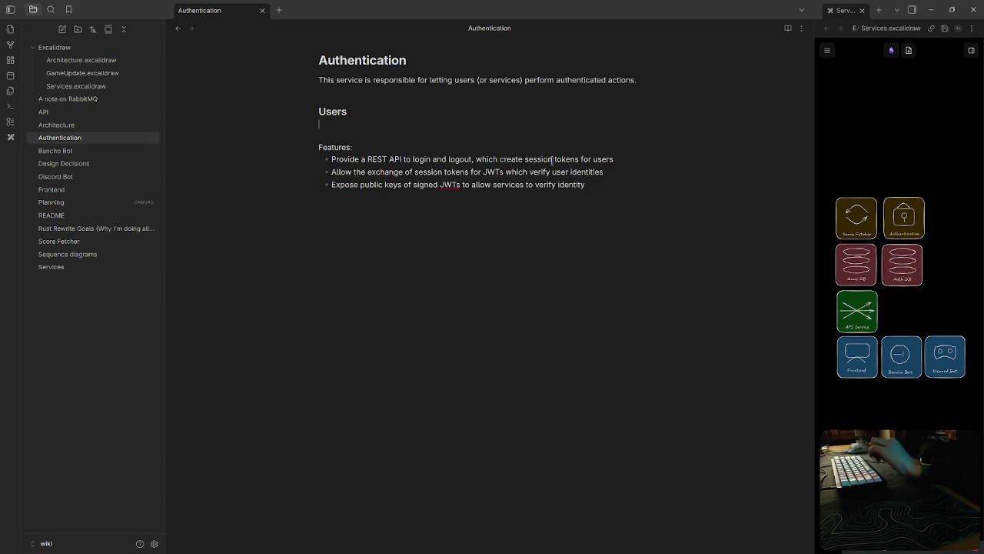
key(BackSpace)
key(BackSpace)
key(BackSpace)
key(BackSpace)
key(BackSpace)
key(BackSpace)
key(BackSpace)
key(BackSpace)
key(BackSpace)
Step: Turn 'Features:' into a level-3 heading with '###' and erase stray text
click(319, 115)
text(###)
key(Up)
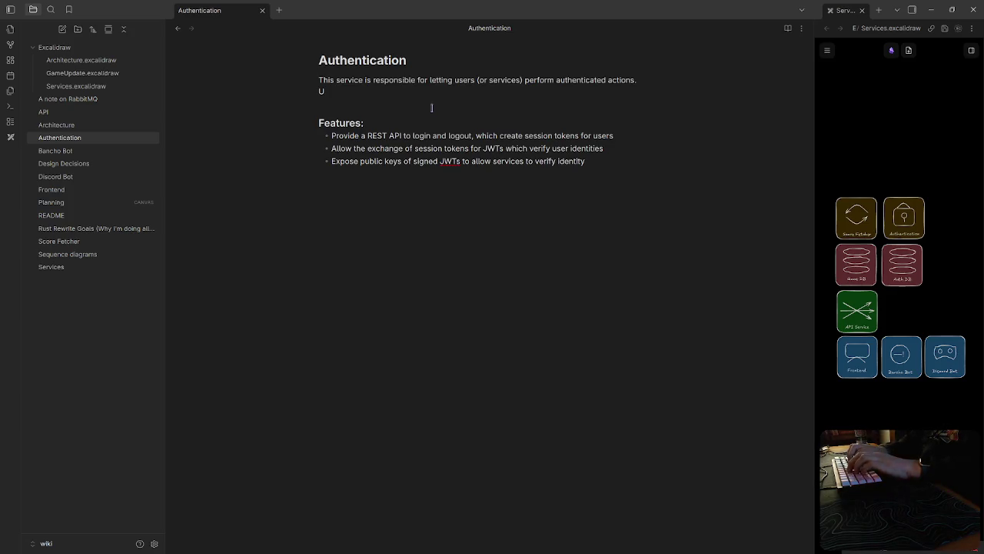
text(ser ad)
key(BackSpace)
key(BackSpace)
key(BackSpace)
key(BackSpace)
key(BackSpace)
key(BackSpace)
key(BackSpace)
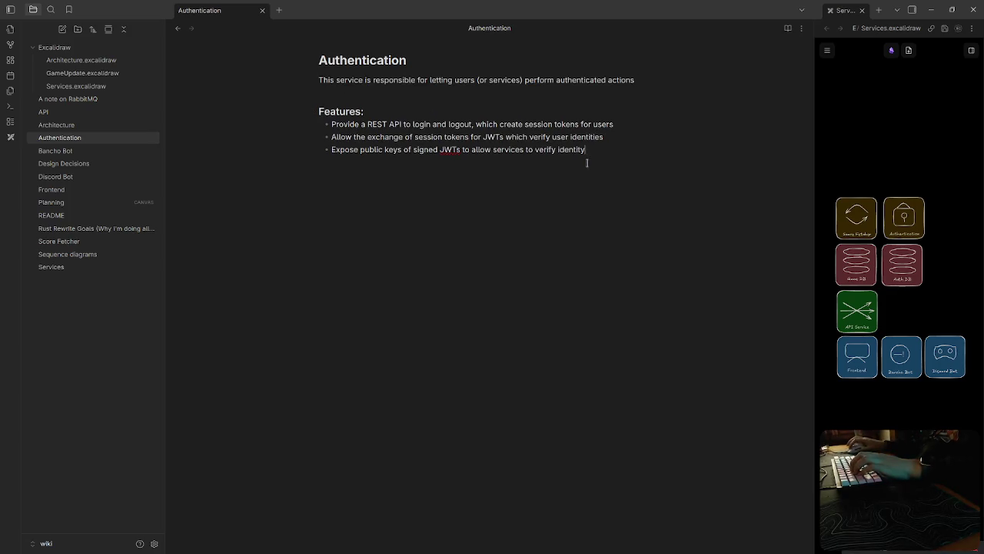
Step: Write that the service can issue two types of tokens: user and service tokens
text(User)
key(BackSpace)
key(BackSpace)
text(This services is capable of issuing)
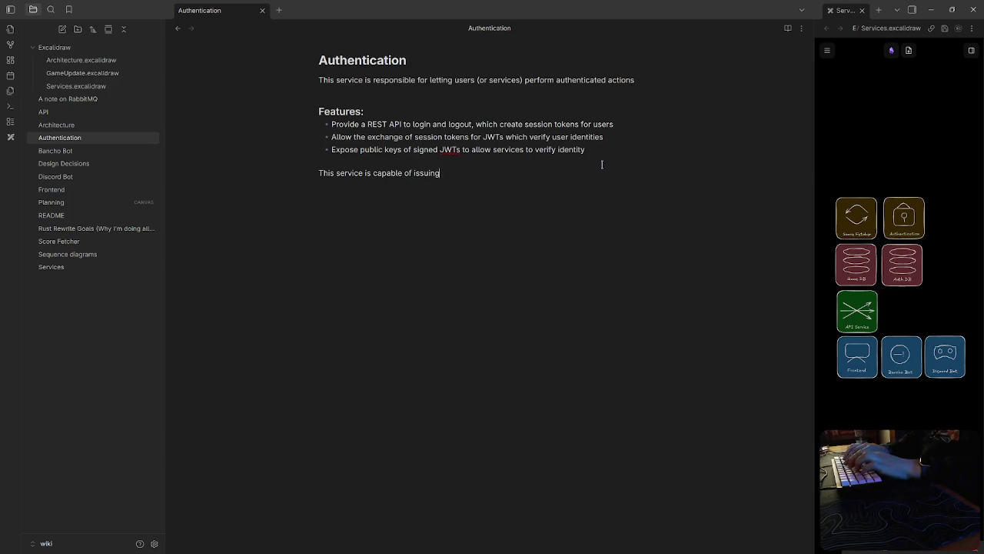
text(two types of tokens, us)
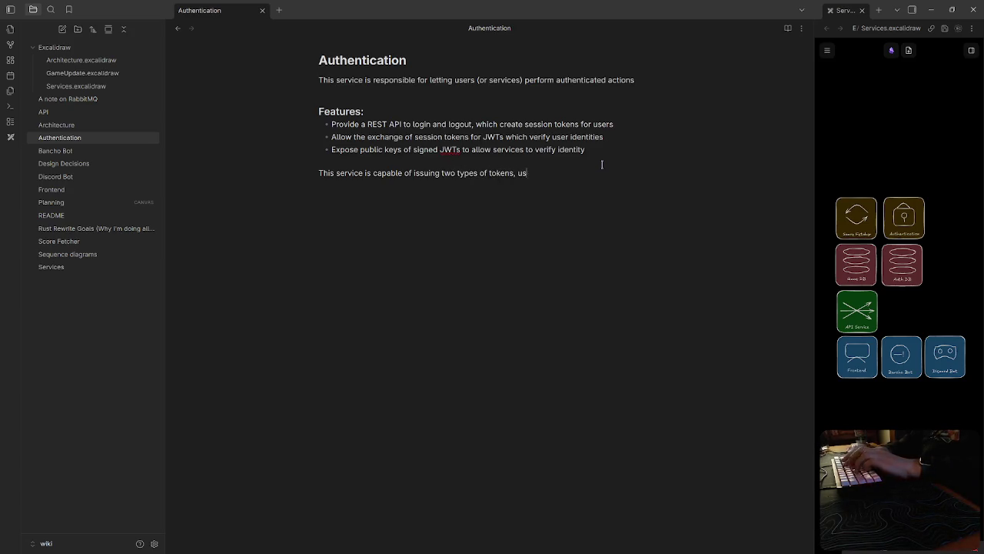
text(nd service tokens:)
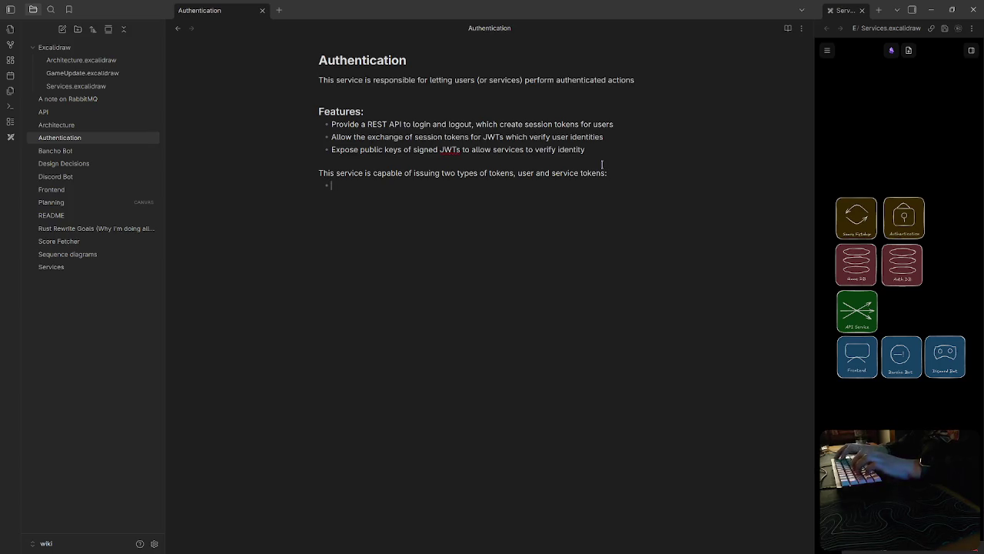
Step: Add a bold **User tokens** paragraph: created via /login, long expiry, auto-renewed before expiring
key(Return)
text(**)
key(BackSpace)
text(**User tokens** )
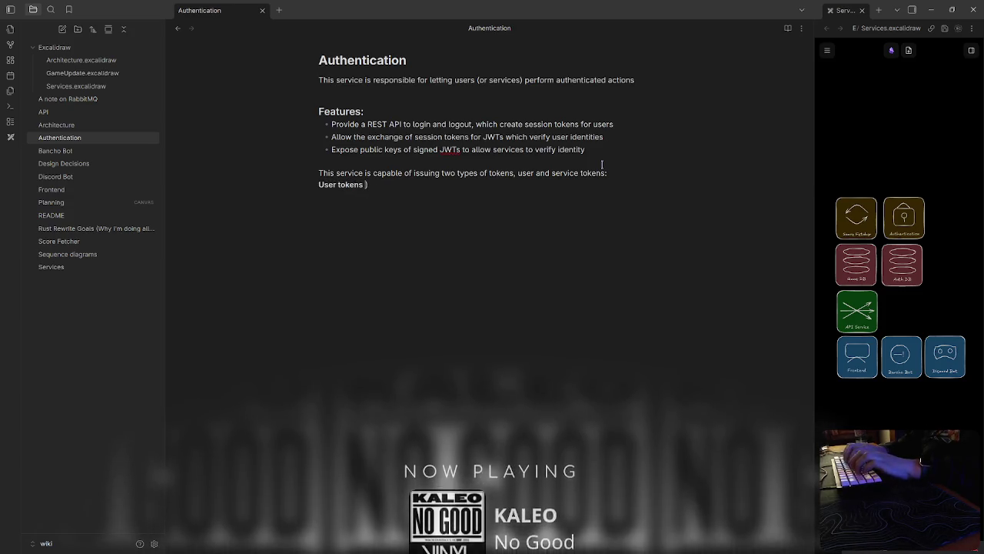
text(are)
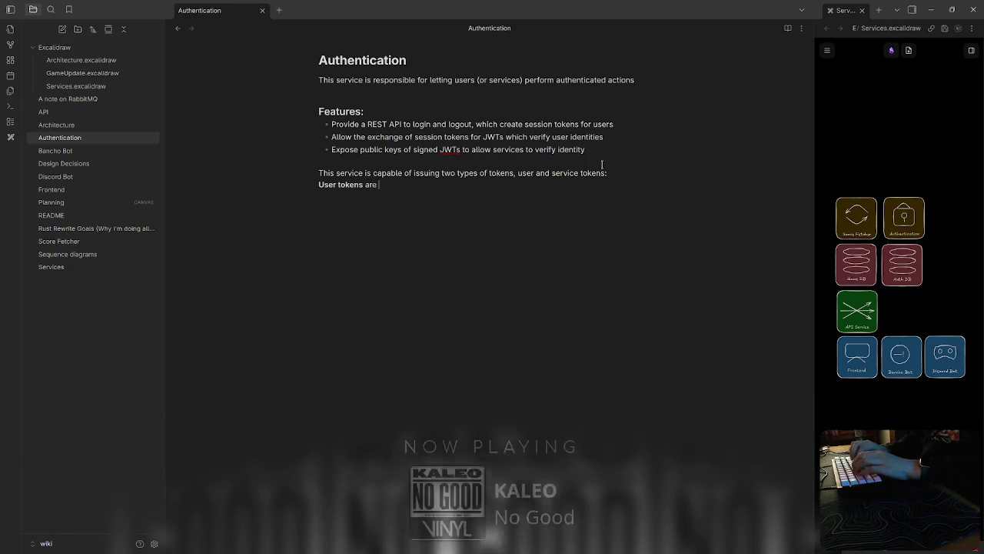
text( stor)
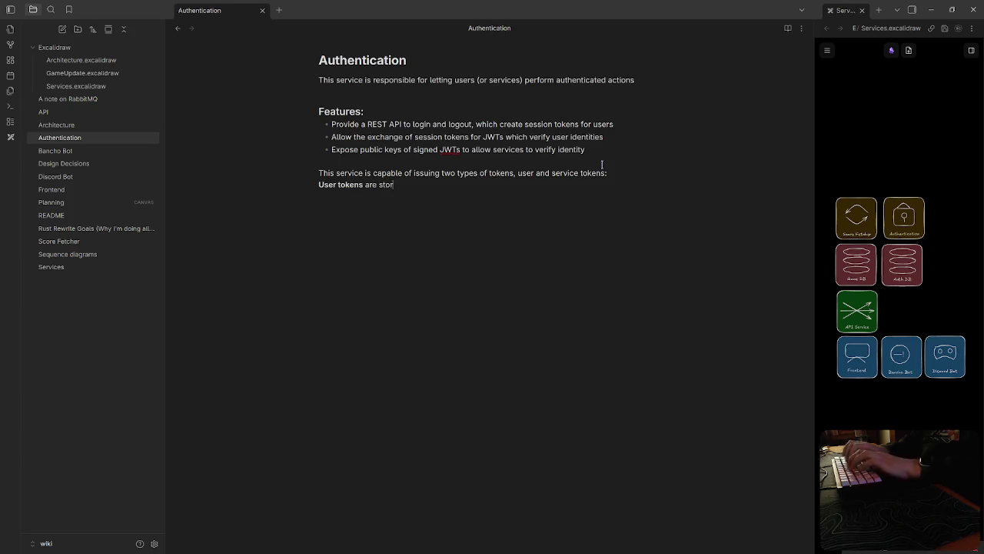
key(BackSpace)
key(BackSpace)
key(BackSpace)
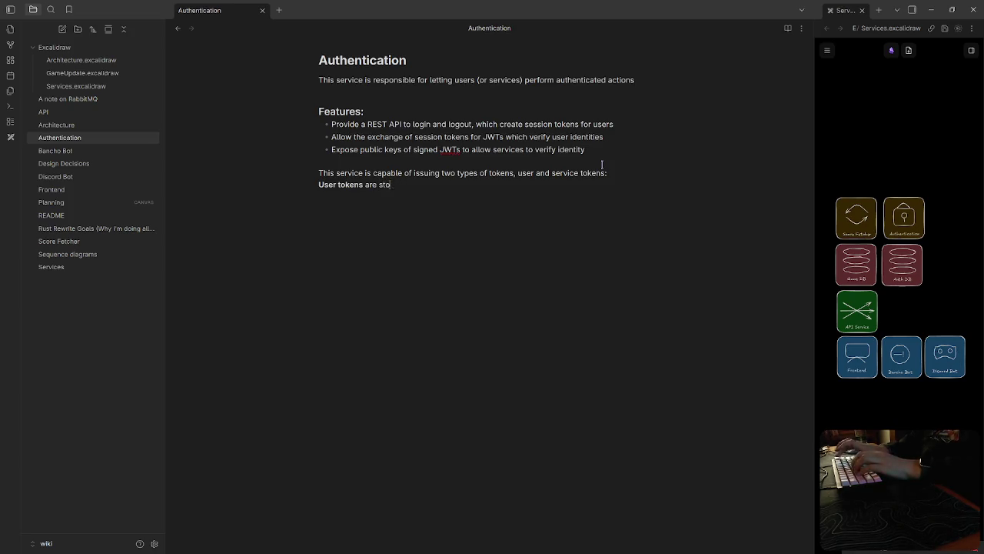
text(capable of being fetche)
key(BackSpace)
key(BackSpace)
key(BackSpace)
key(BackSpace)
key(BackSpace)
key(BackSpace)
text(reated using)
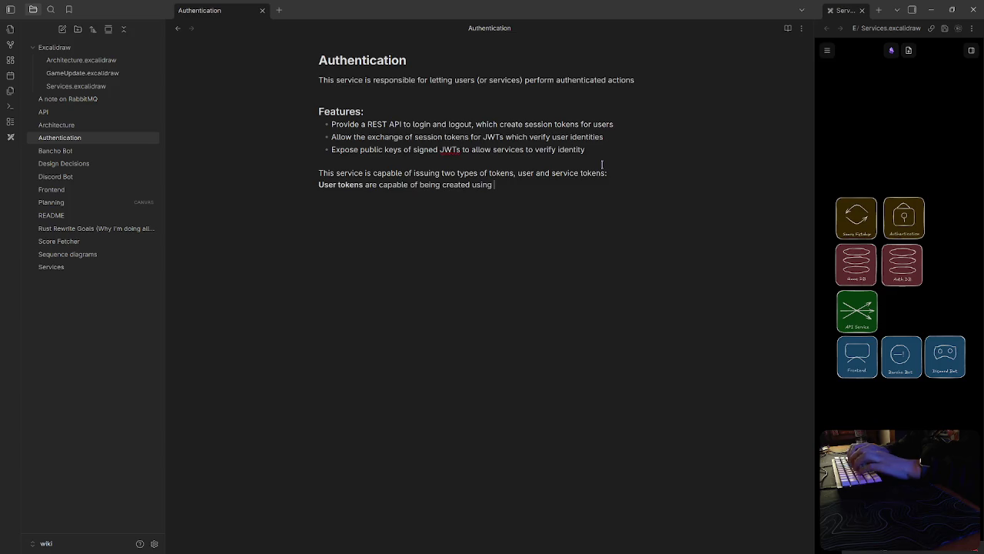
text( a /lo)
text(gin or /log)
key(BackSpace)
key(BackSpace)
key(BackSpace)
text(endpoi)
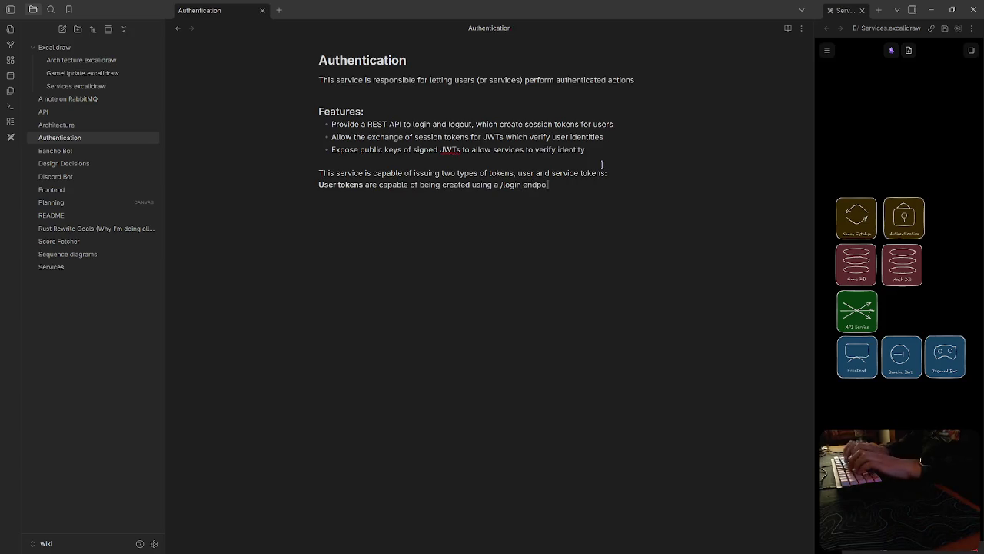
text(nt. They )
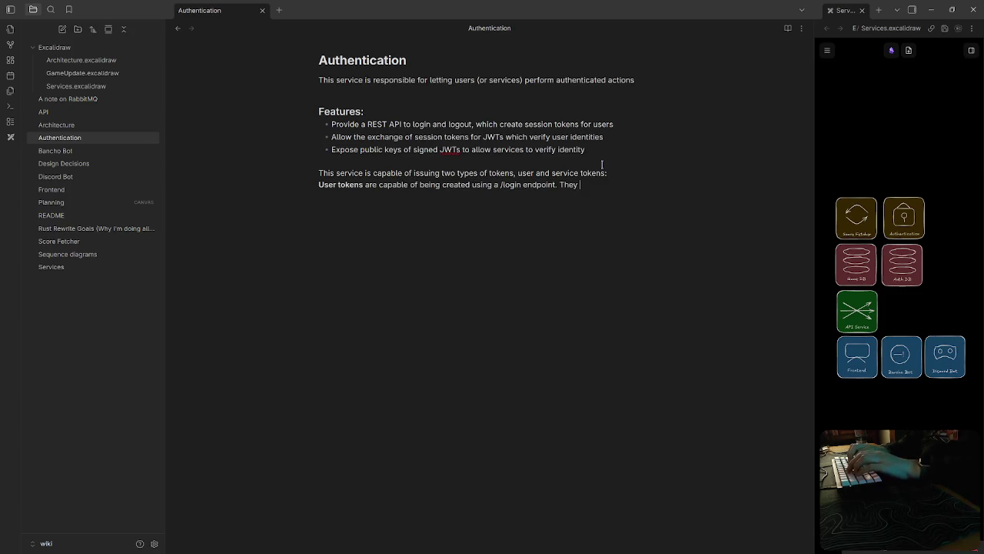
text(have a)
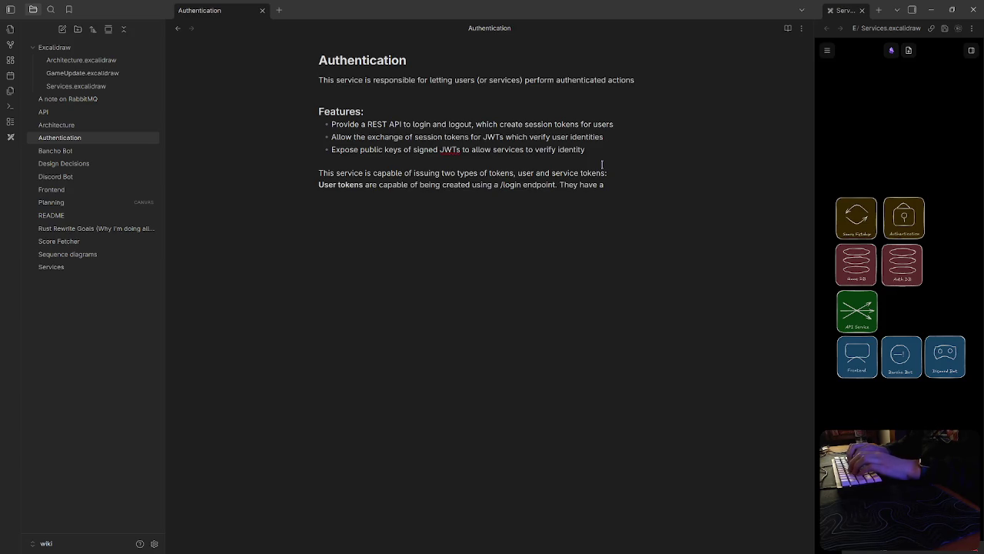
text( longer expie)
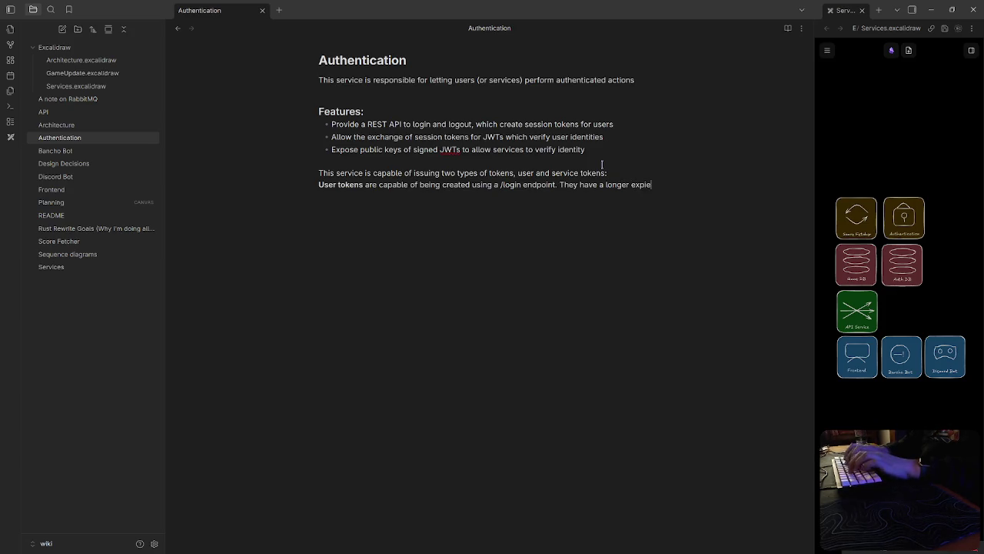
text(y, and are automatically exchanged for a newer token)
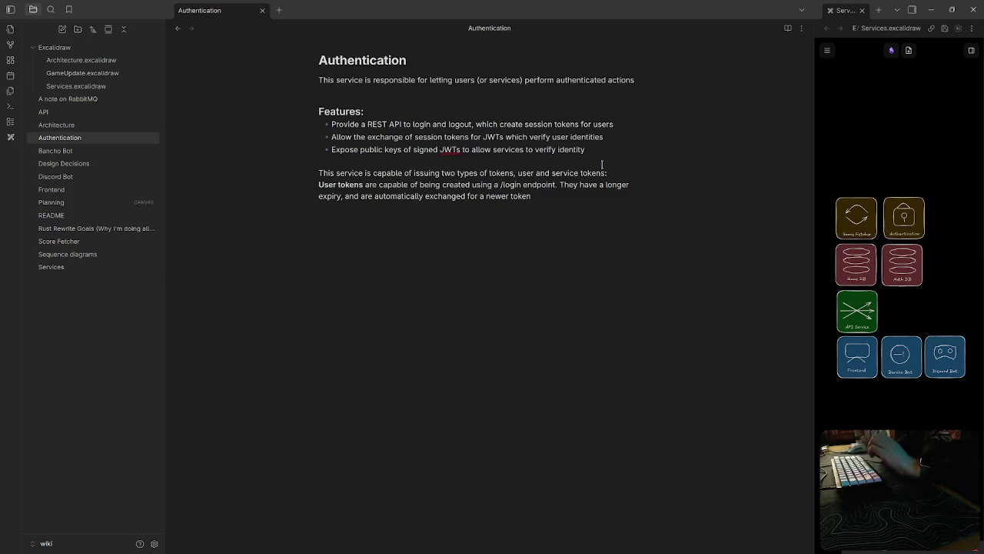
text( if)
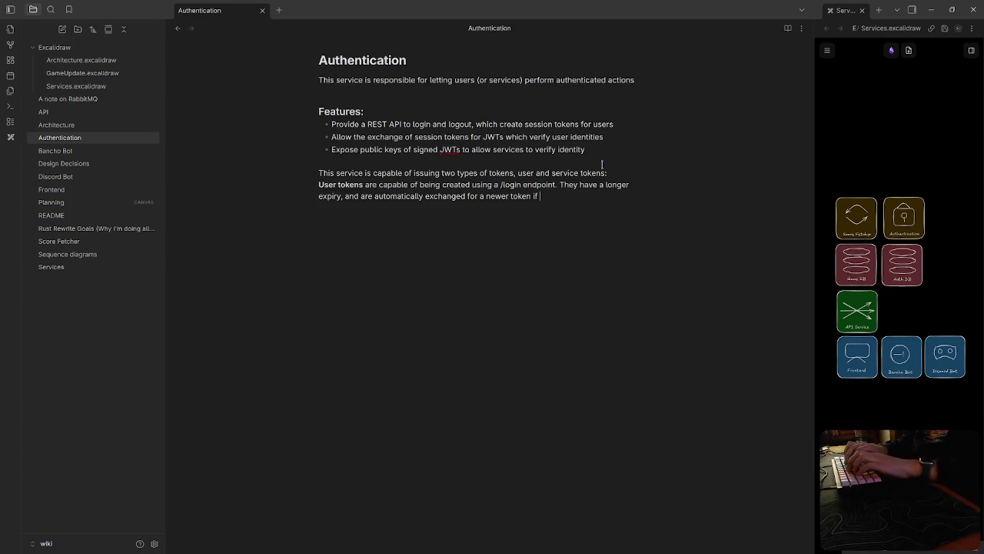
text(the current one is set to expire soon.)
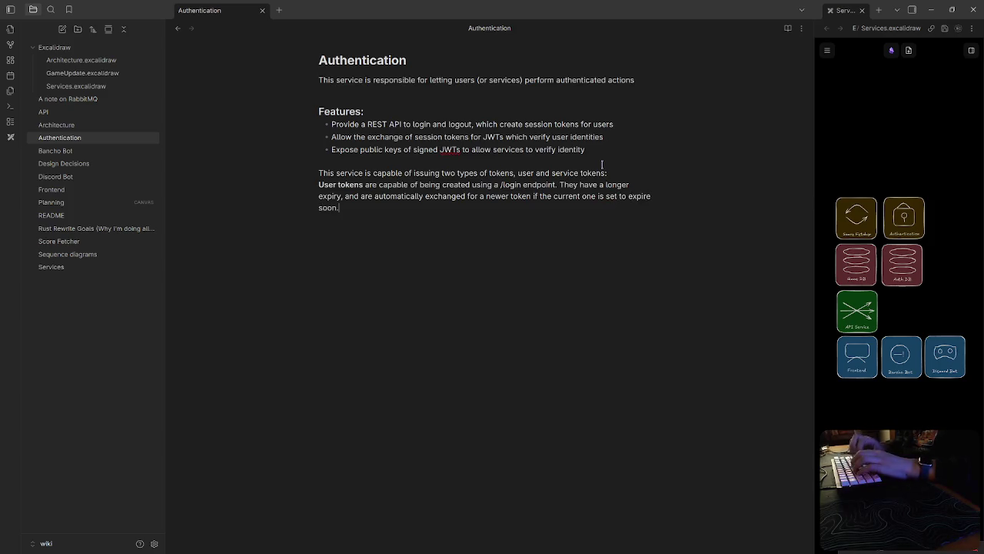
click(319, 186)
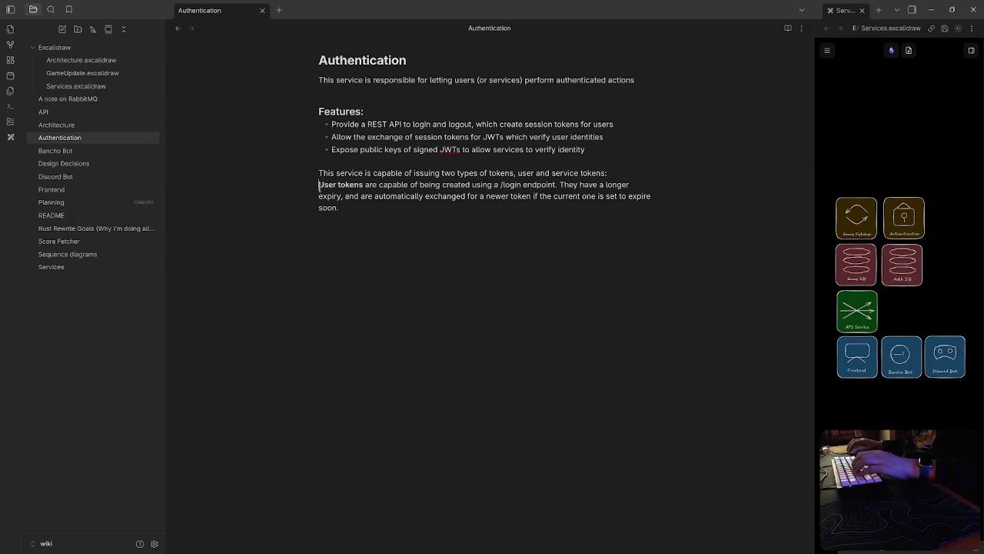
Step: Make User tokens a bullet and start a bold **Service Tokens** bullet below it
key(Tab)
click(465, 211)
key(Return)
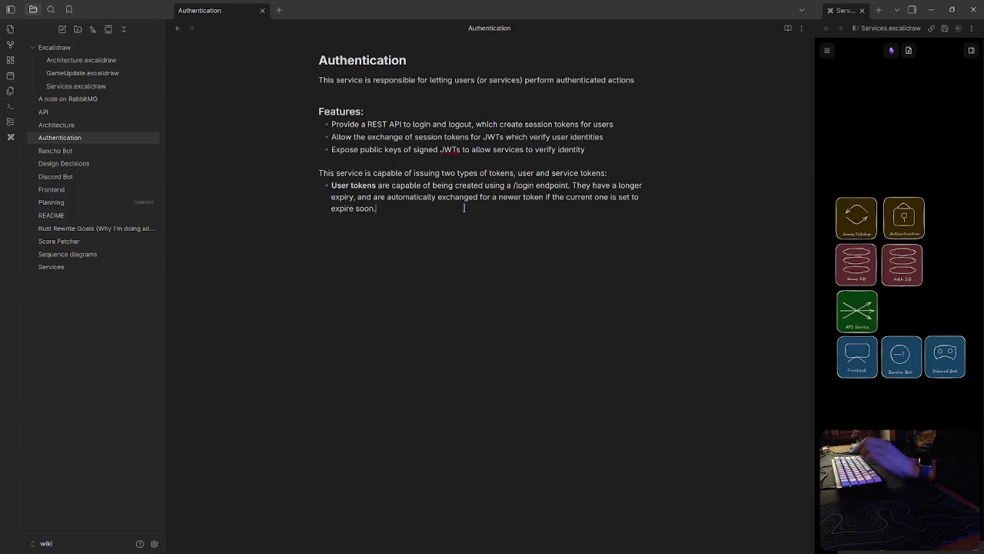
text(**S)
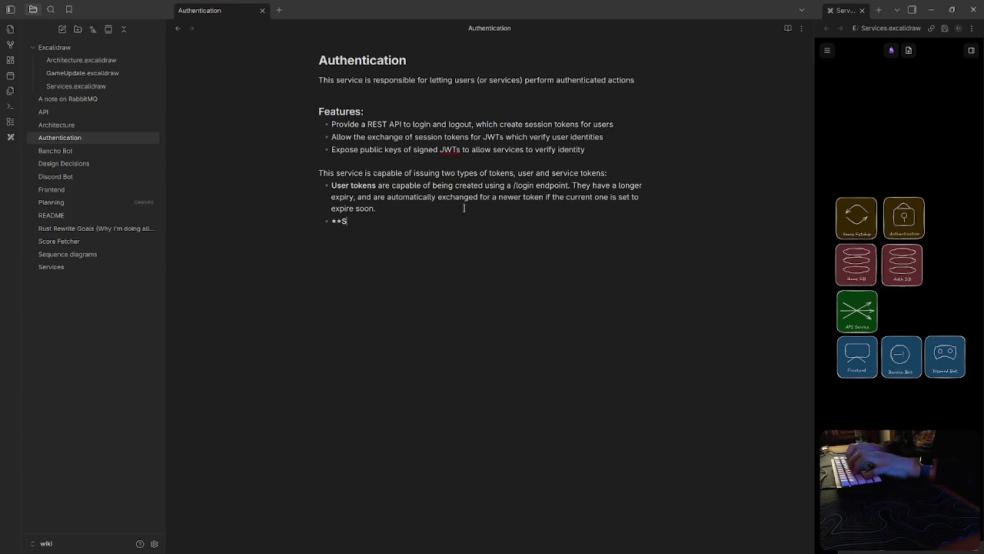
text(vice Tokens**:)
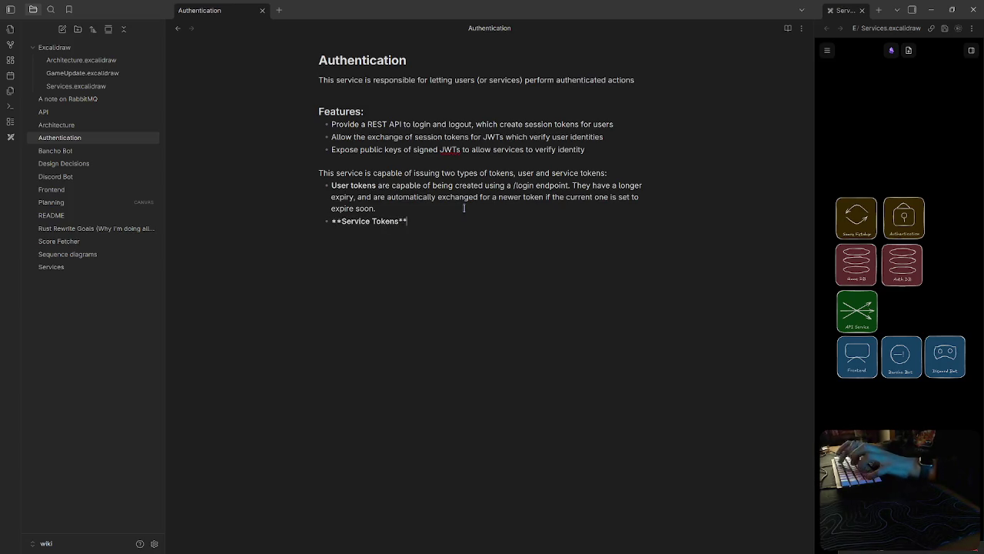
key(BackSpace)
key(Up)
key(Up)
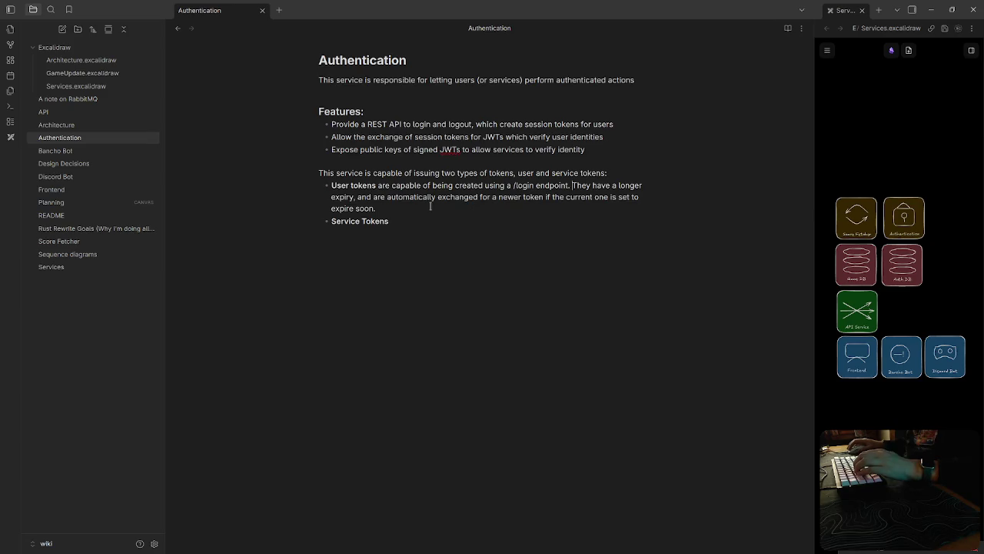
Step: State that user tokens are scoped to disallow forbidden actions; begin describing Service Tokens
text(These tok)
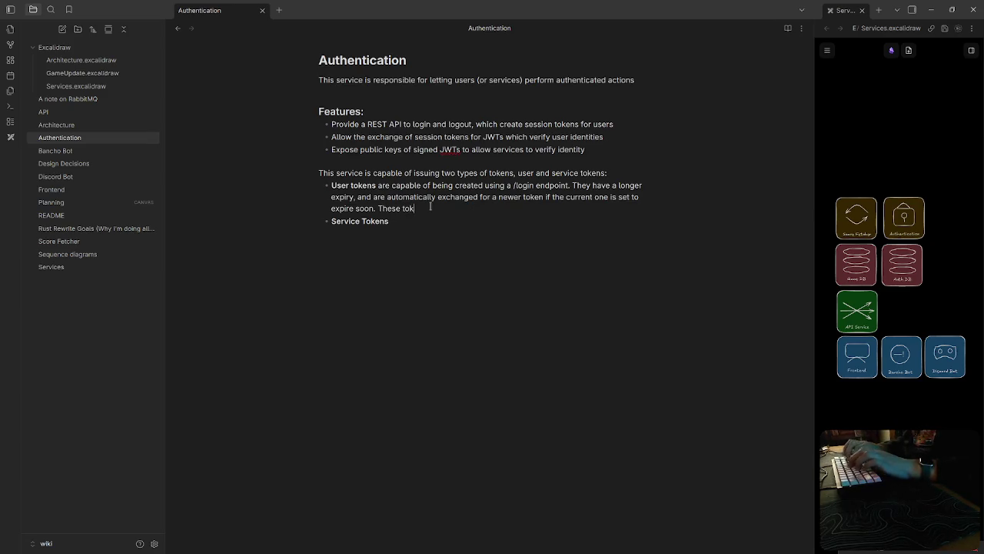
text(ens also have a scope that is)
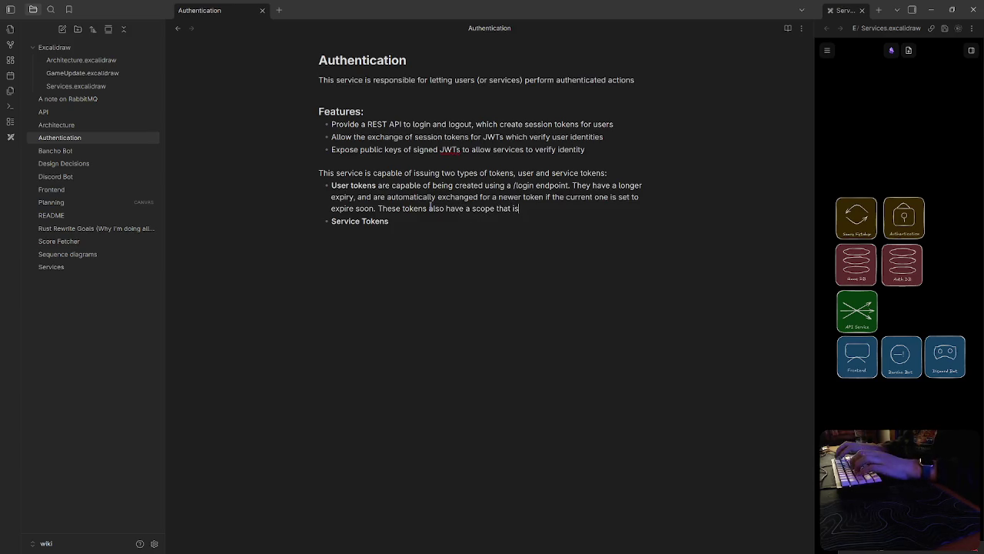
key(BackSpace)
key(BackSpace)
key(BackSpace)
key(BackSpace)
key(BackSpace)
key(BackSpace)
key(BackSpace)
key(BackSpace)
key(BackSpace)
key(BackSpace)
text(are also scoped specifically )
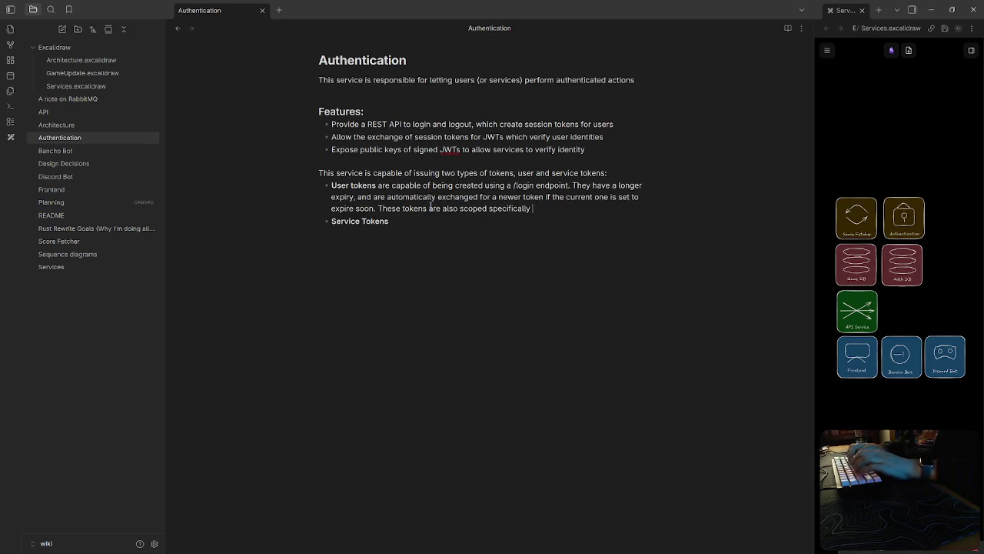
text(permit)
key(BackSpace)
key(BackSpace)
key(BackSpace)
key(BackSpace)
key(BackSpace)
key(BackSpace)
key(BackSpace)
key(BackSpace)
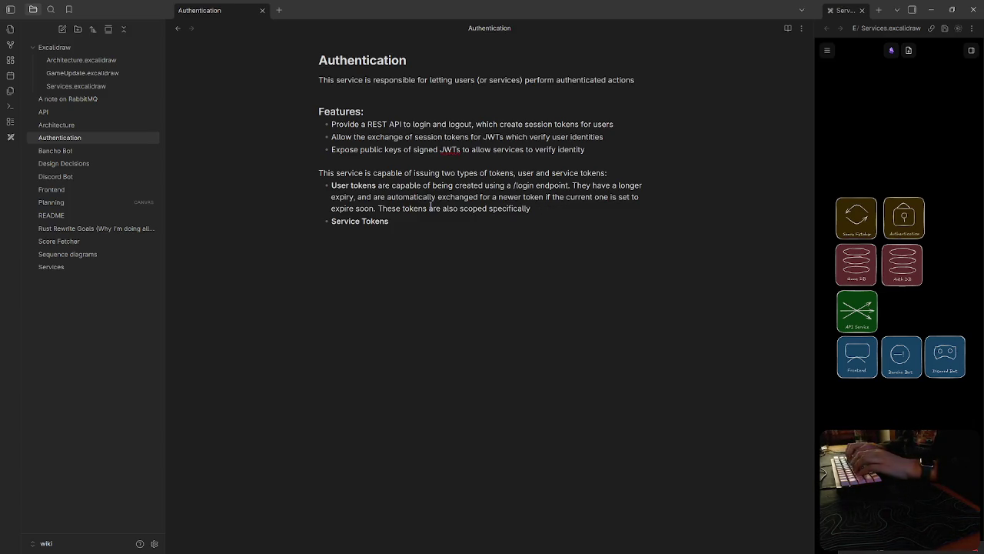
key(BackSpace)
key(BackSpace)
key(BackSpace)
key(BackSpace)
key(BackSpace)
key(BackSpace)
key(BackSpace)
text(o that certain service)
key(BackSpace)
key(BackSpace)
key(BackSpace)
key(BackSpace)
key(BackSpace)
key(BackSpace)
text(actions are limit)
key(BackSpace)
key(BackSpace)
key(BackSpace)
key(BackSpace)
key(BackSpace)
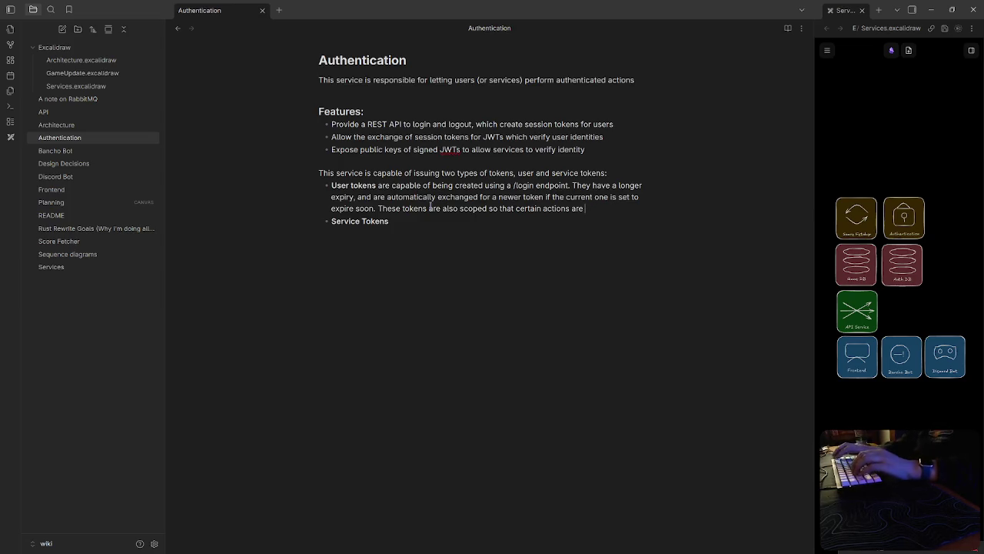
text(dis)
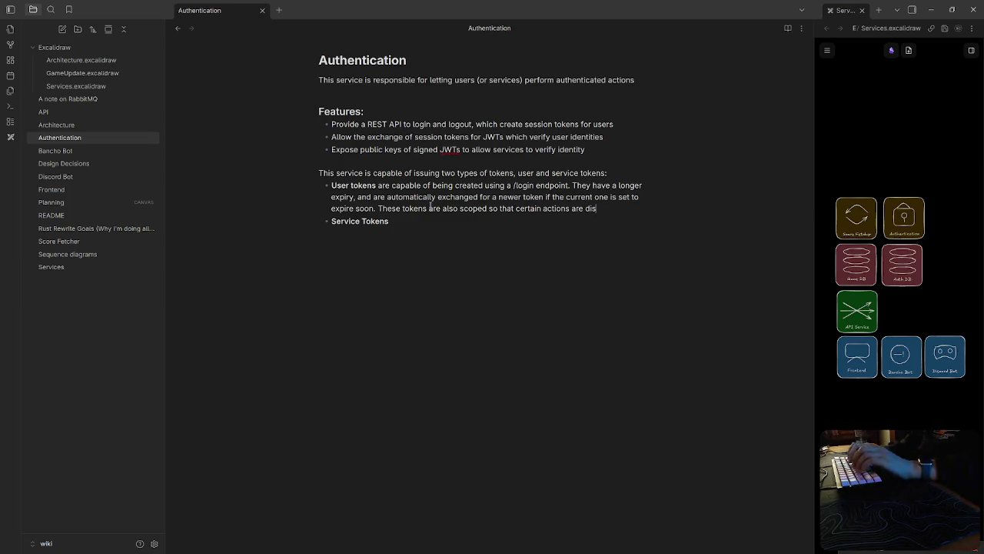
text(allowed if a user shouldn'ty)
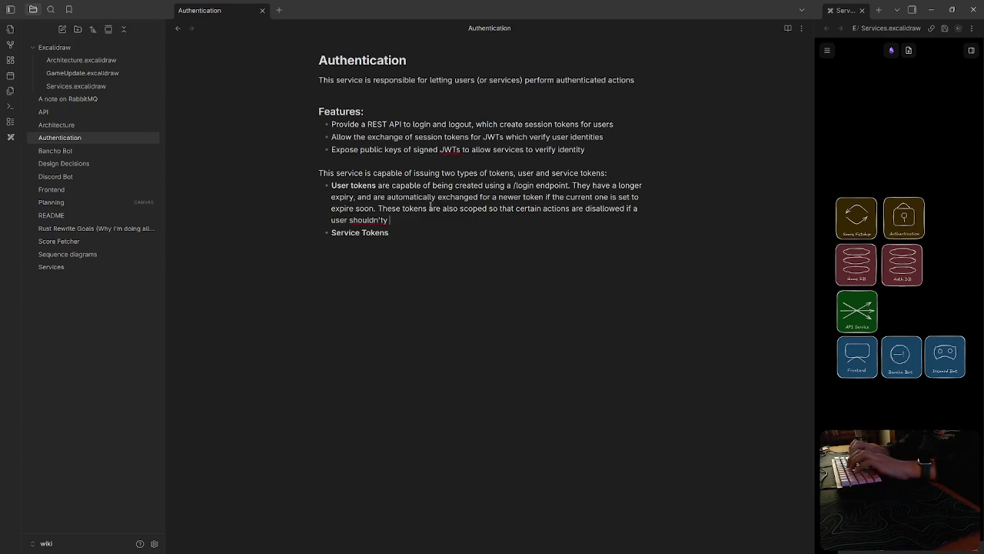
key(BackSpace)
text( be able to do something.)
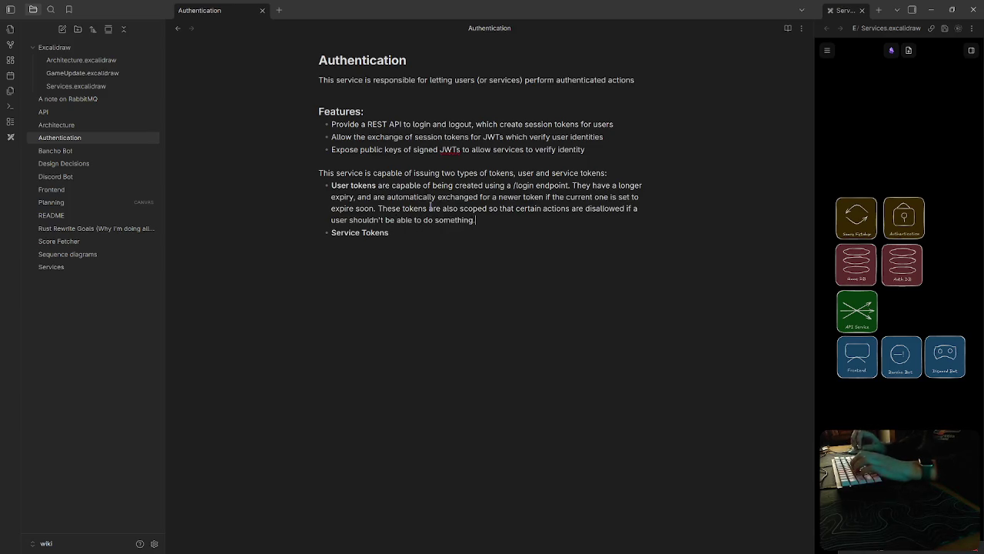
click(553, 266)
text(are)
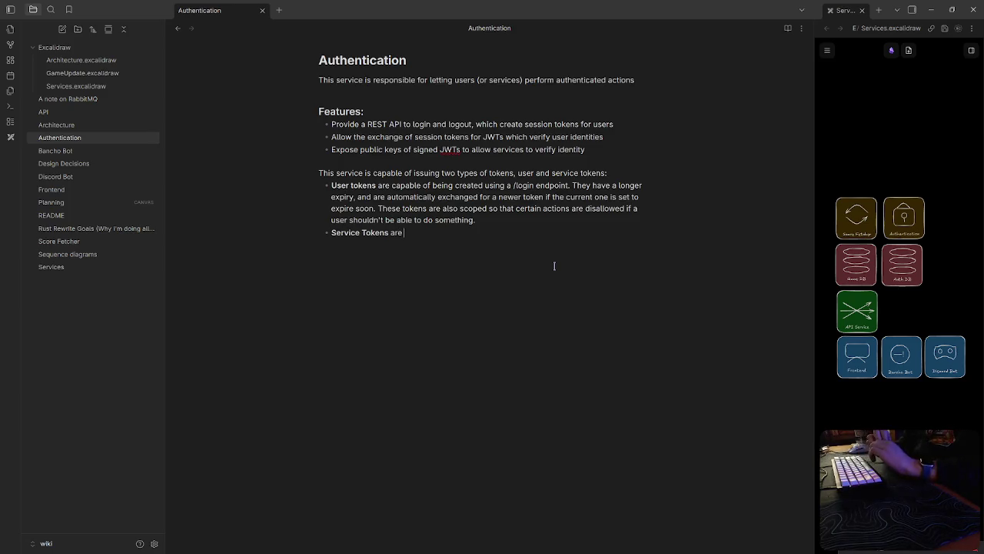
text( only )
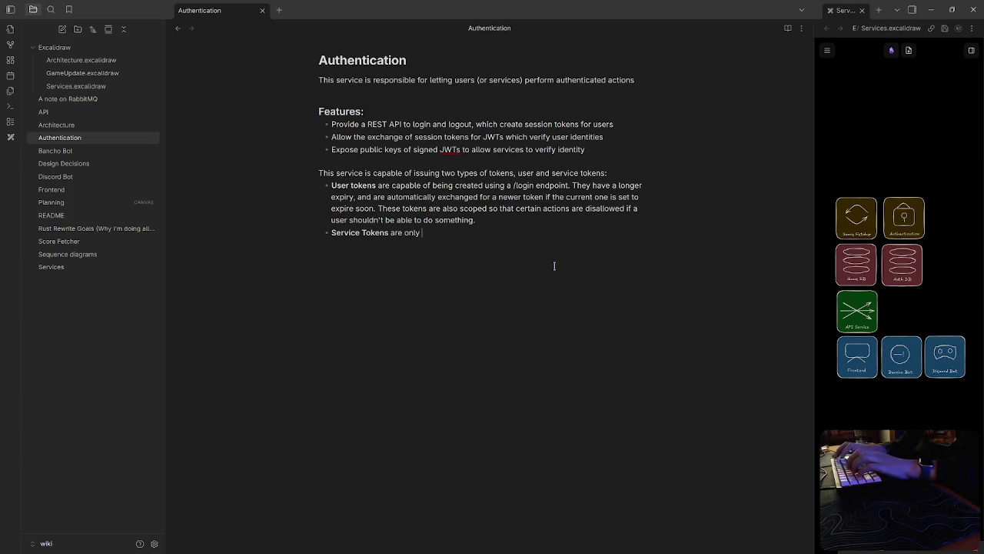
text(abn)
text(le to be )
text(issued)
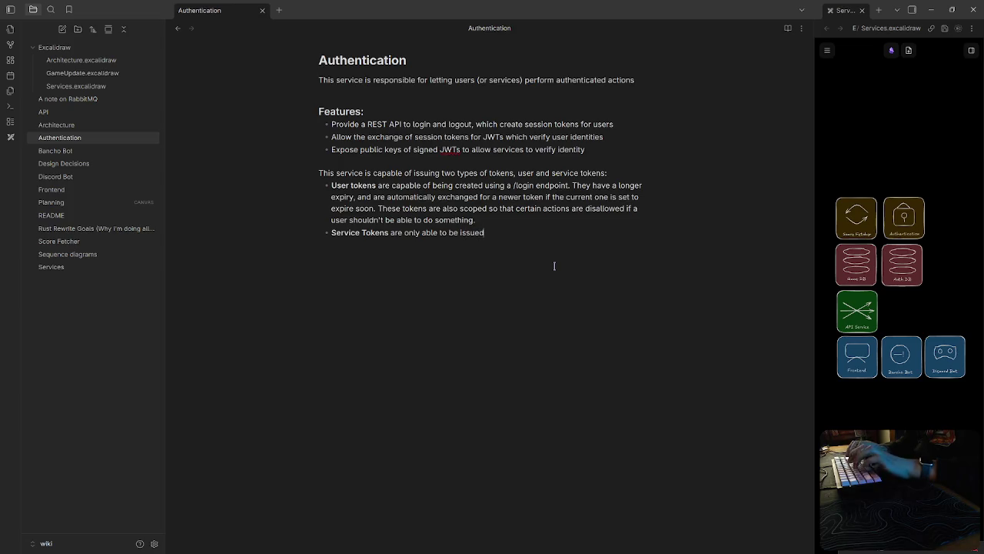
Step: Change 'created' to 'issued' and describe Service Tokens as issued internally via a RabbitMQ endpoint
double_click(468, 185)
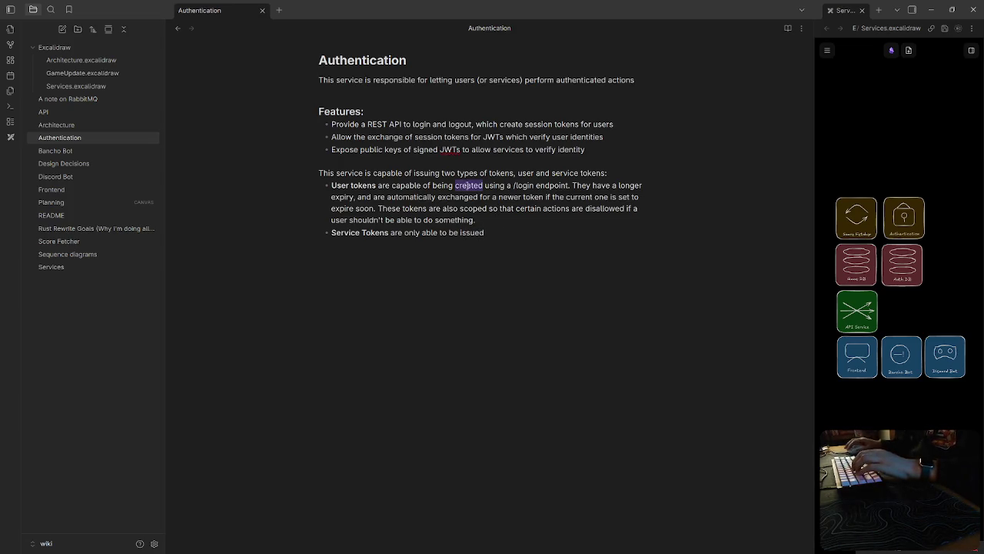
text(issued)
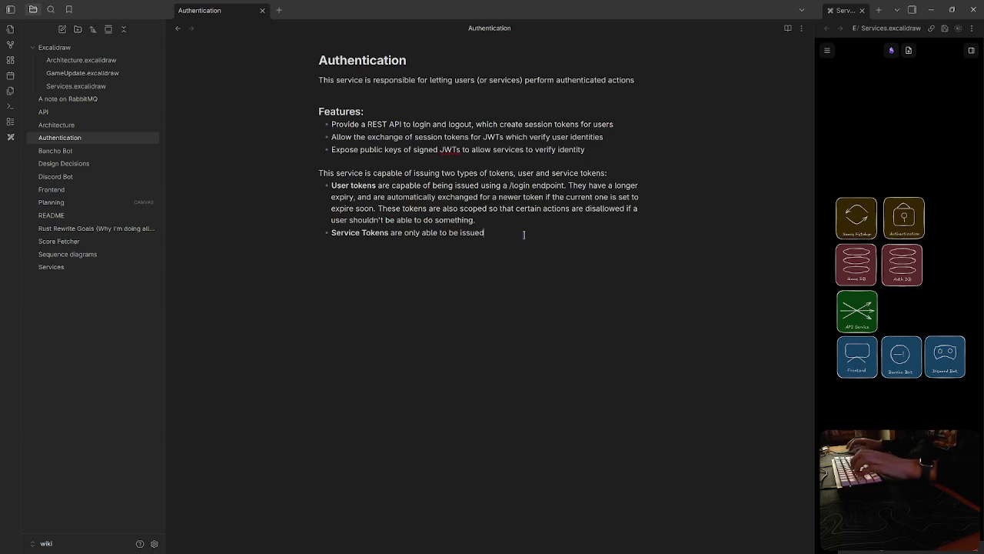
text( internally using a rabb)
key(BackSpace)
key(BackSpace)
key(BackSpace)
key(BackSpace)
text(RabbitMQ endpoint)
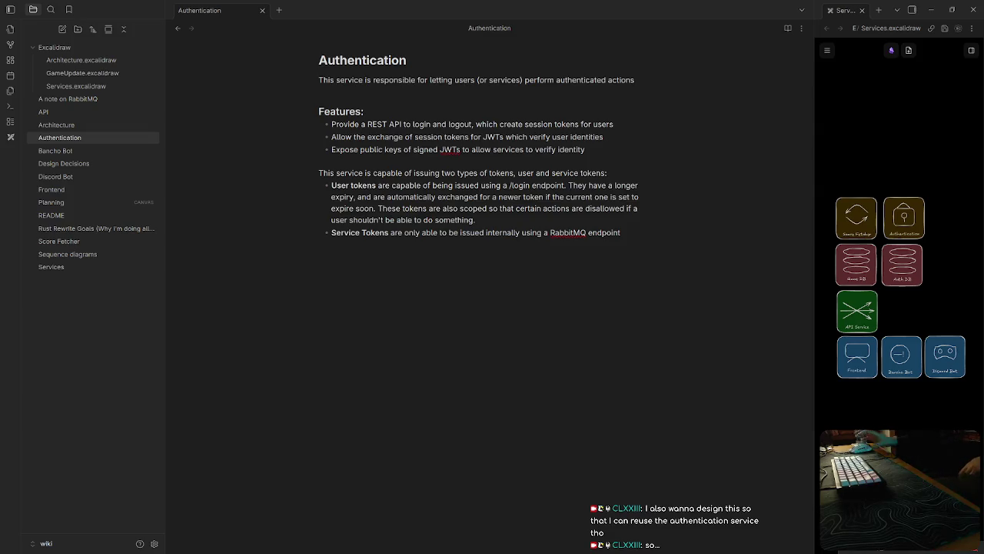
Step: Place the caret after 'endpoint' in the Service Tokens bullet to resume editing
click(681, 250)
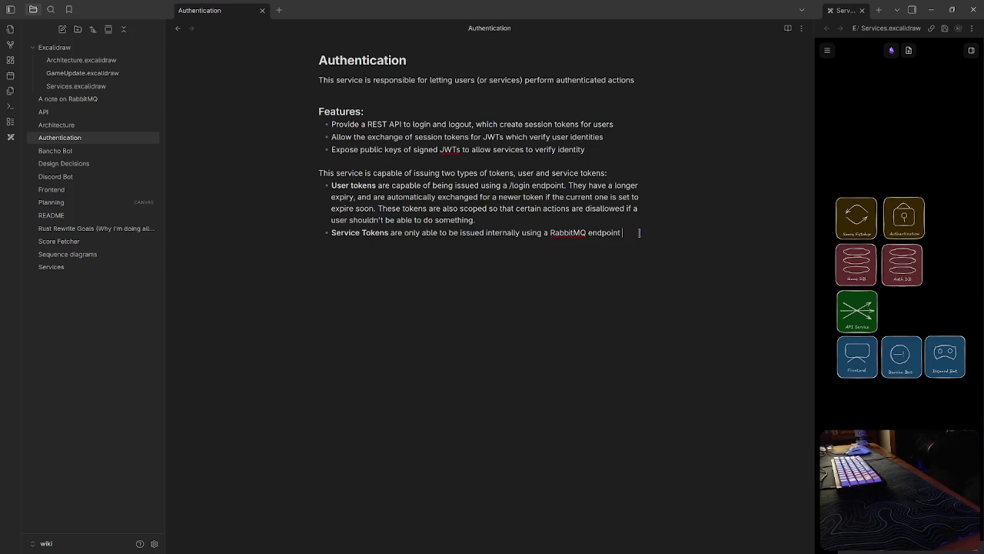
Step: Add that a shared secret is established on creation of the authentication database
text(. )
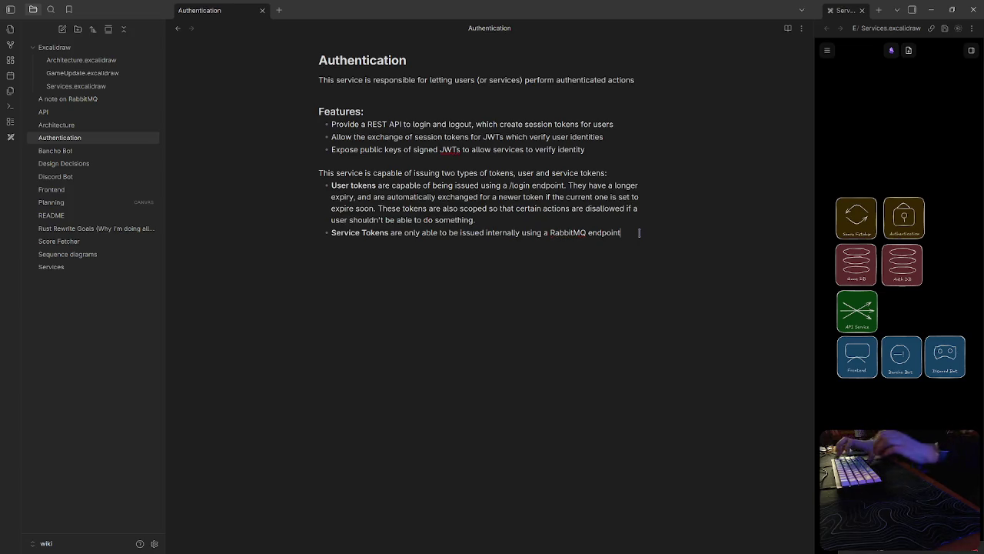
text(A shared secret is established on creation of the authentication database,)
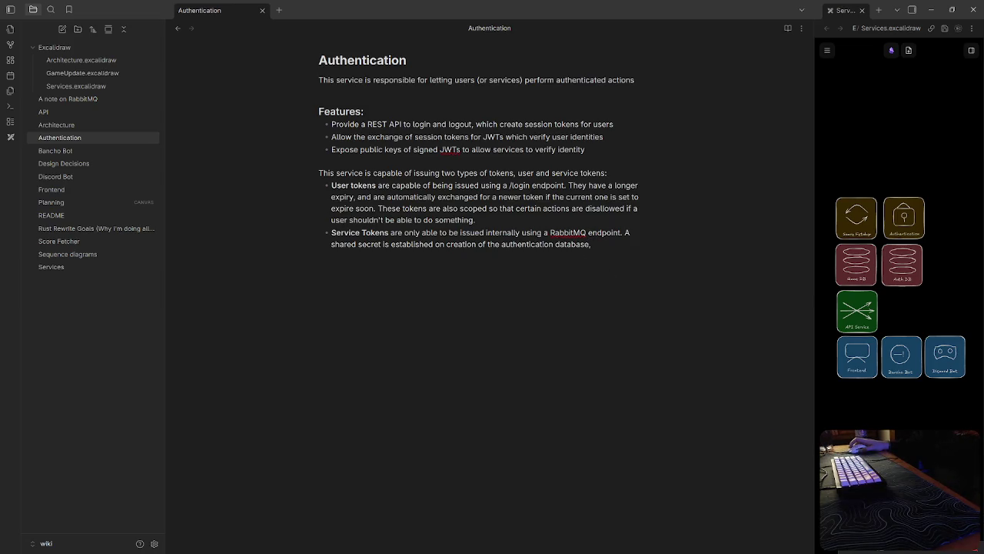
key(BackSpace)
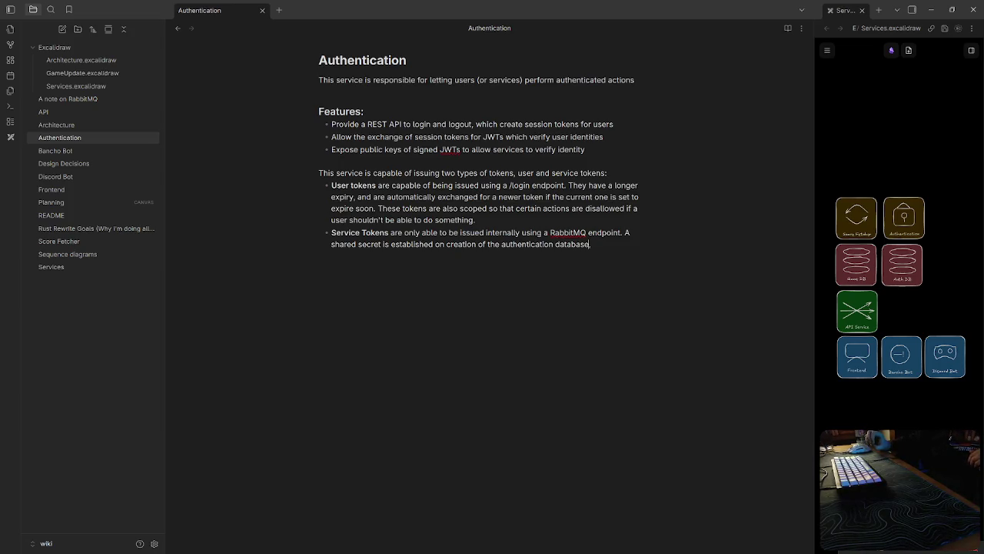
key(Up)
key(Up)
key(Up)
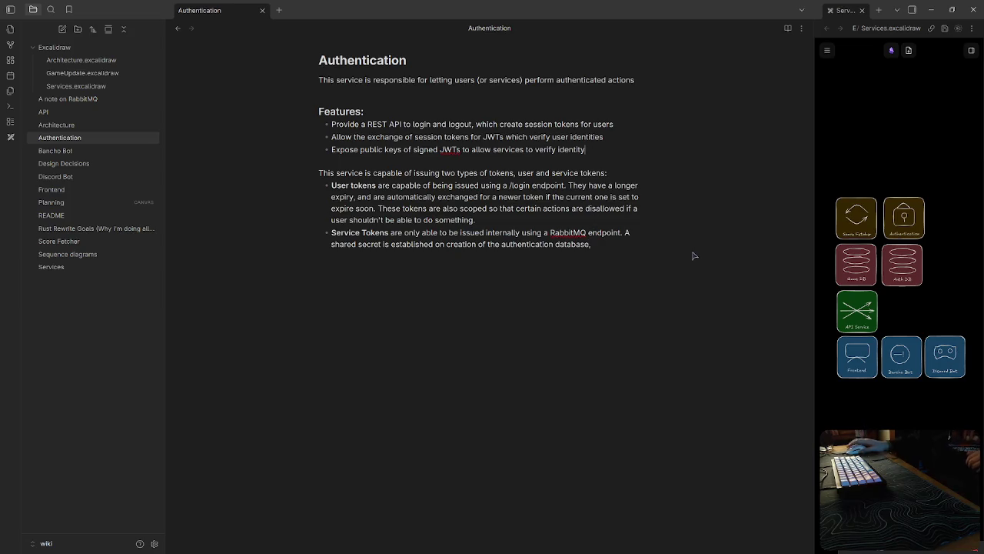
Step: Add a fourth feature: 'Allow the fetching of osu! access tokens to perform authenticated actions with the osu! API'
key(Return)
text(Allow )
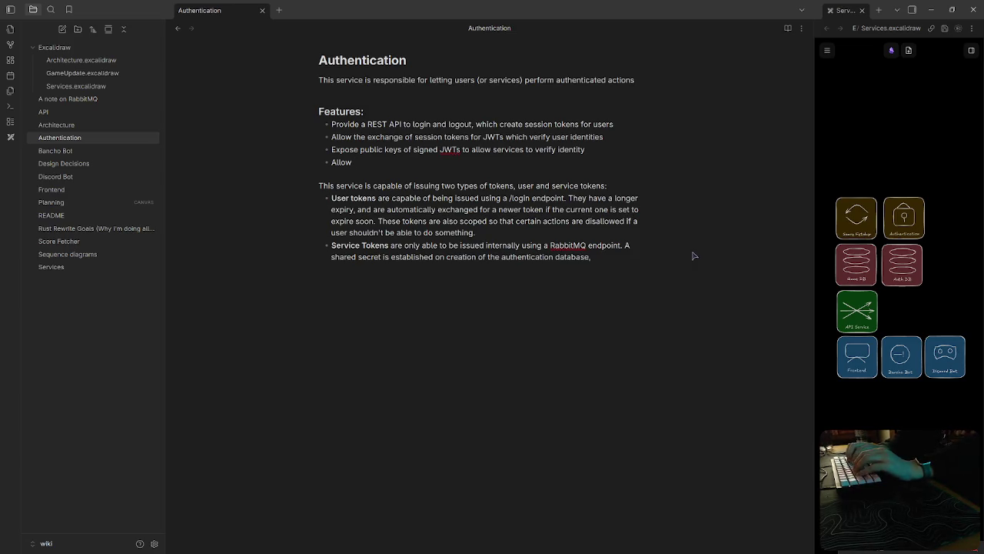
text(the fetching of )
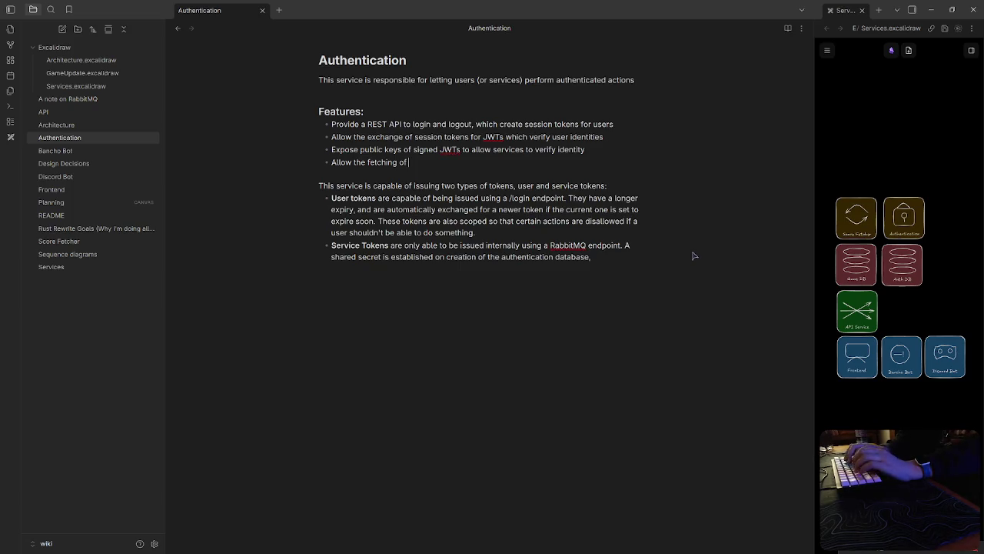
text(osu!)
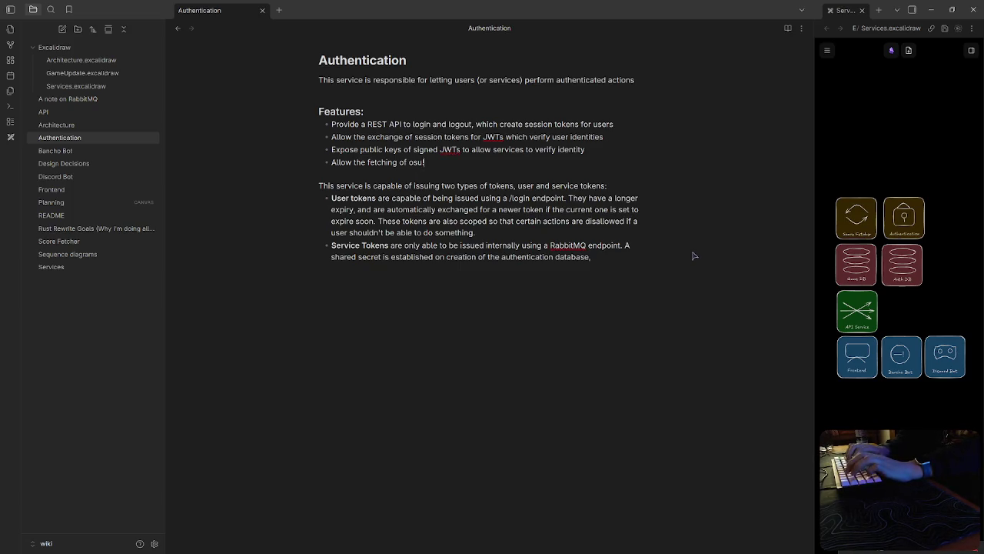
text( oauth)
key(BackSpace)
key(BackSpace)
key(BackSpace)
key(BackSpace)
text(access tokens to perform)
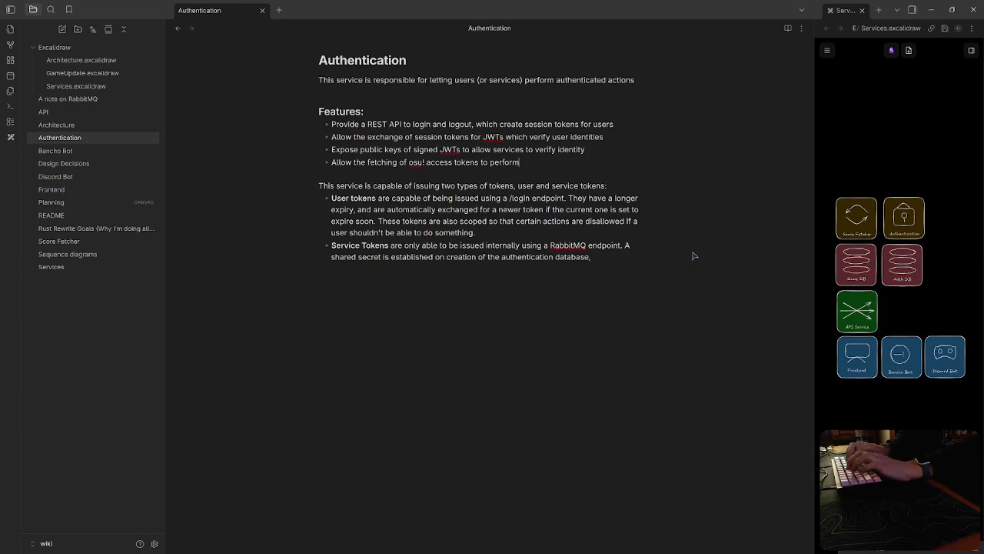
text( au)
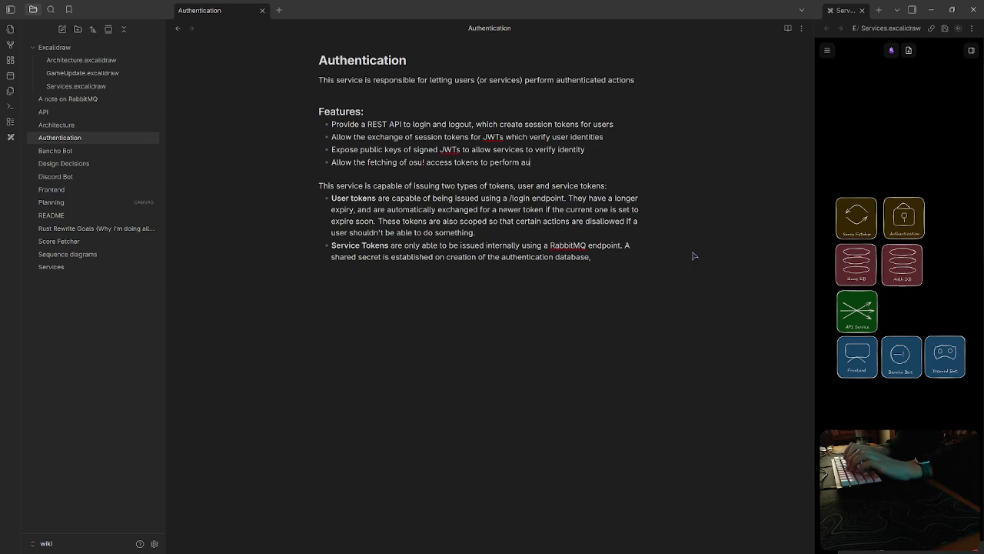
text(thenticated actions with the osu! API)
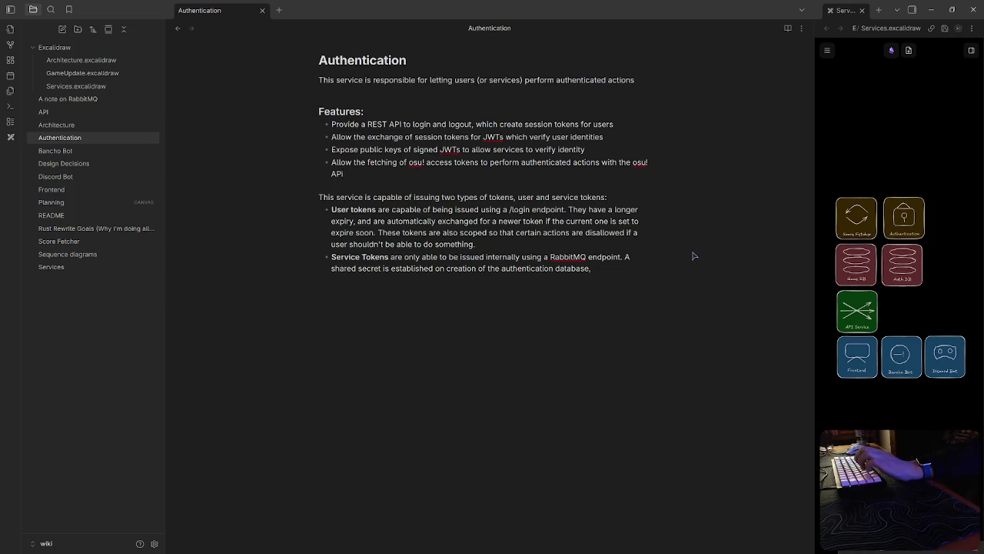
click(576, 307)
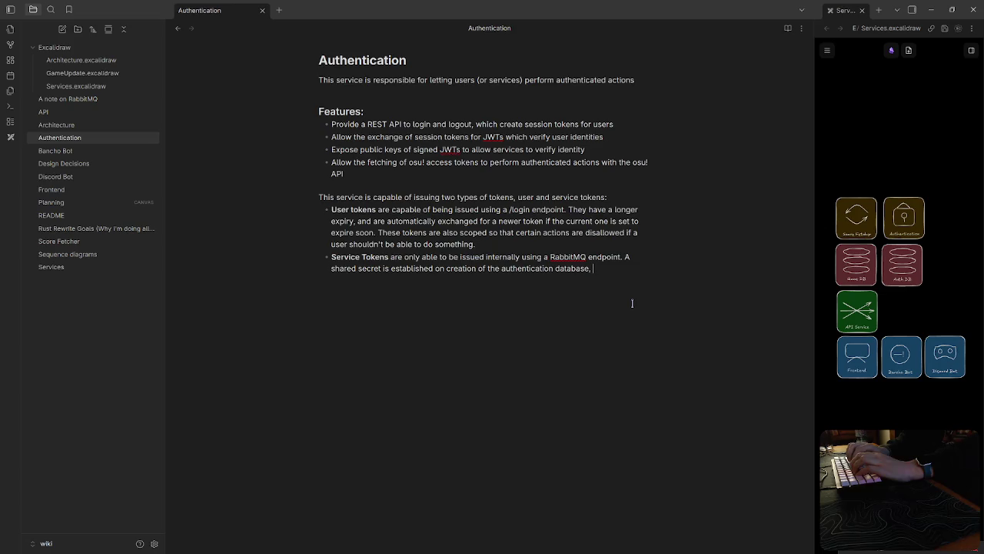
Step: Replace the punctuation after 'authentication database' with ', and' to continue the Service Tokens sentence
key(BackSpace)
text(.)
key(BackSpace)
text(, and)
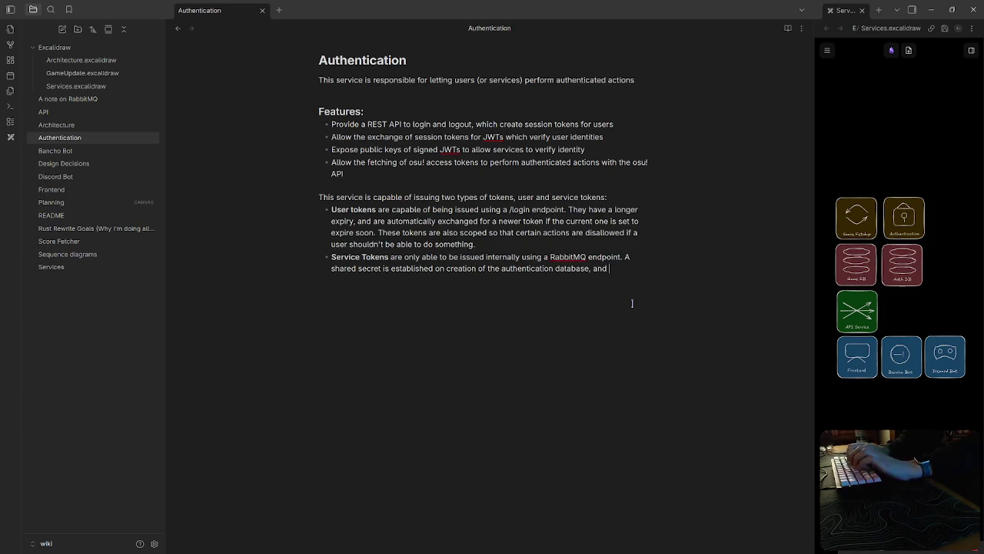